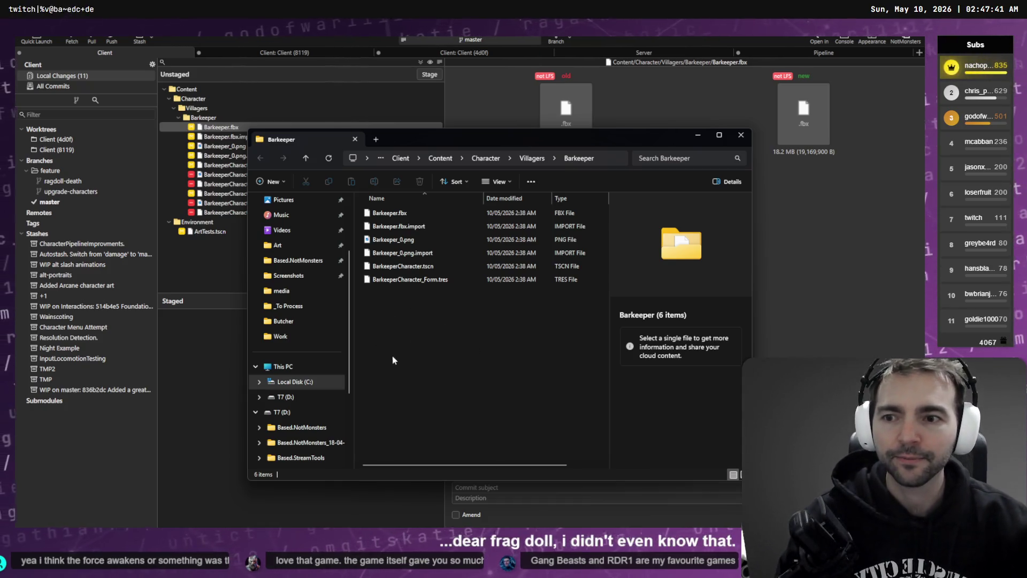
# Review the Barkeeper.fbx changes, the portrait import diff and the deleted portrait image.
pyautogui.click(230, 139)
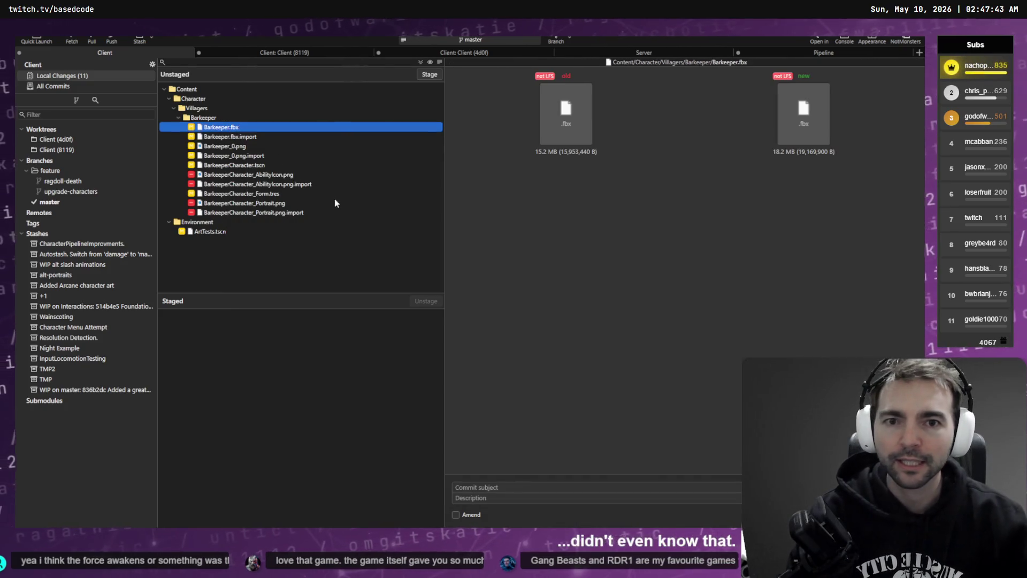
pyautogui.click(299, 212)
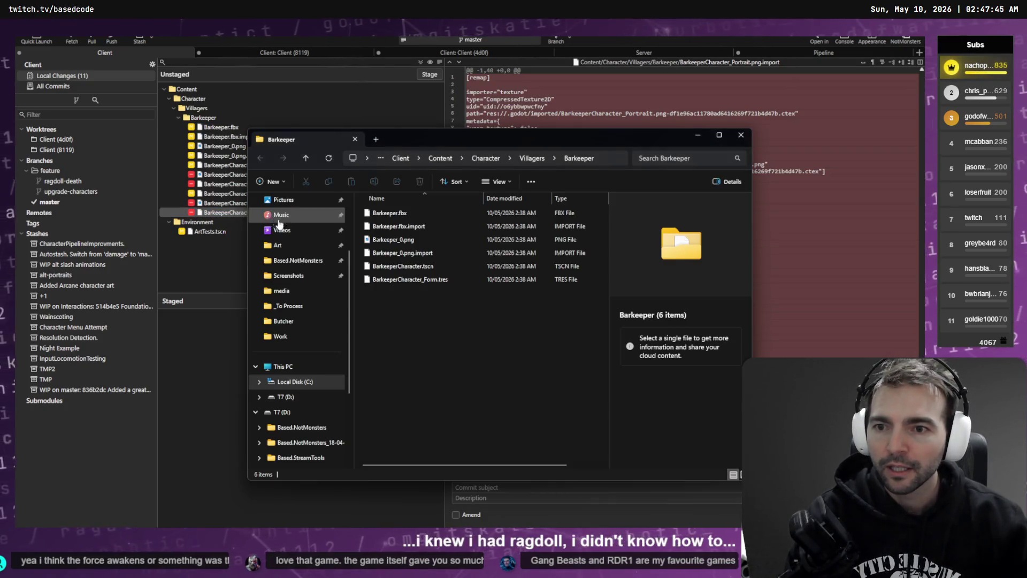
pyautogui.press('Up')
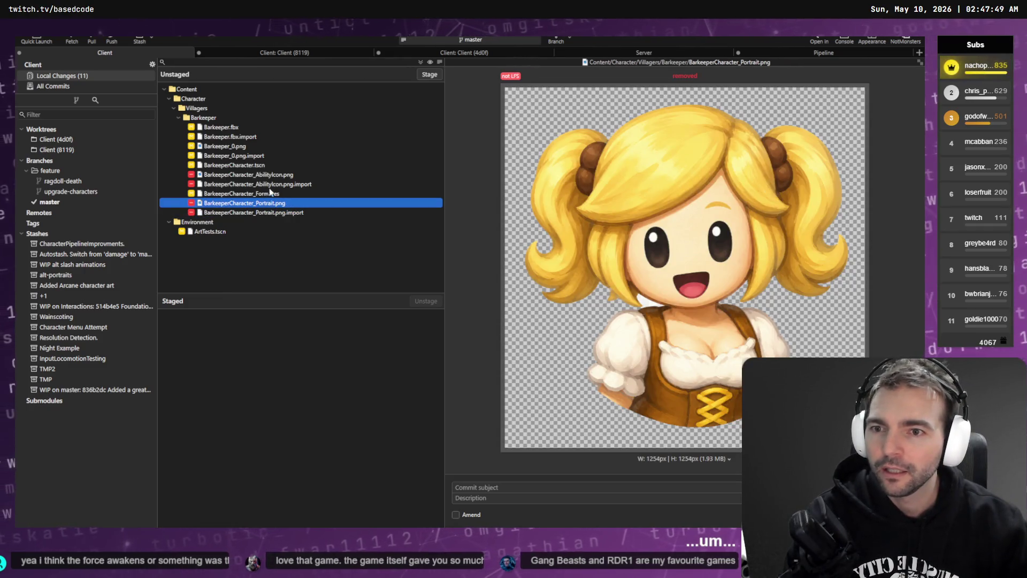
# Discard the deletions of the four Barkeeper ability-icon and portrait files.
pyautogui.keyDown('ctrl'); pyautogui.click(273, 174); pyautogui.keyUp('ctrl')
pyautogui.keyDown('ctrl'); pyautogui.click(273, 184); pyautogui.keyUp('ctrl')
pyautogui.keyDown('ctrl'); pyautogui.click(267, 213); pyautogui.keyUp('ctrl')
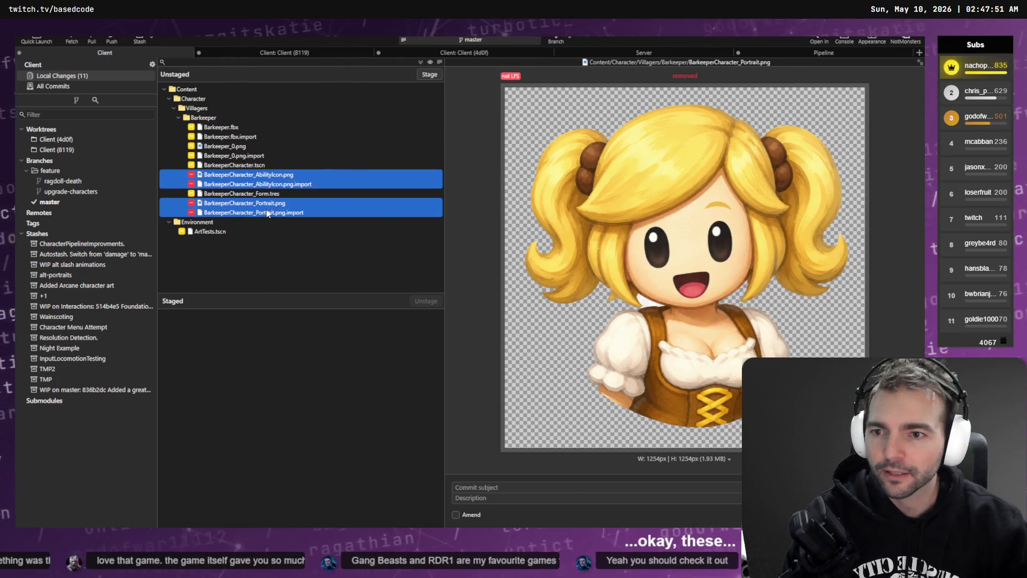
pyautogui.rightClick(268, 212)
pyautogui.click(300, 285)
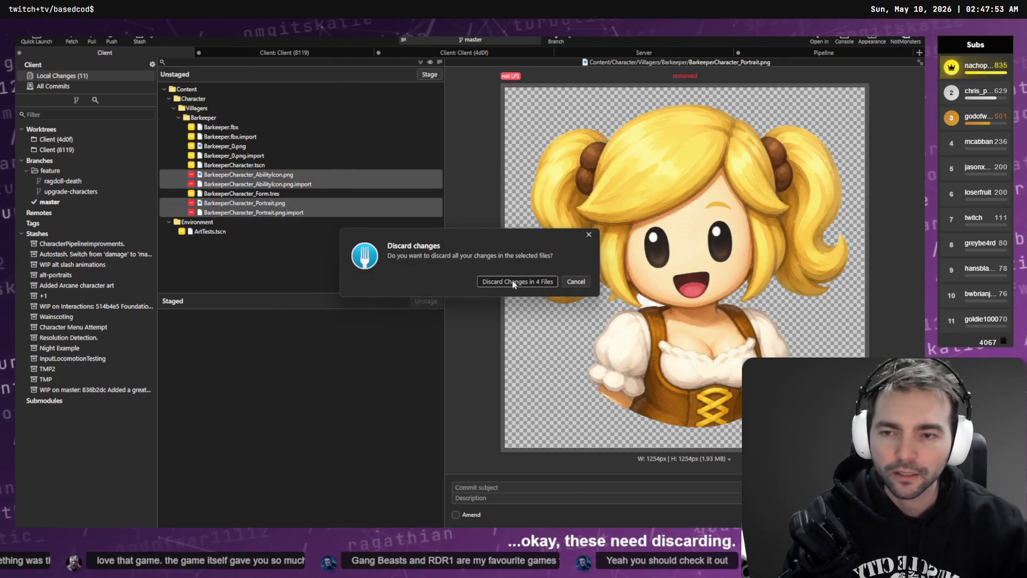
pyautogui.click(512, 281)
# Check the Barkeeper form resource diff and confirm the files are restored in the Barkeeper folder.
pyautogui.click(300, 174)
pyautogui.hotkey('ctrl', 'shift', 'r')
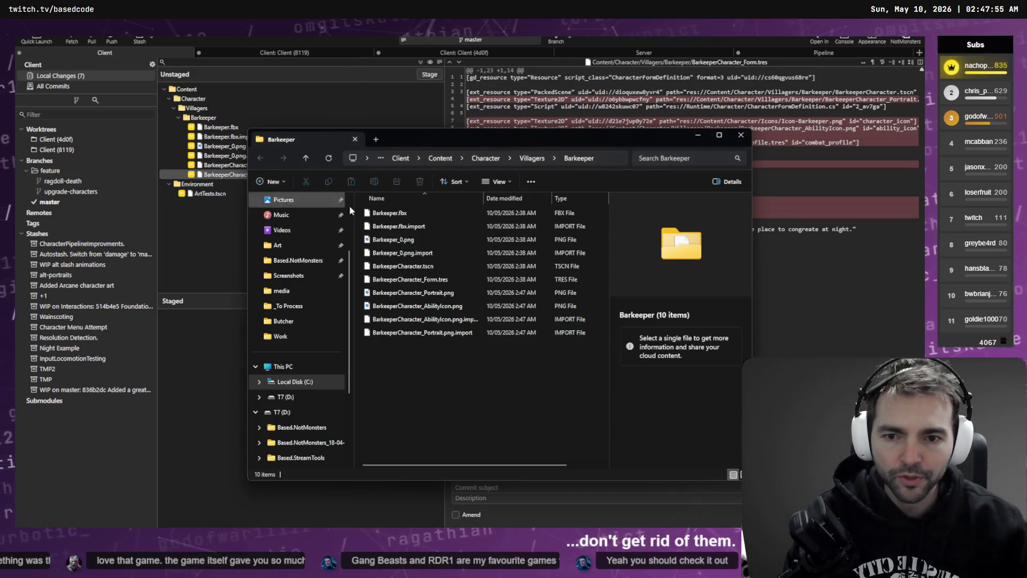
pyautogui.hotkey('alt', 'F4')
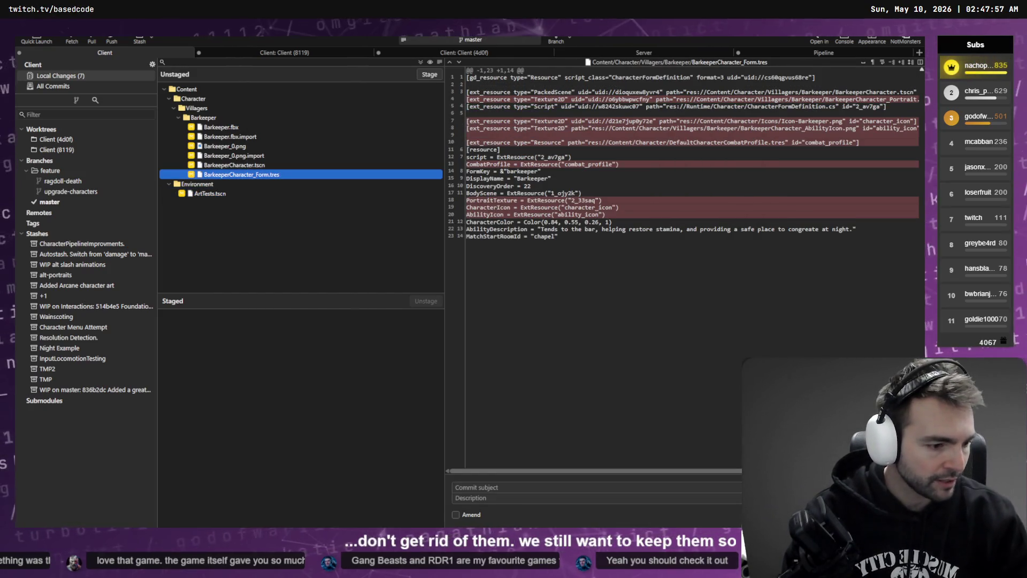
pyautogui.rightClick(203, 128)
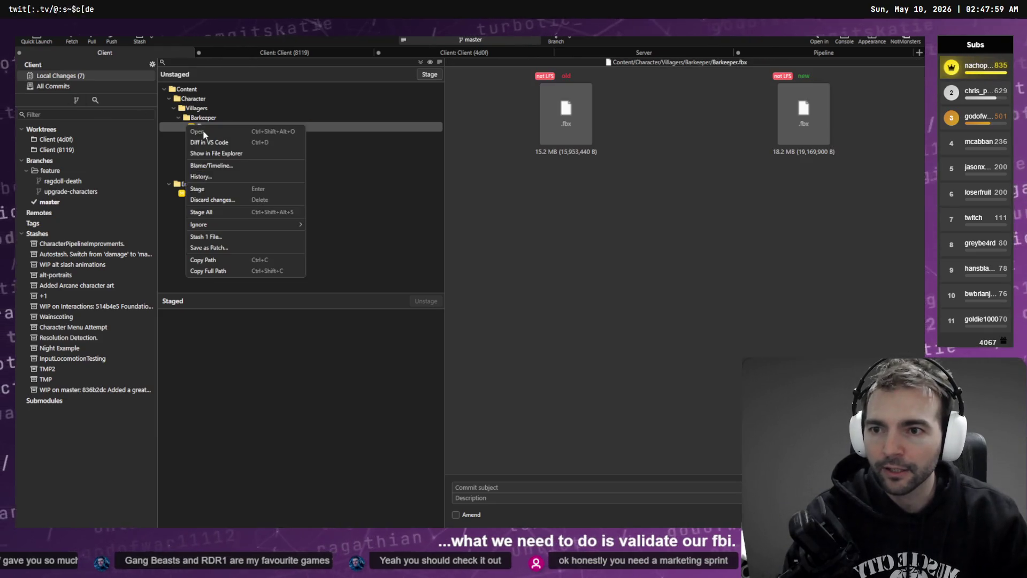
# Reveal Barkeeper.fbx in the file browser and check the Barkeeper folder's full path.
pyautogui.click(313, 181)
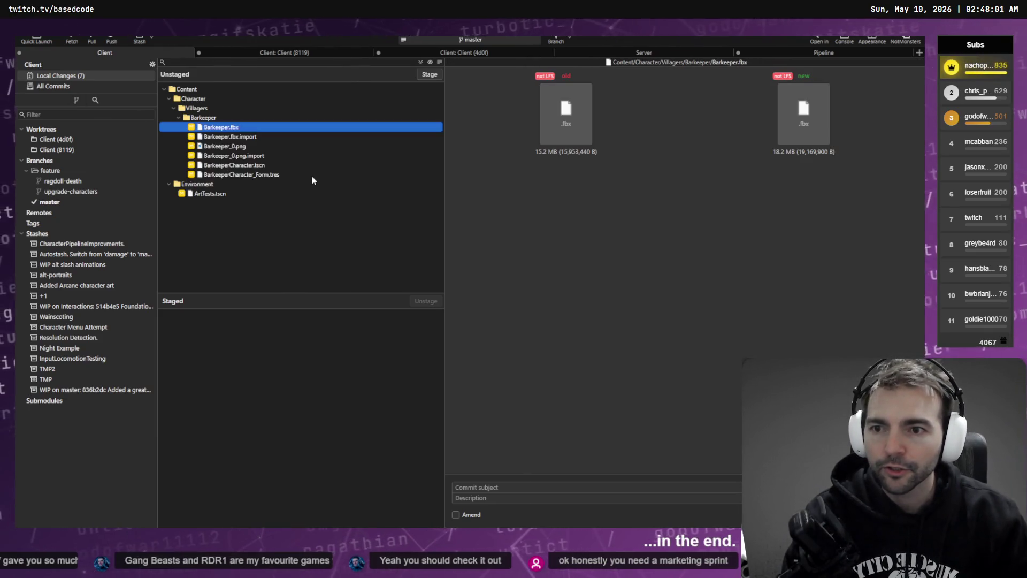
pyautogui.hotkey('ctrl', 'l')
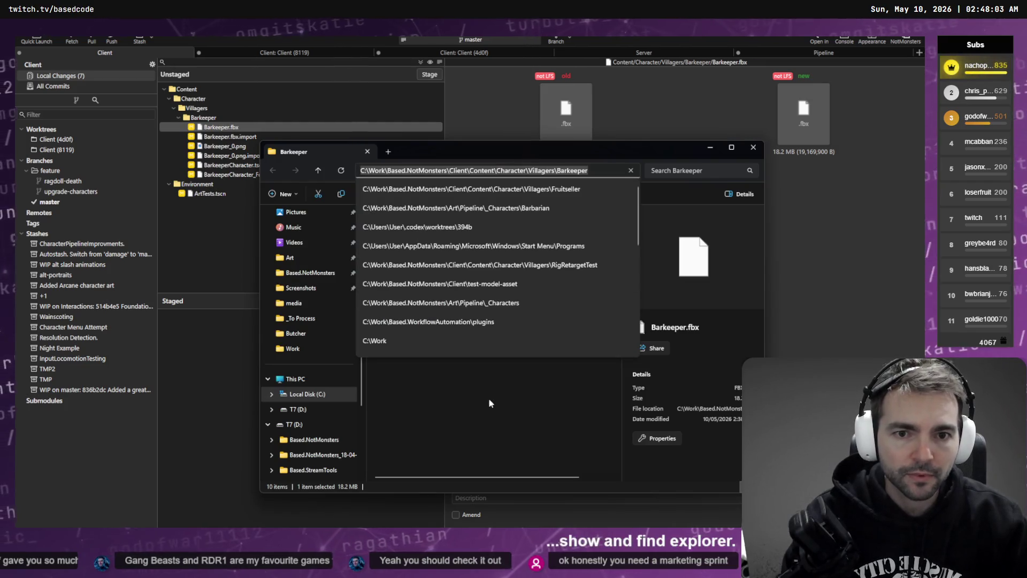
pyautogui.click(490, 403)
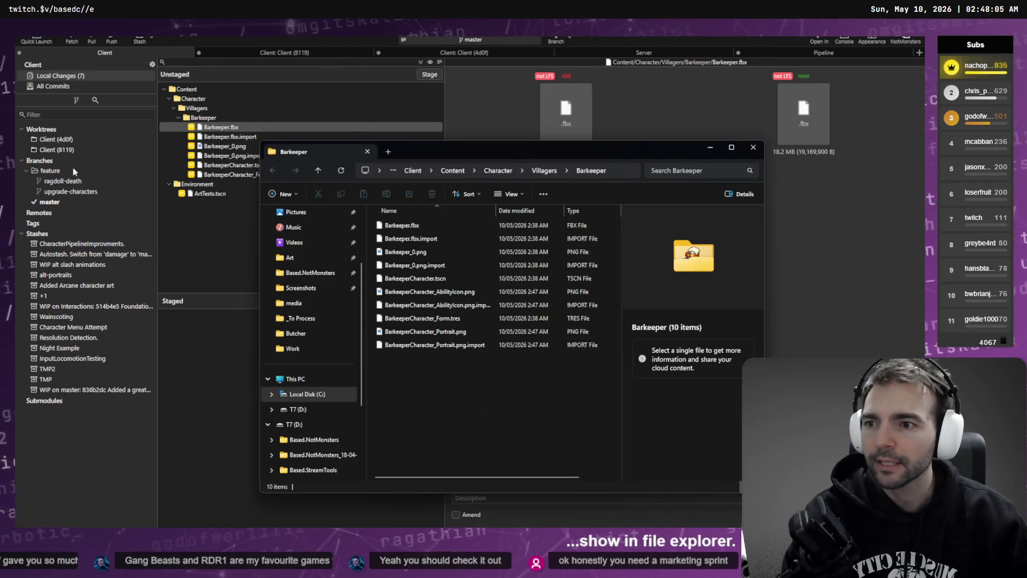
# Switch to the upgrade-characters worktree and view its local changes.
pyautogui.click(50, 202)
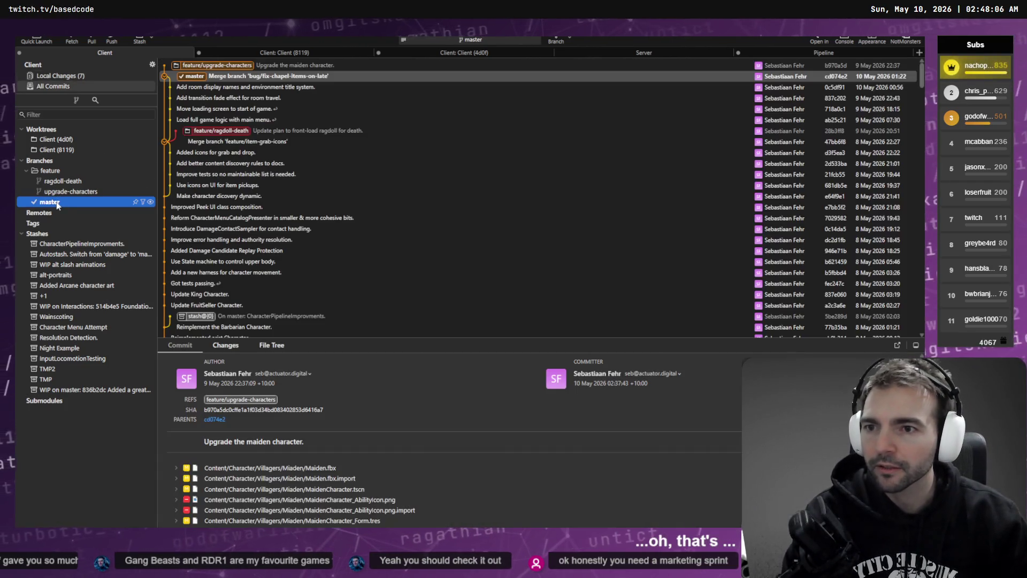
pyautogui.click(209, 67)
pyautogui.doubleClick(238, 67)
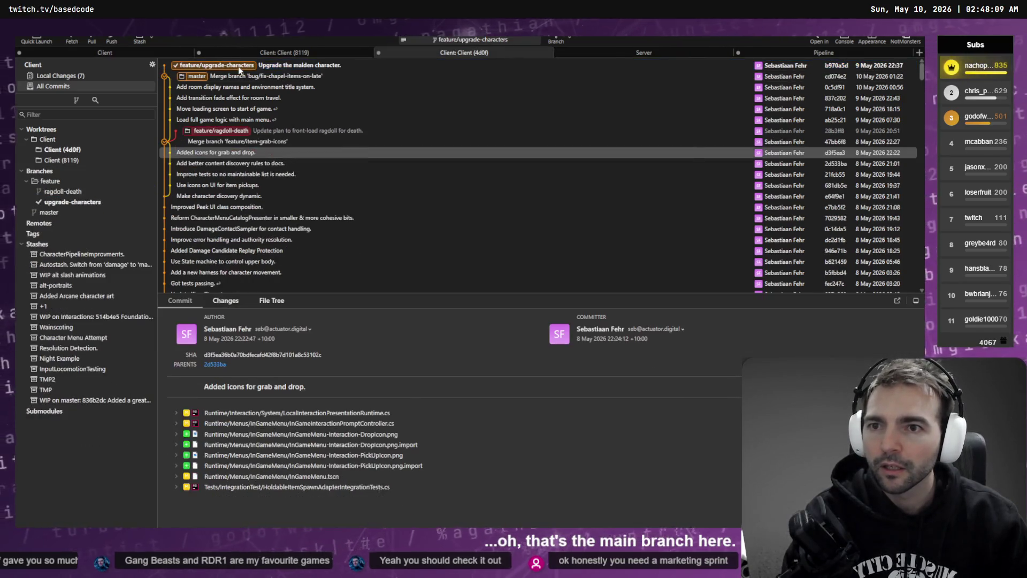
pyautogui.click(88, 76)
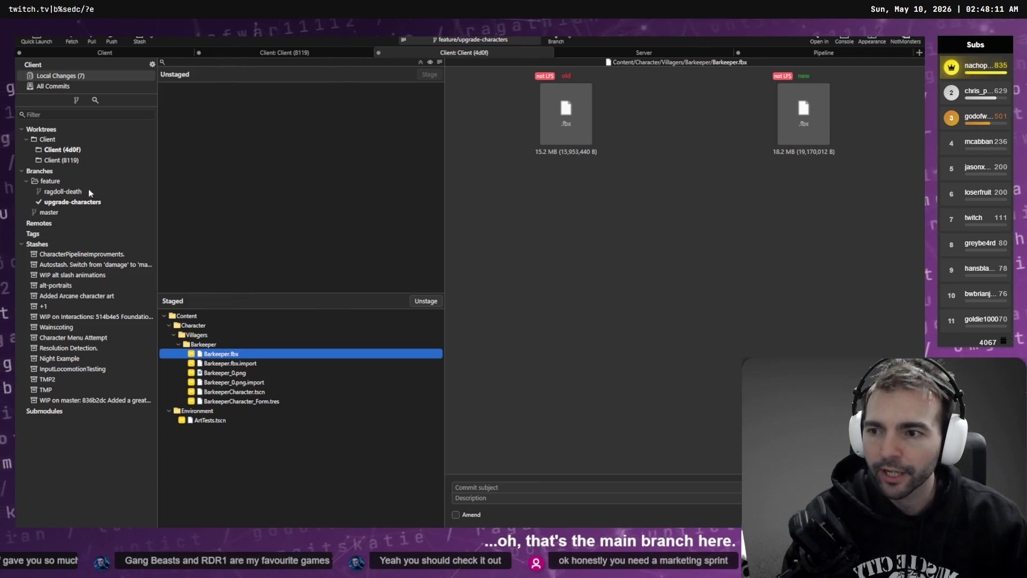
# In the master worktree, discard all seven unstaged Barkeeper changes.
pyautogui.click(48, 212)
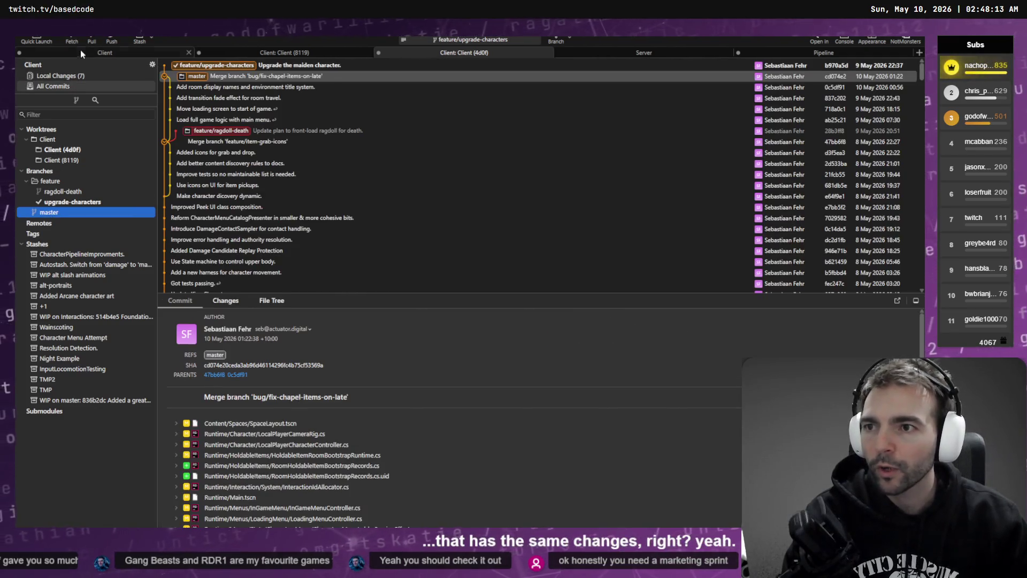
pyautogui.click(80, 50)
pyautogui.click(80, 77)
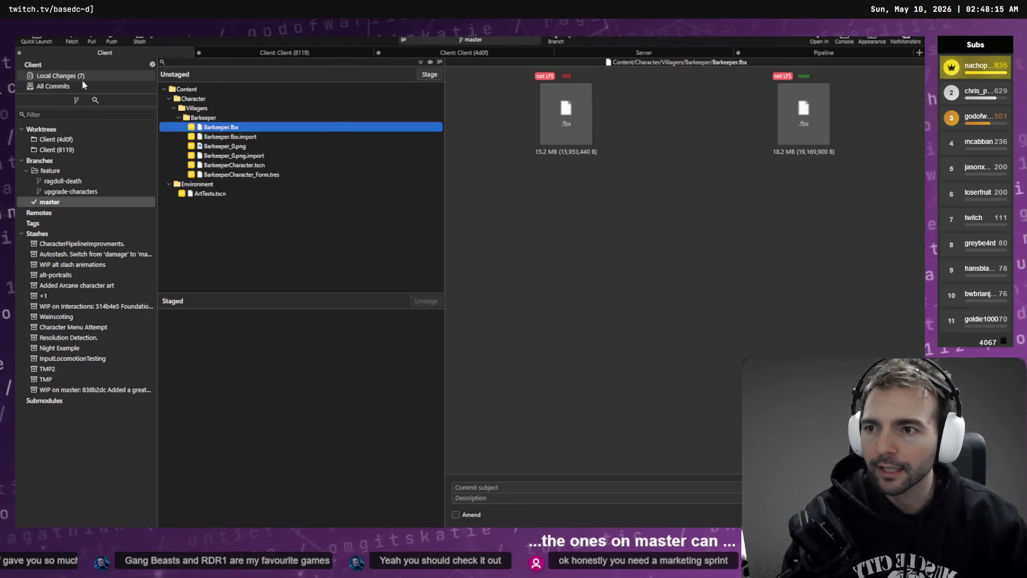
pyautogui.keyDown('shift'); pyautogui.click(237, 175); pyautogui.keyUp('shift')
pyautogui.keyDown('shift'); pyautogui.click(216, 194); pyautogui.keyUp('shift')
pyautogui.rightClick(223, 195)
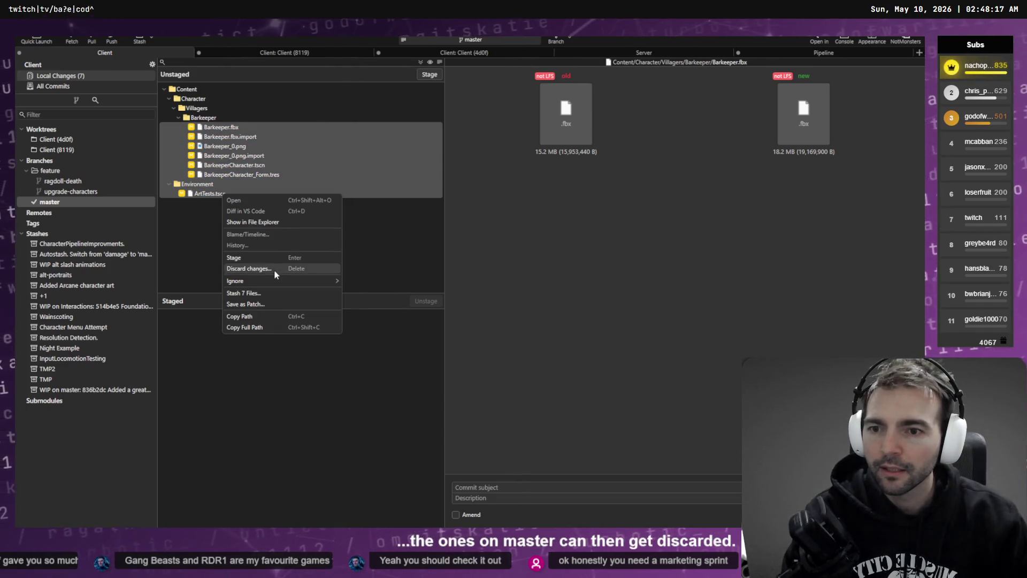
pyautogui.click(275, 271)
pyautogui.click(516, 279)
# Return to the upgrade-characters worktree's changes and copy the staged Barkeeper.fbx's full path.
pyautogui.click(109, 198)
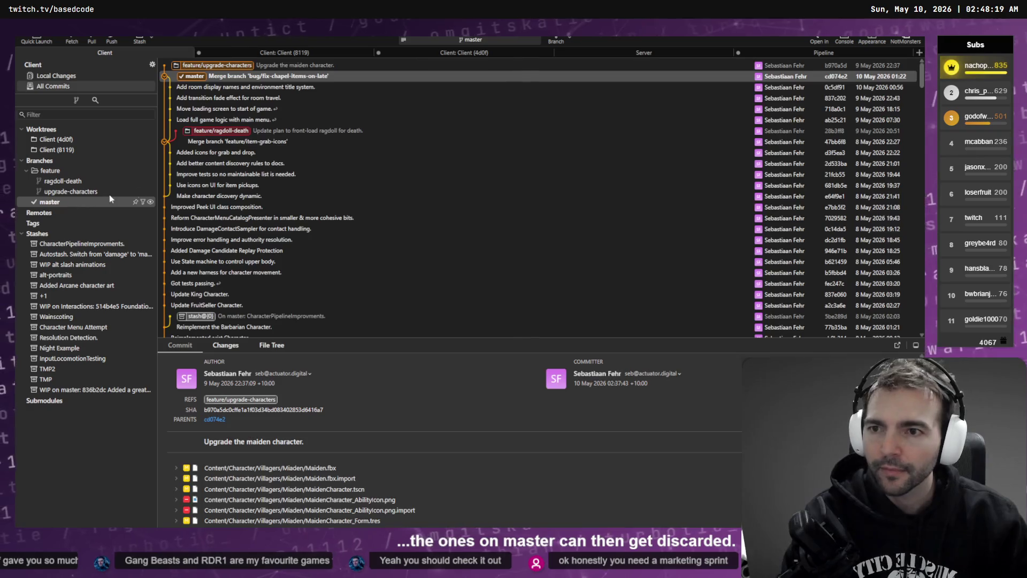
pyautogui.click(110, 199)
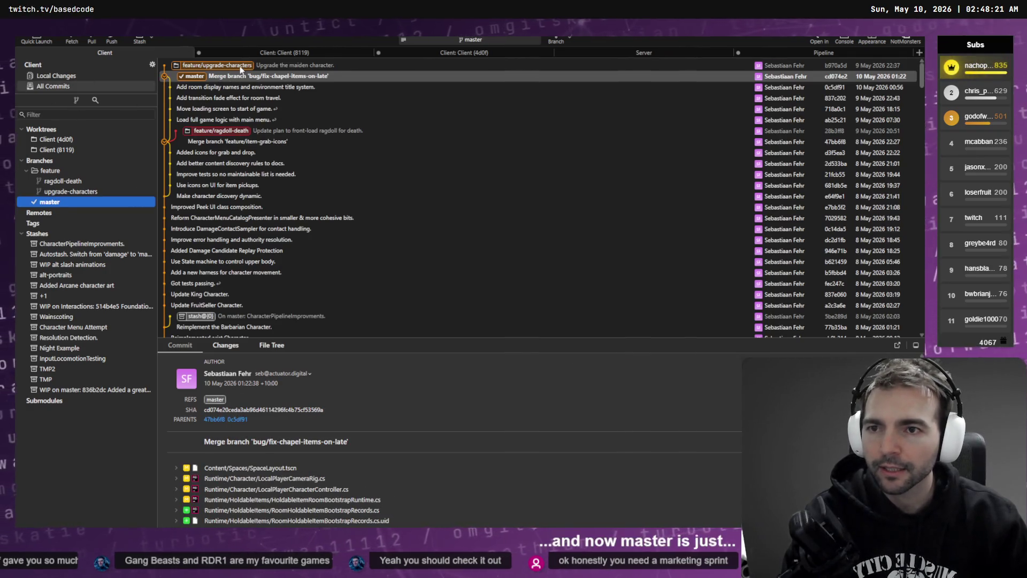
pyautogui.doubleClick(240, 66)
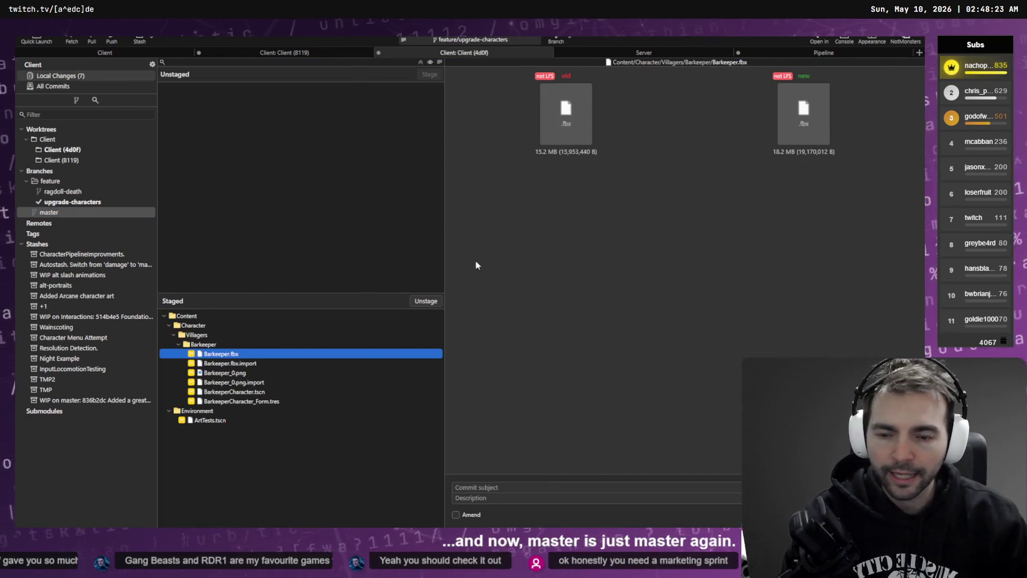
pyautogui.rightClick(232, 354)
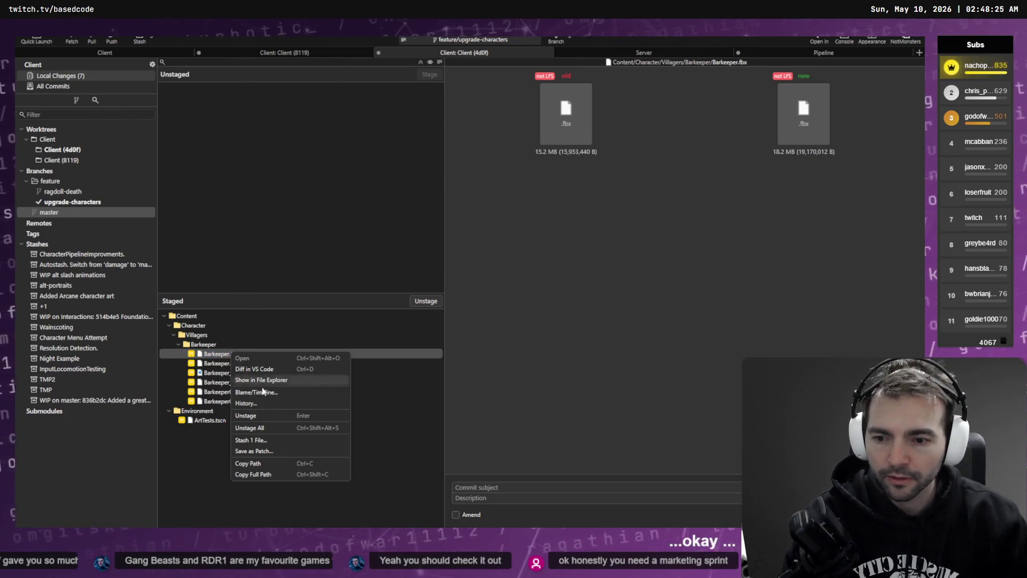
pyautogui.click(253, 473)
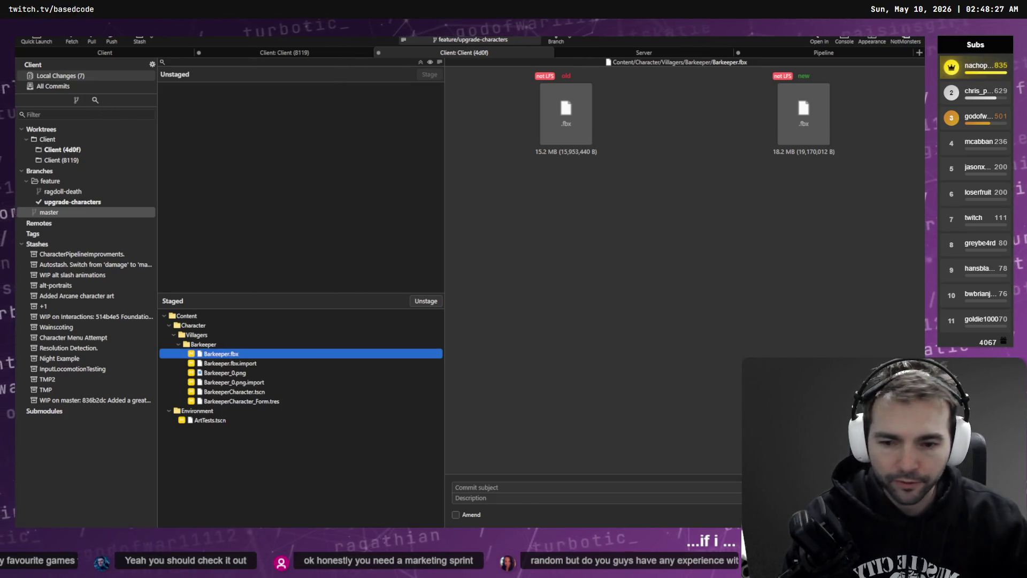
# Reload the modified character scenes from disk and reopen the project so assets reimport.
pyautogui.hotkey('alt', 'Tab')
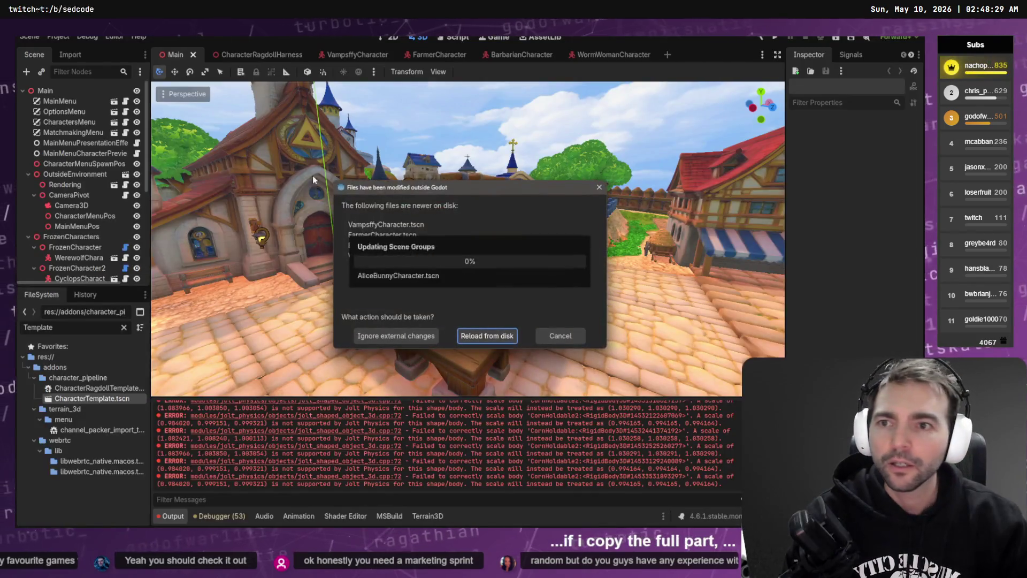
pyautogui.click(492, 337)
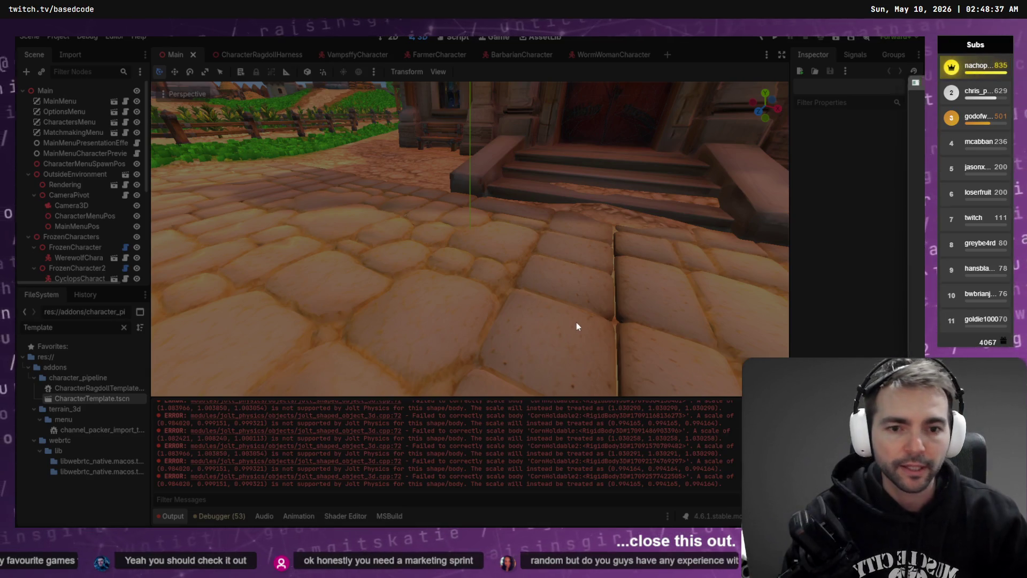
pyautogui.hotkey('alt', 'Tab')
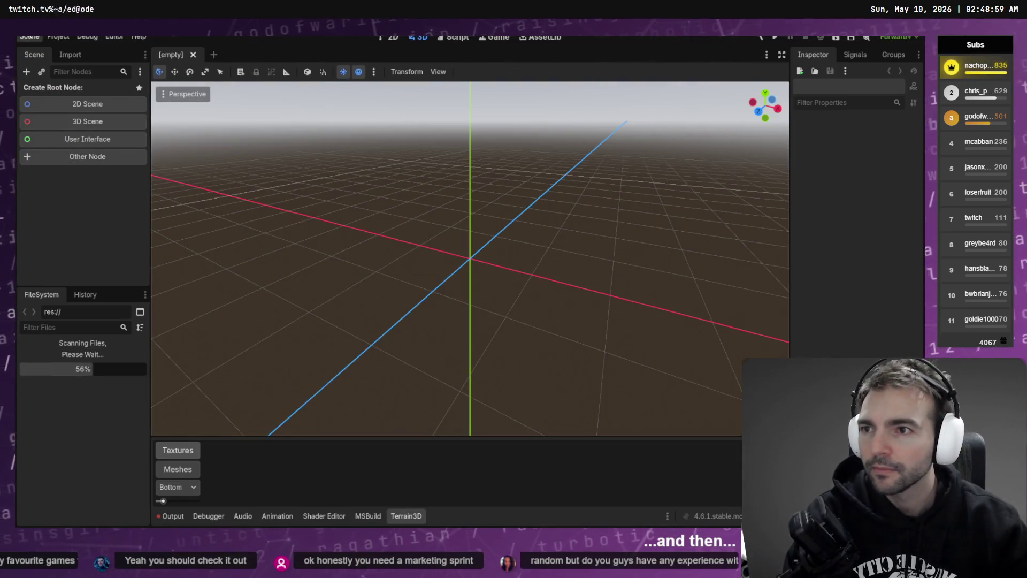
pyautogui.click(30, 37)
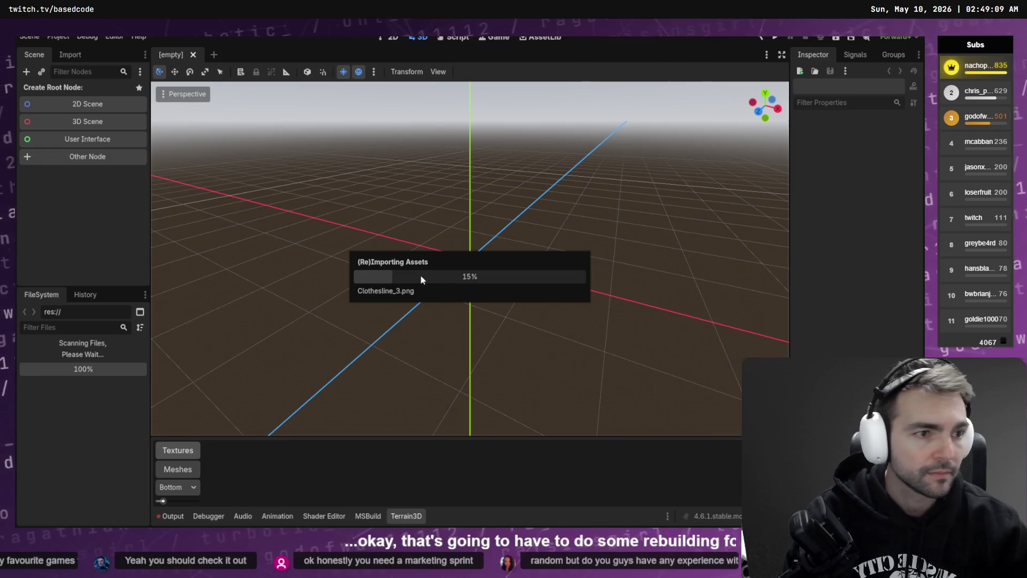
pyautogui.hotkey('alt', 'Tab')
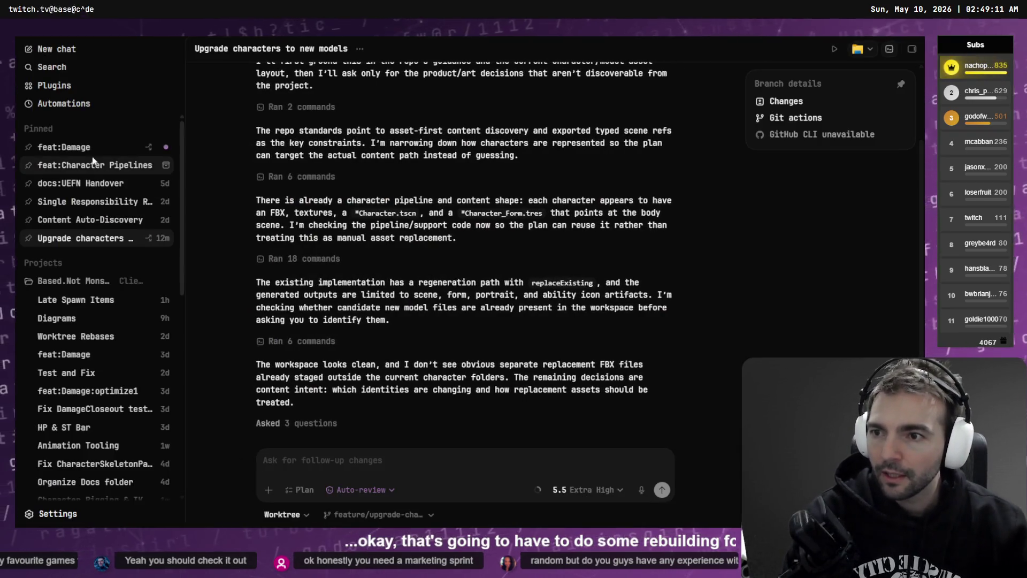
# Open the feat:Damage chat and scroll its changed-files list up to the validation summary.
pyautogui.click(93, 160)
pyautogui.click(92, 149)
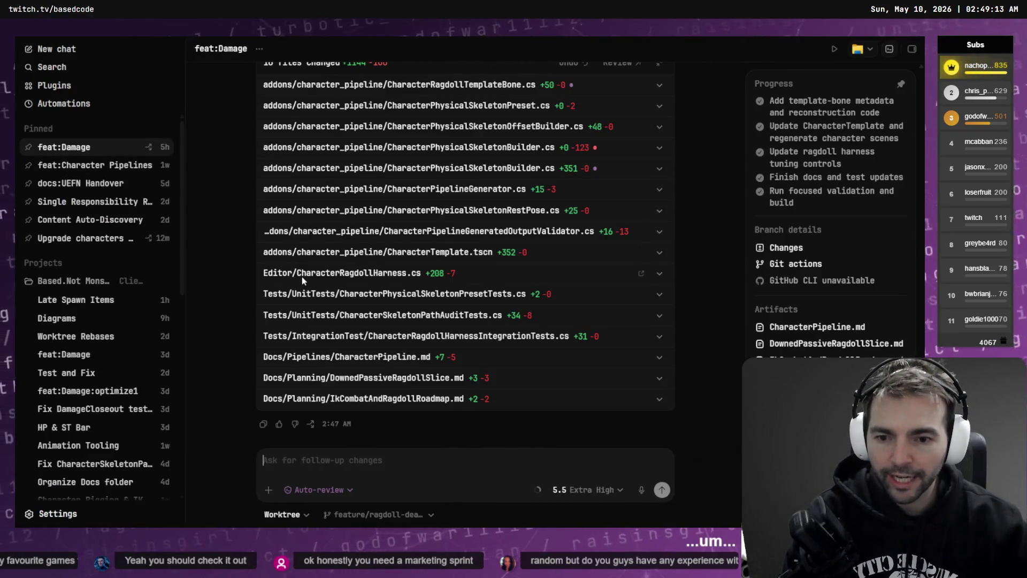
pyautogui.scroll(5, 389, 308)
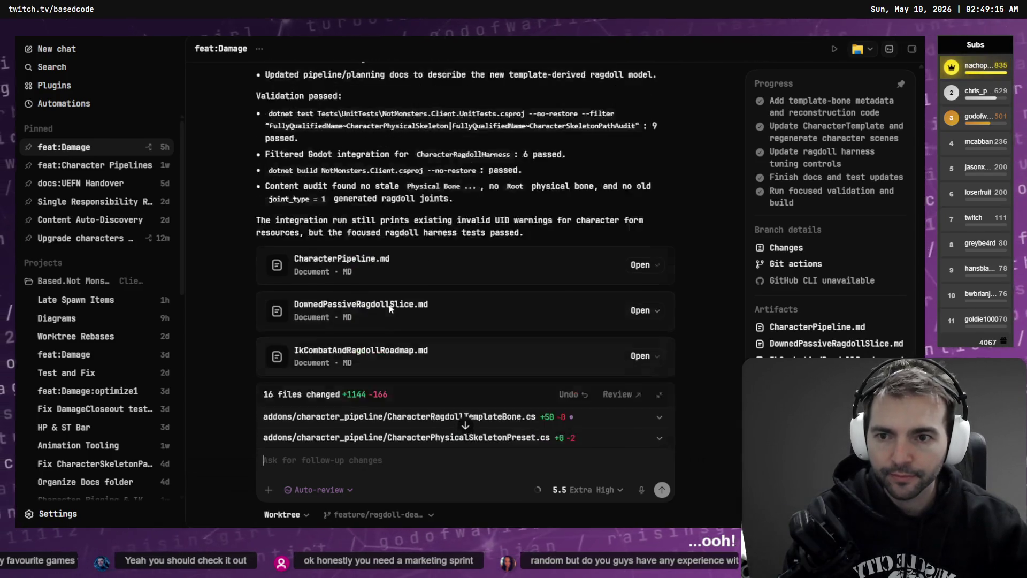
pyautogui.scroll(4, 390, 308)
pyautogui.scroll(-2, 399, 305)
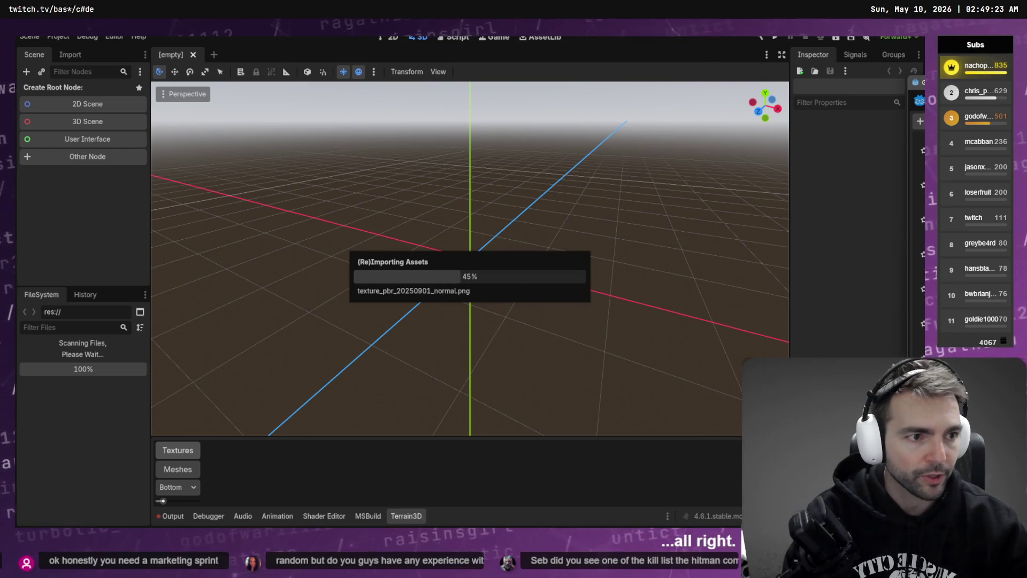
# Open the project normally, not in recovery mode, and reload the changed project.godot file.
pyautogui.doubleClick(566, 162)
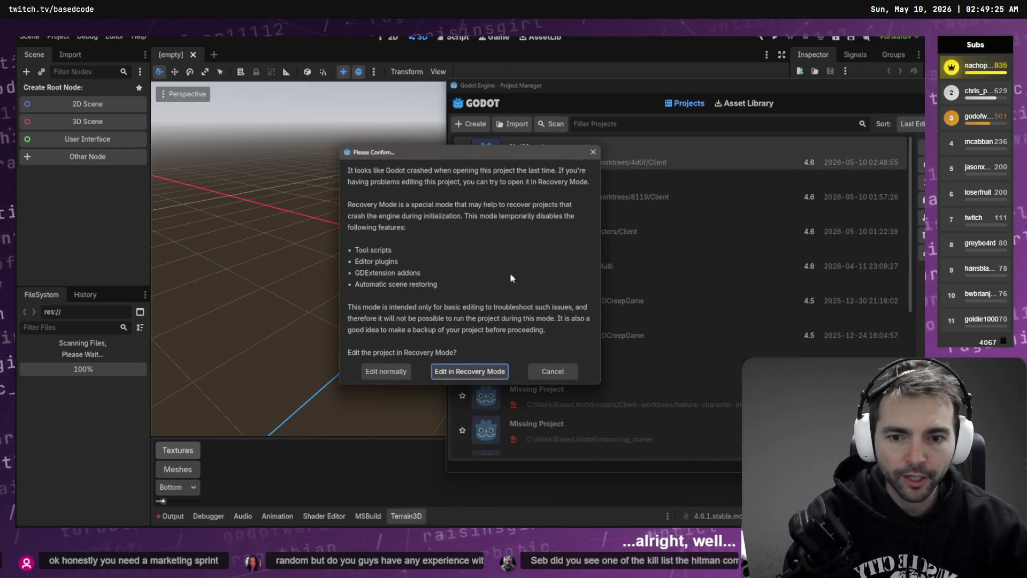
pyautogui.click(386, 372)
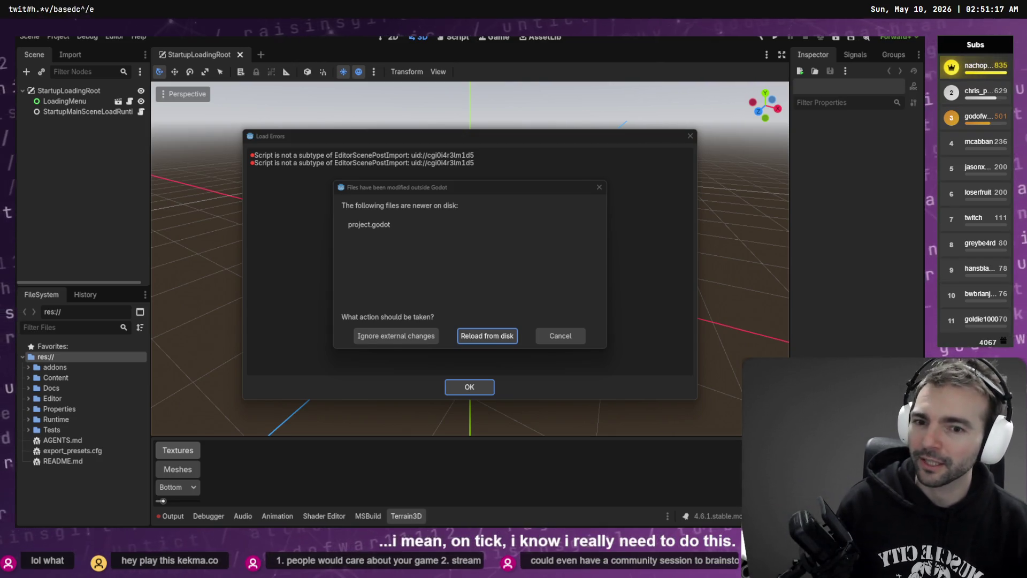
pyautogui.click(491, 334)
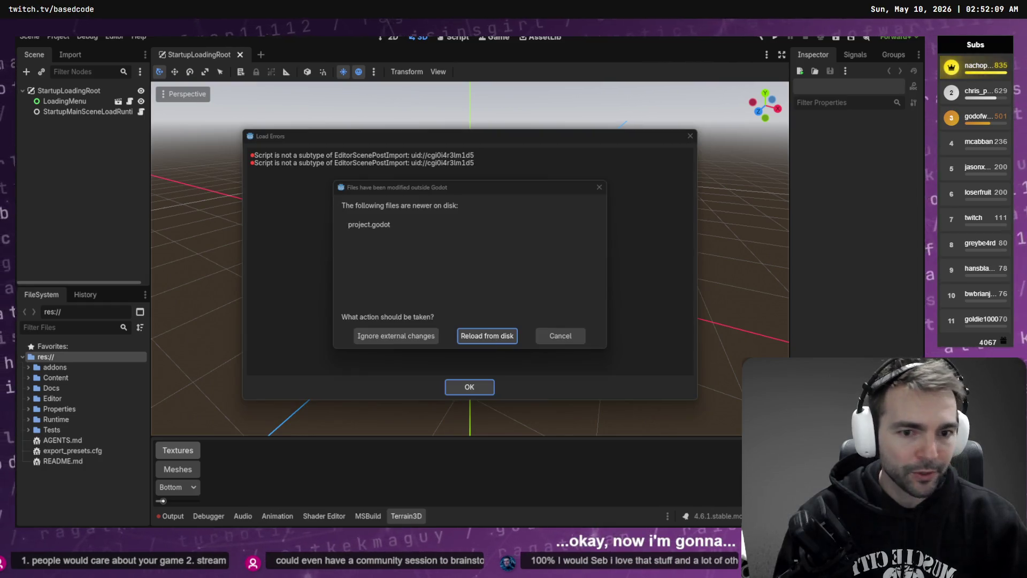
# Accept reloading project.godot from disk, leaving only the script load-errors report.
pyautogui.click(481, 335)
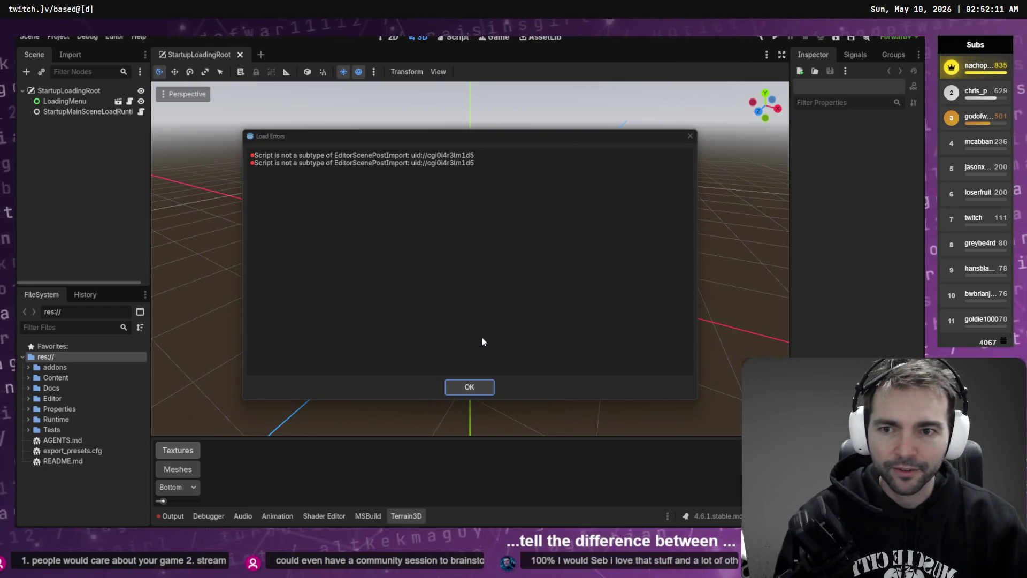
# Close the load-errors report and dismiss the app chooser for export_presets.cfg.
pyautogui.click(690, 136)
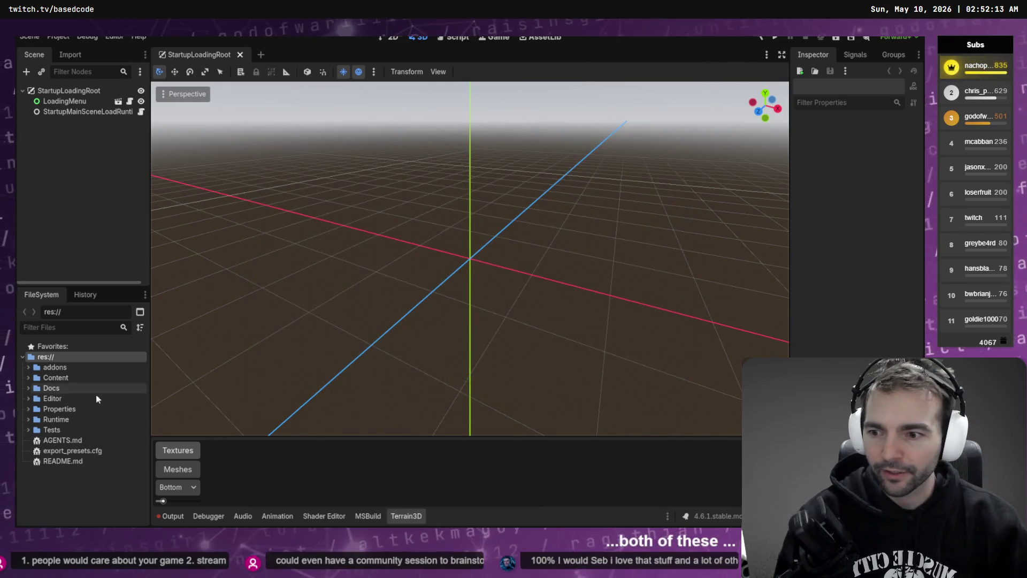
pyautogui.rightClick(80, 451)
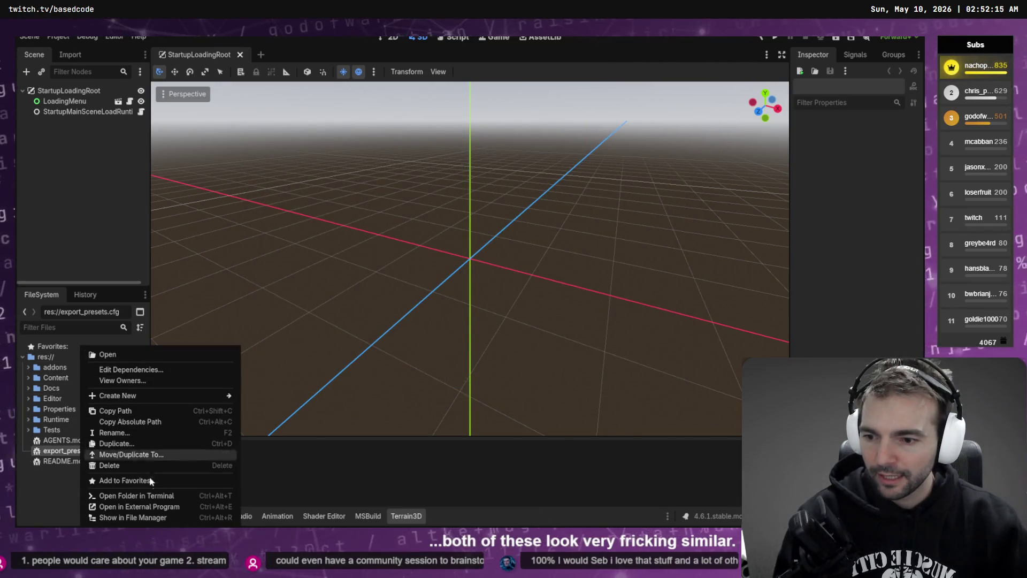
pyautogui.click(139, 506)
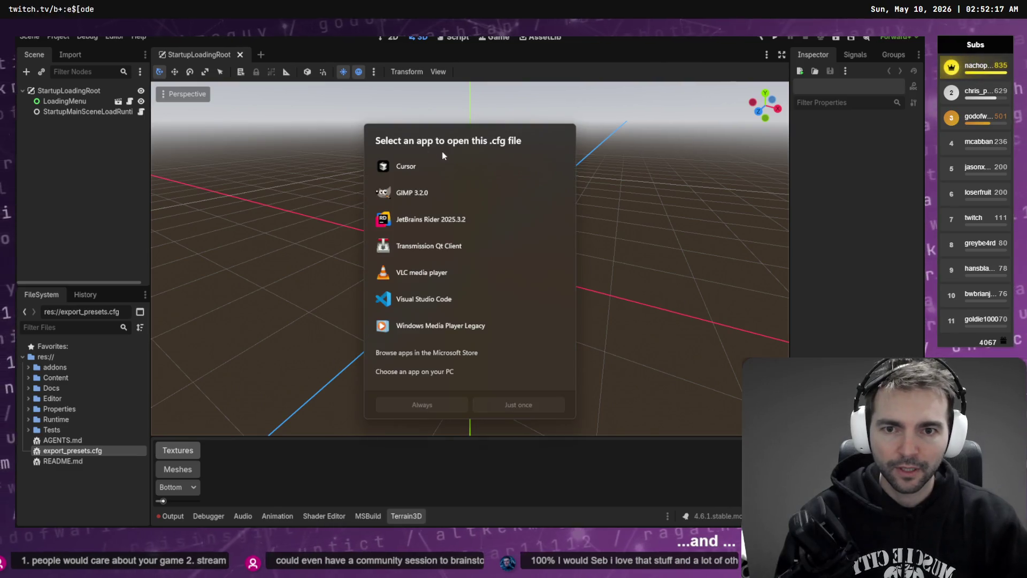
pyautogui.click(465, 396)
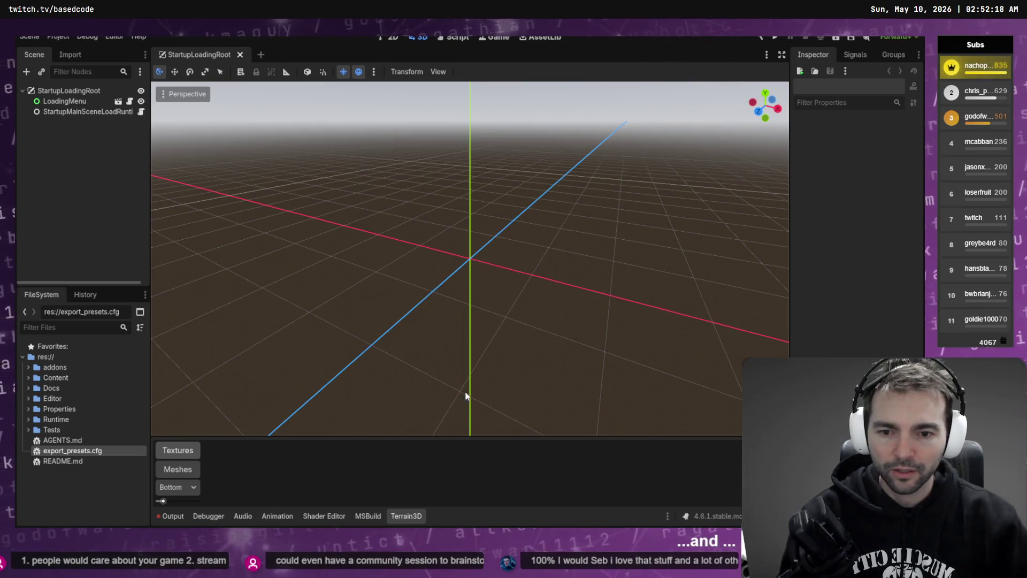
# Reveal README.md in the file manager and confirm in Fork it belongs to the Client (4d0f) worktree.
pyautogui.rightClick(72, 462)
pyautogui.click(158, 518)
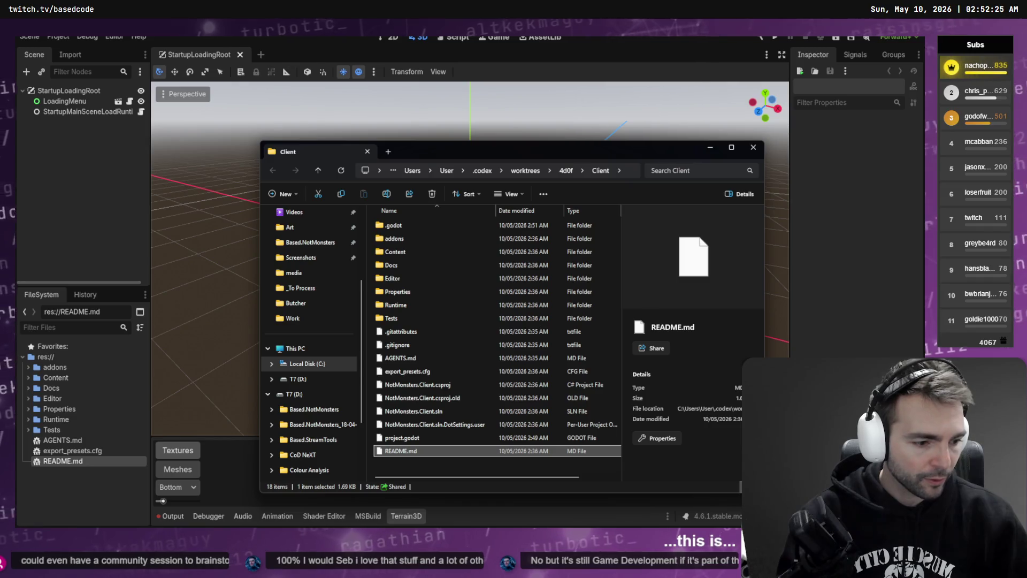
pyautogui.hotkey('alt', 'Tab')
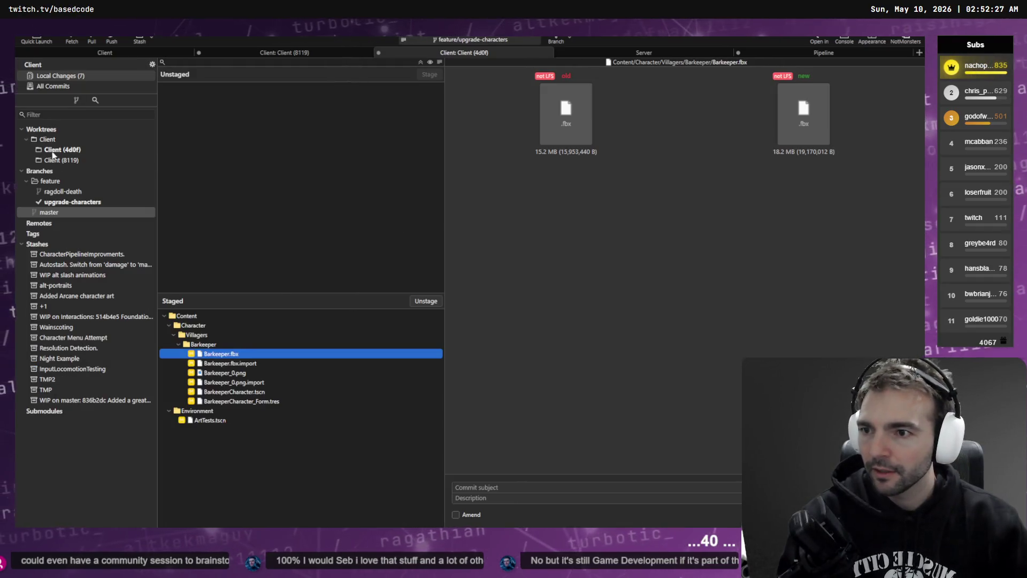
pyautogui.click(89, 150)
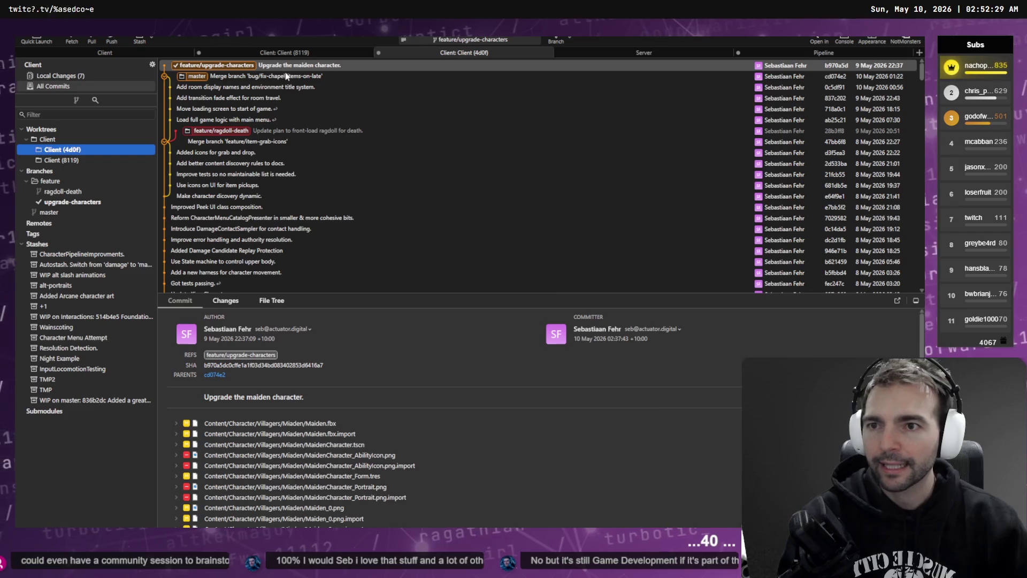
pyautogui.hotkey('ctrl', 'shift', 'o')
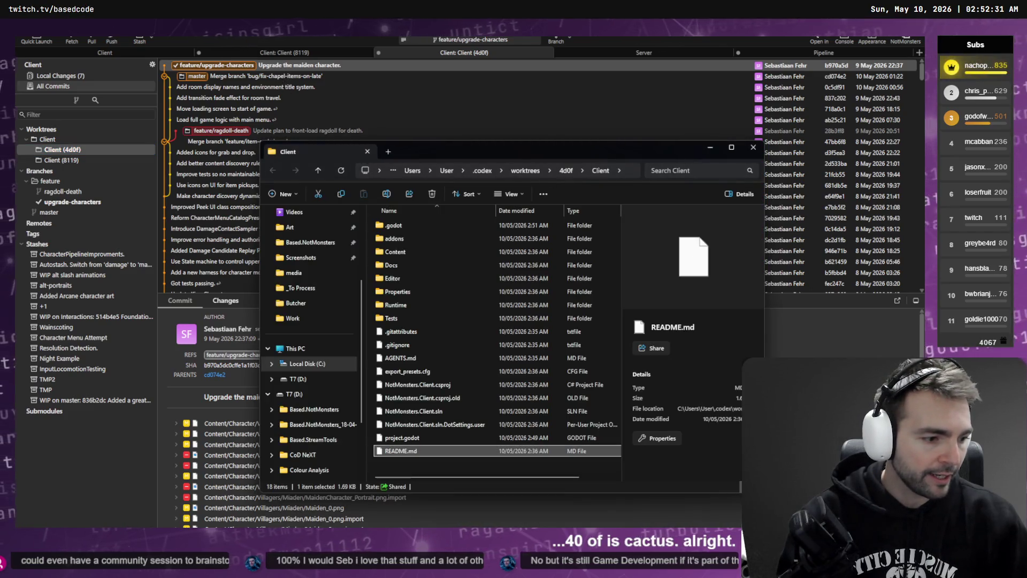
pyautogui.hotkey('alt', 'Tab')
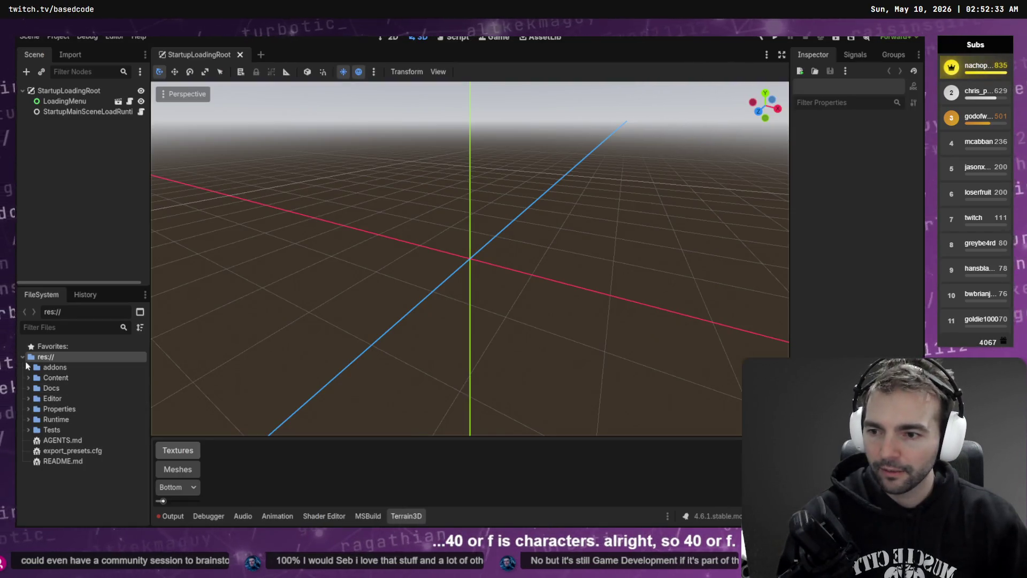
# Show the addons folder in the system file browser, then close it.
pyautogui.rightClick(46, 367)
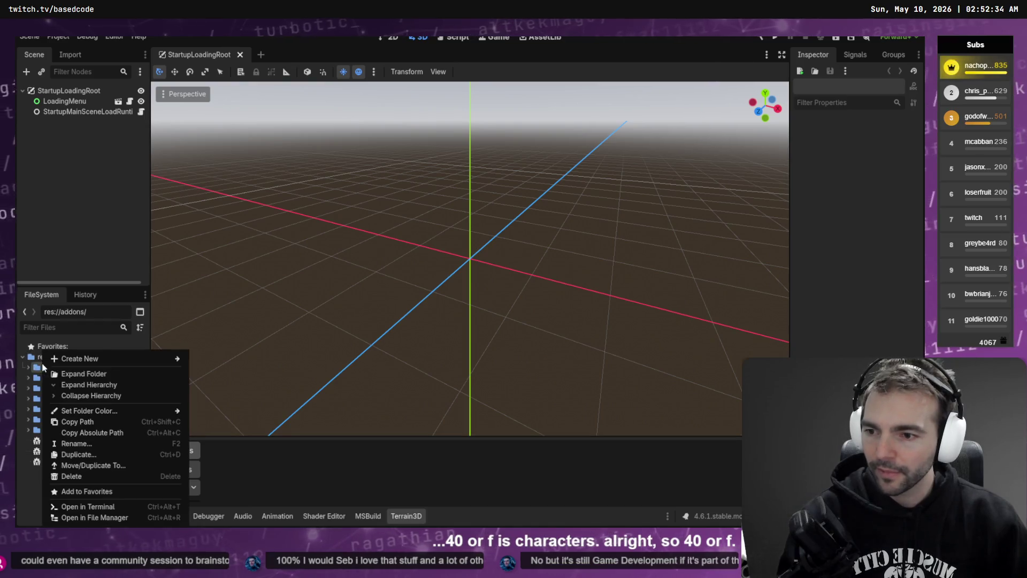
pyautogui.click(114, 517)
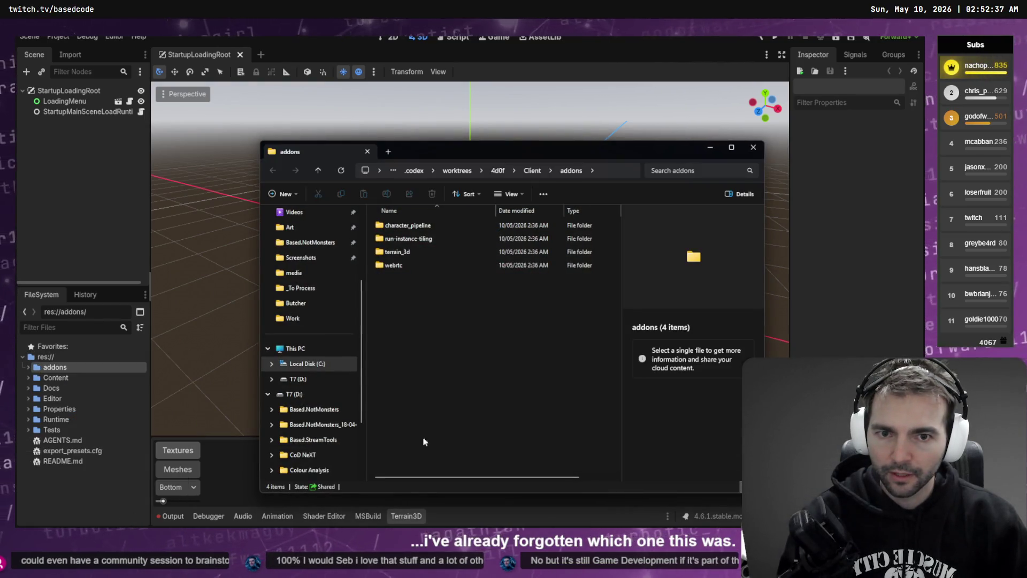
pyautogui.hotkey('alt', 'Tab')
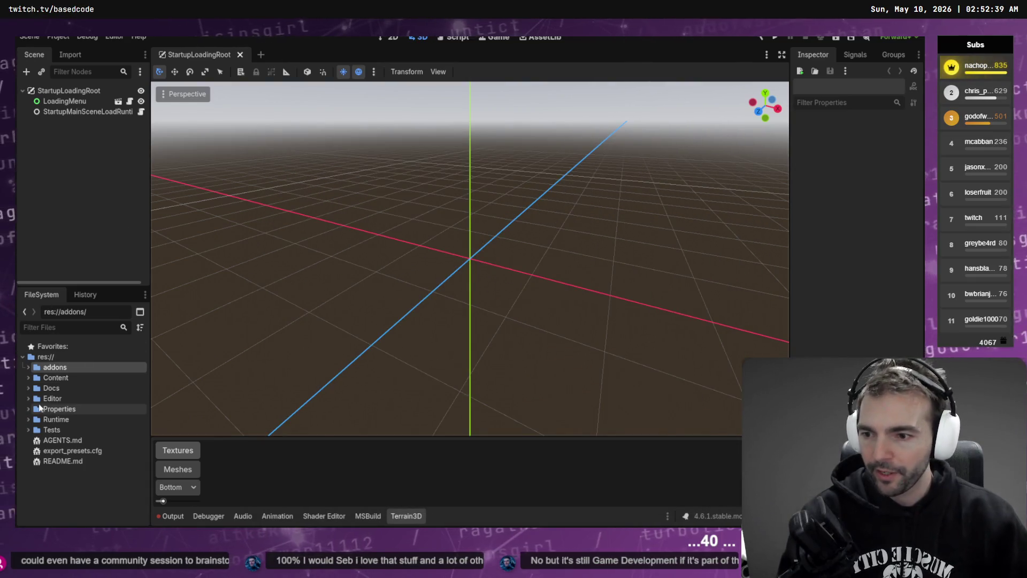
# Expand Content > Character > Villagers > Barkeeper in the FileSystem dock and select Barkeeper.fbx.
pyautogui.click(30, 378)
pyautogui.click(34, 399)
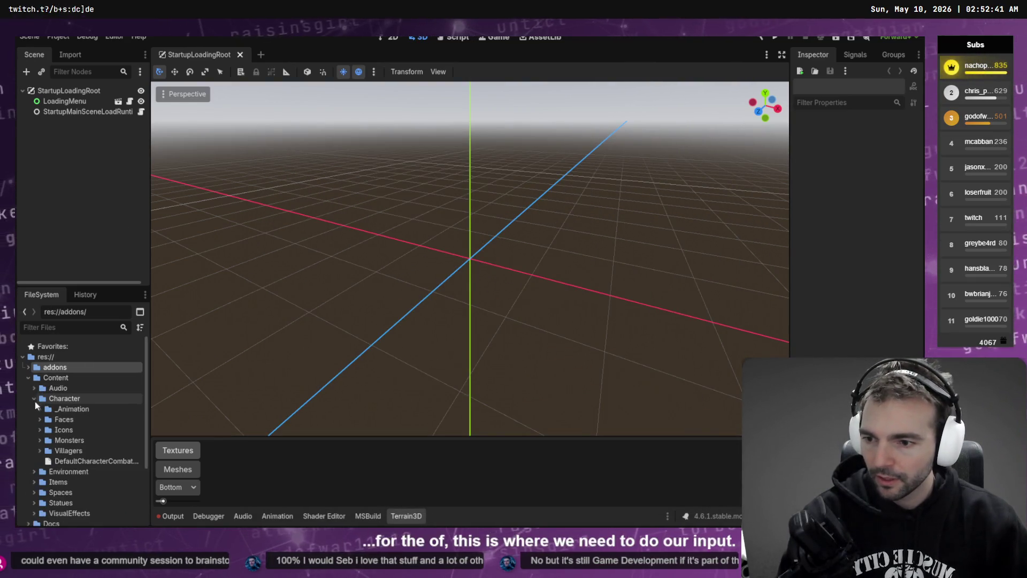
pyautogui.click(40, 451)
pyautogui.scroll(-5, 41, 452)
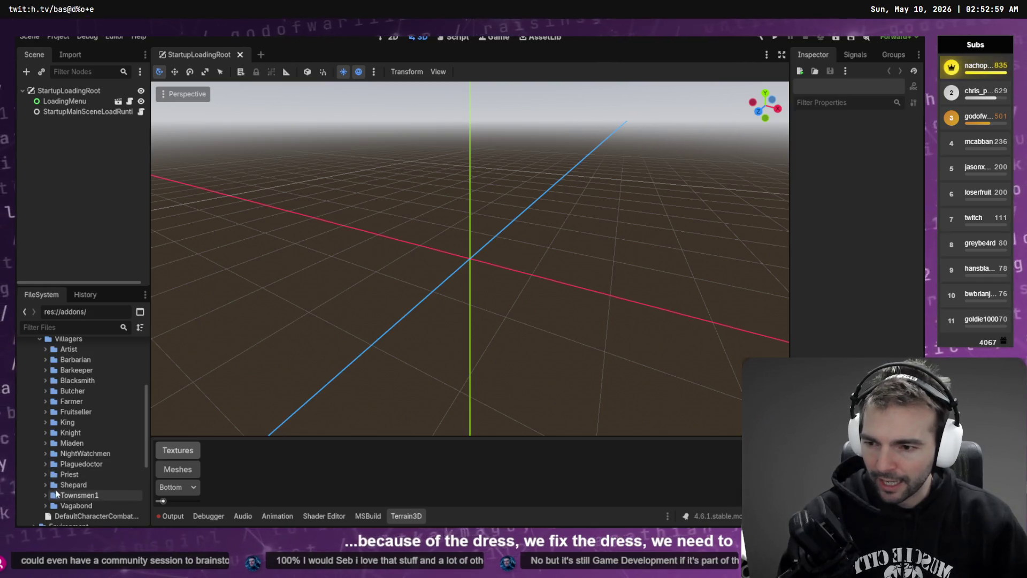
pyautogui.doubleClick(74, 369)
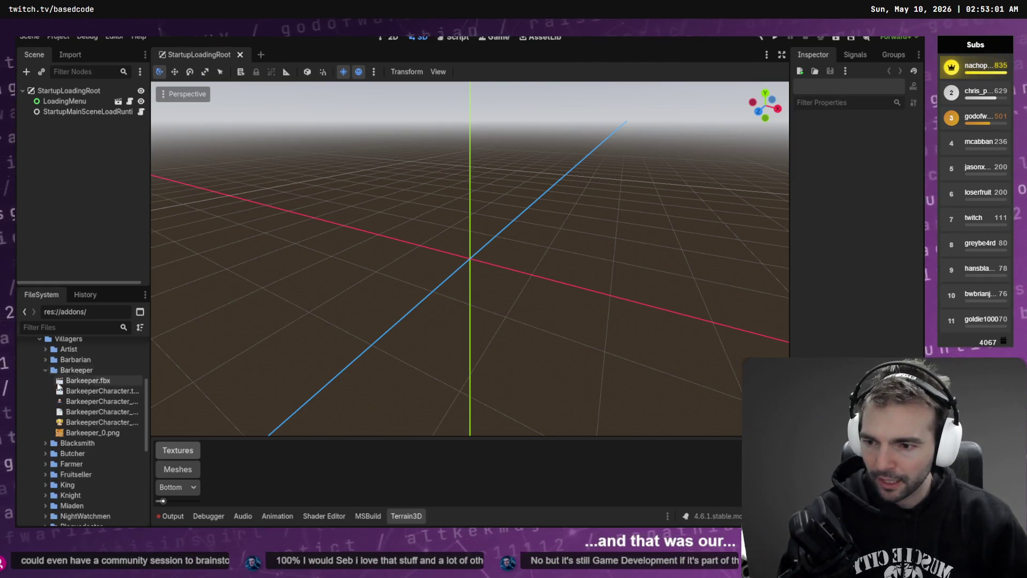
pyautogui.click(97, 382)
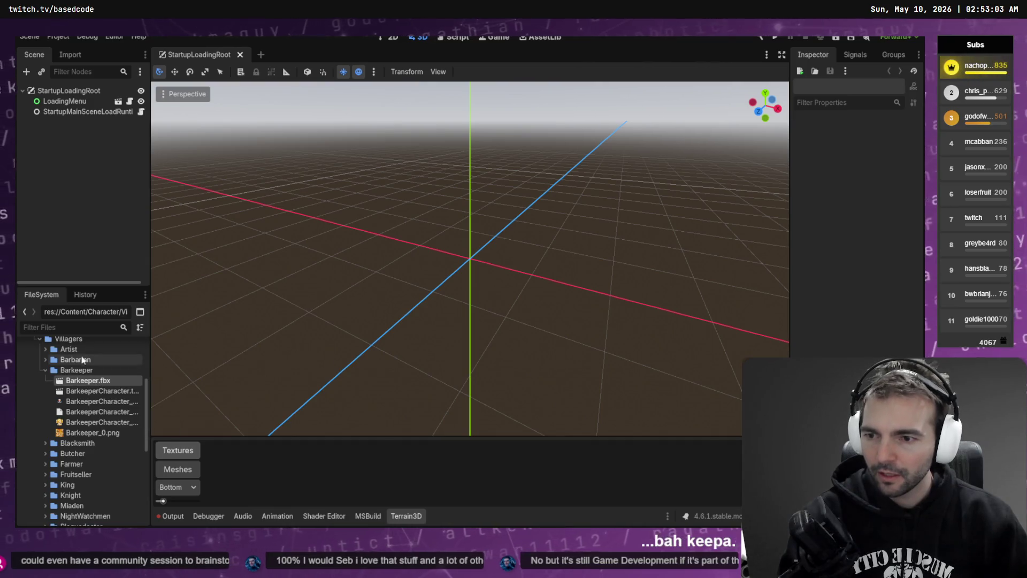
# Check Barkeeper.fbx's Root Scale of 170.0, then filter files by 'ArtTest' and open ArtTests.tscn.
pyautogui.click(72, 55)
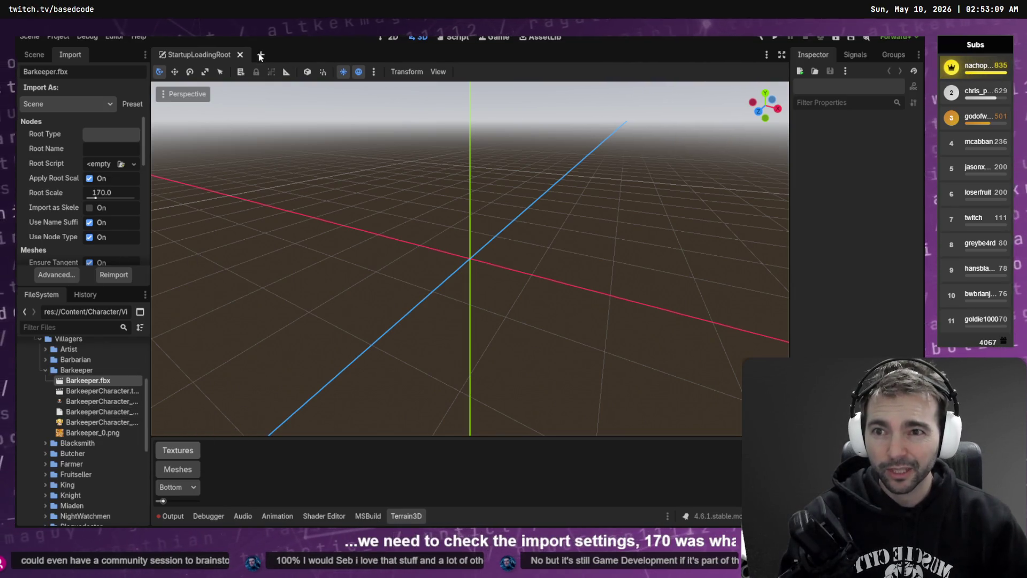
pyautogui.click(89, 329)
pyautogui.write('ArtTest')
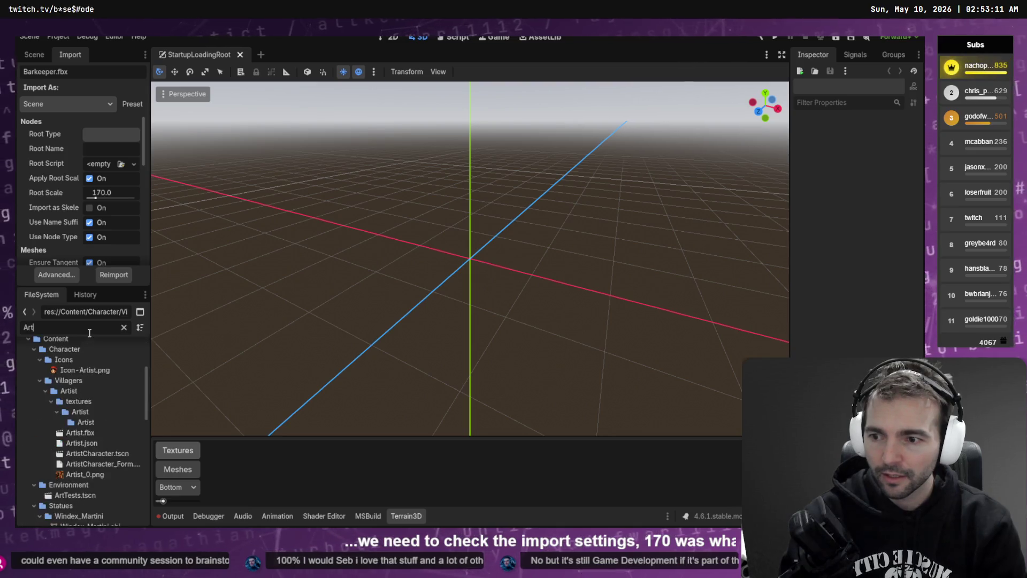
pyautogui.click(74, 390)
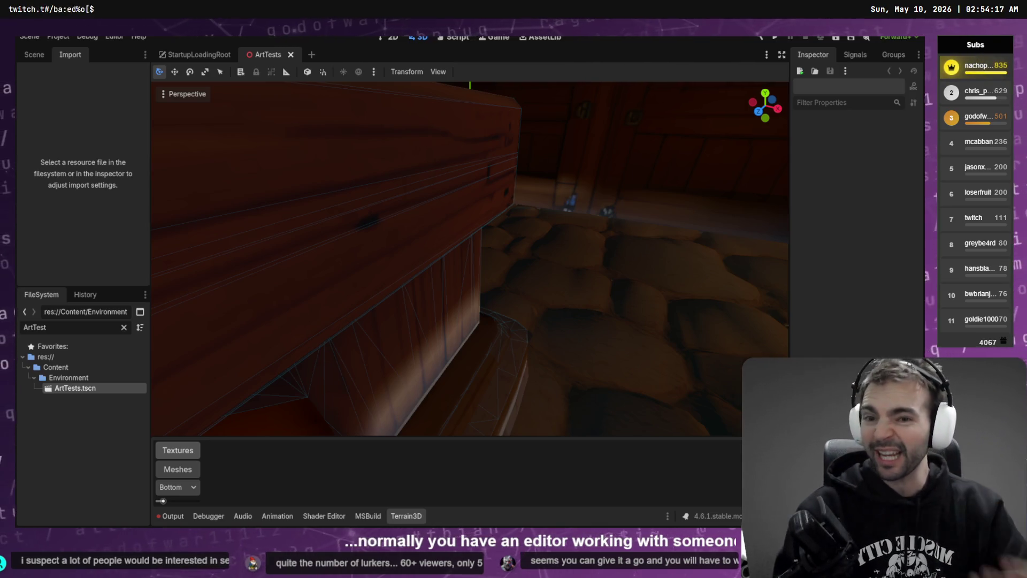
# Change Barkeeper.fbx's import Root Scale from 170.0 to 1.7 and reimport it.
pyautogui.scroll(-5, 289, 161)
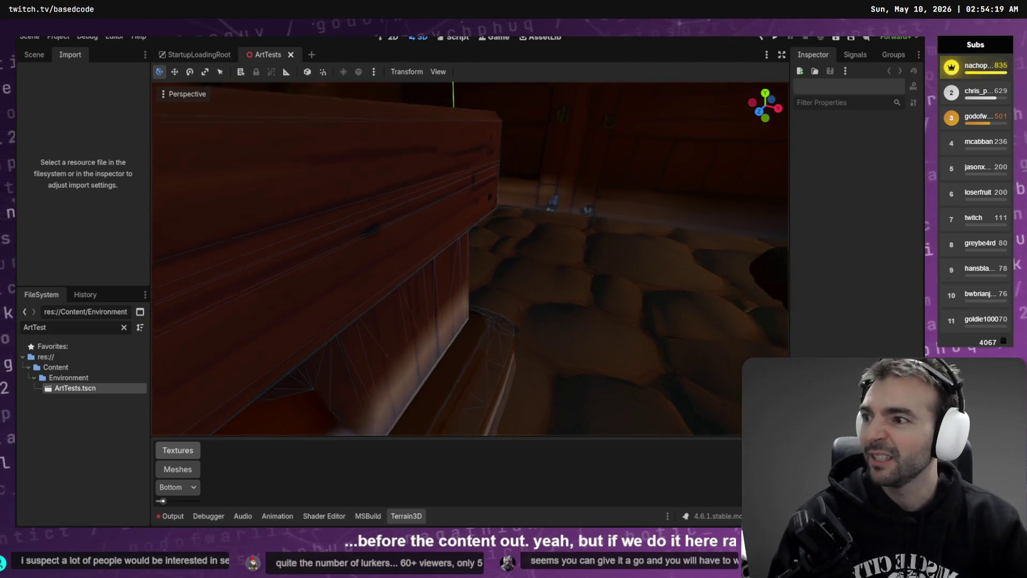
pyautogui.press('s')
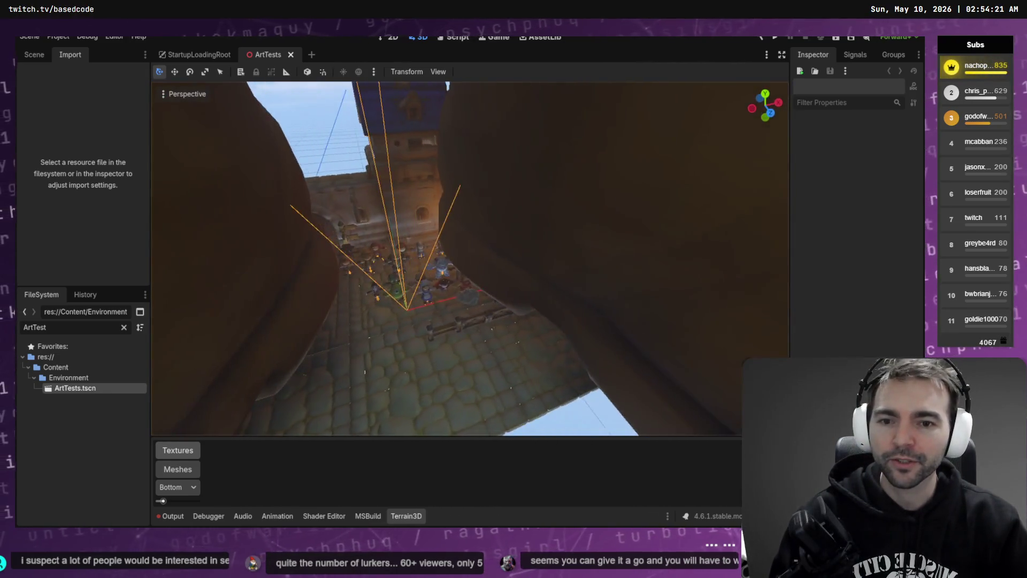
pyautogui.press('w')
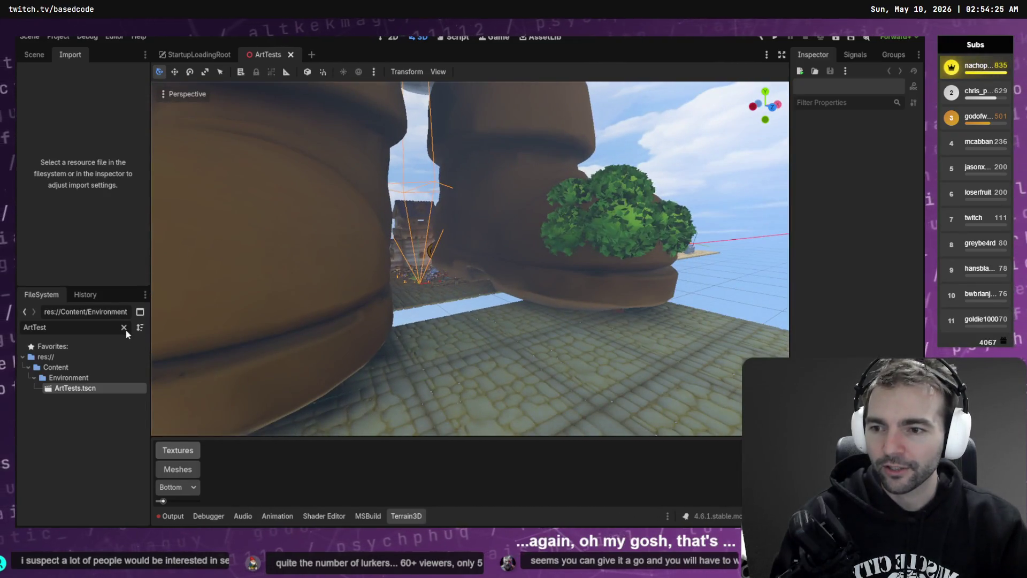
pyautogui.click(124, 327)
pyautogui.scroll(10, 73, 481)
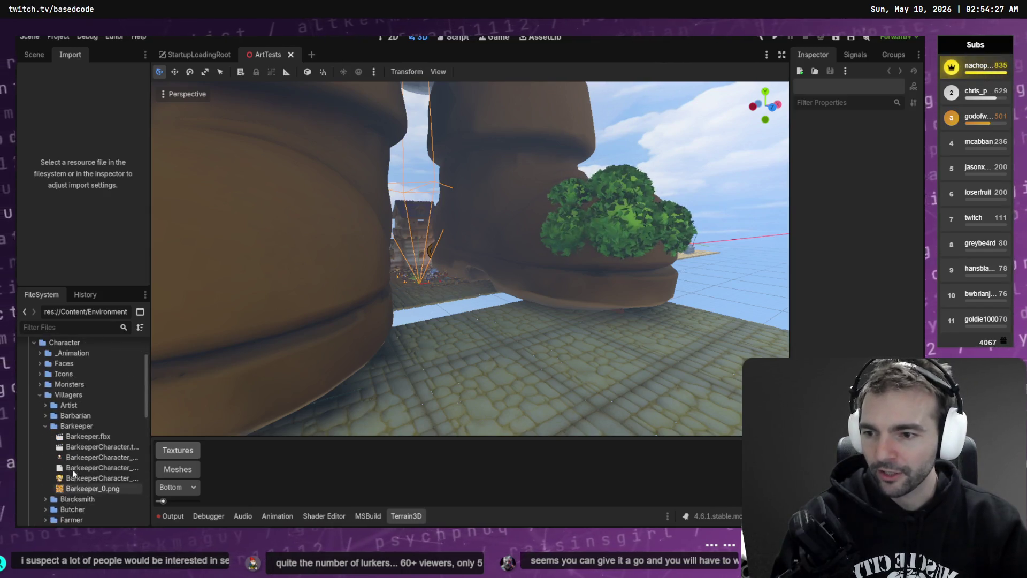
pyautogui.click(83, 436)
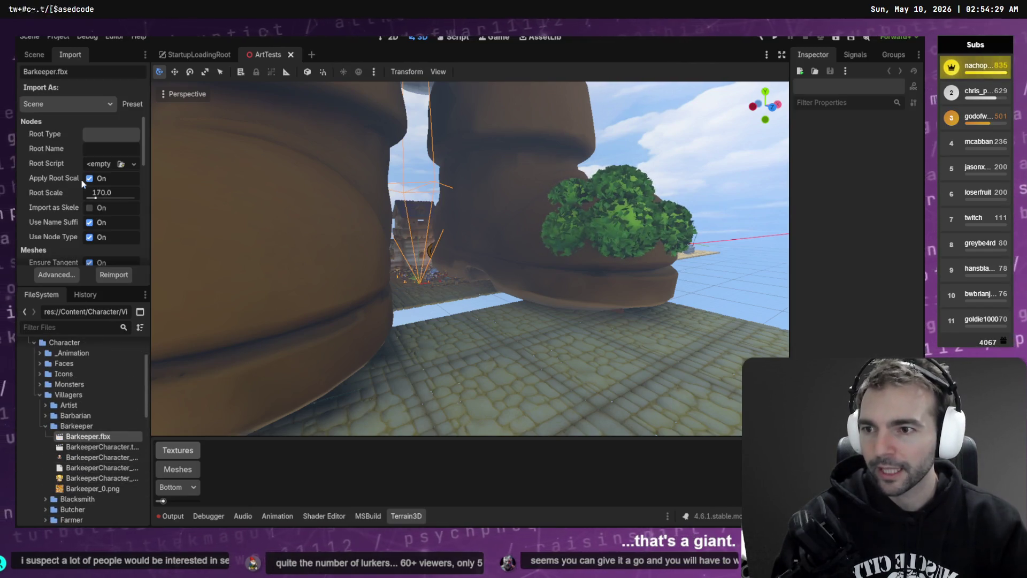
pyautogui.click(122, 192)
pyautogui.write('1.7')
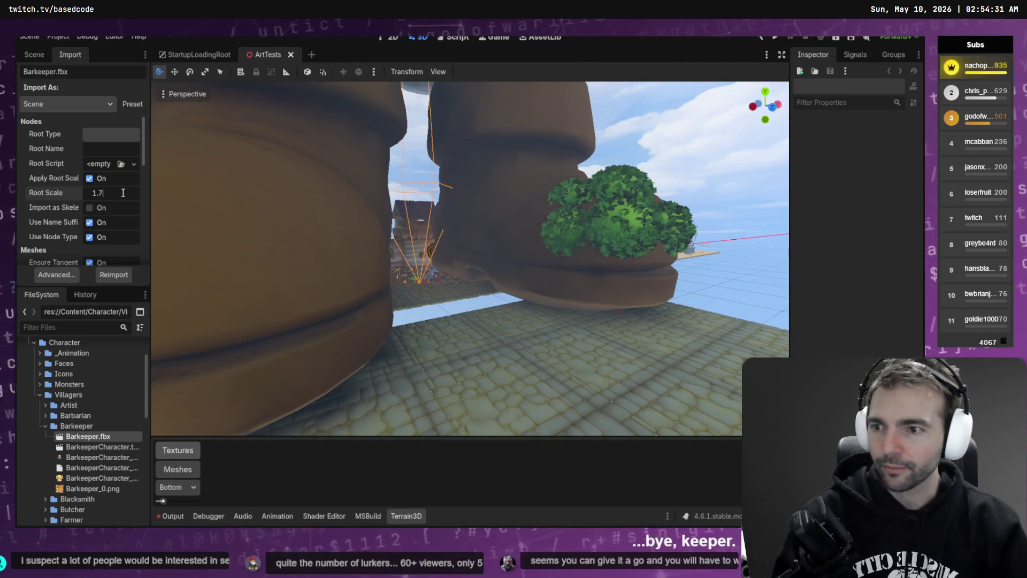
pyautogui.press('Return')
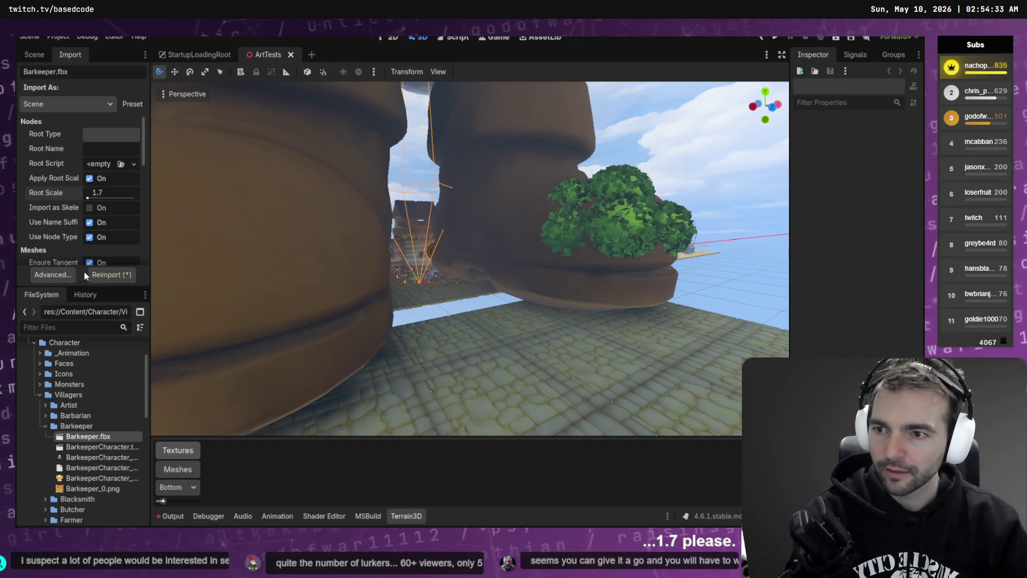
pyautogui.click(112, 275)
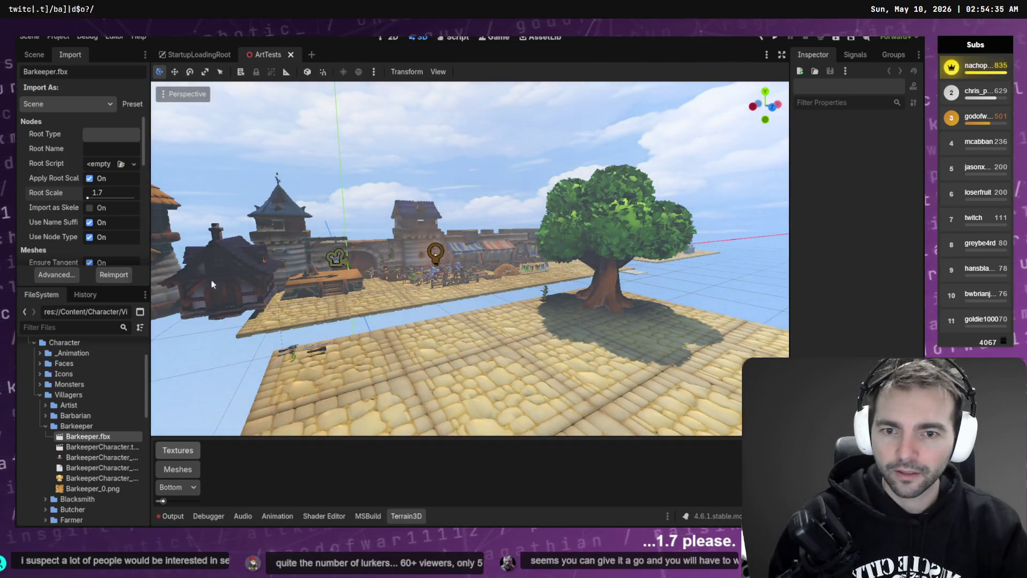
# Fly the camera around the character crowd to inspect it, then save the ArtTests scene.
pyautogui.press('w')
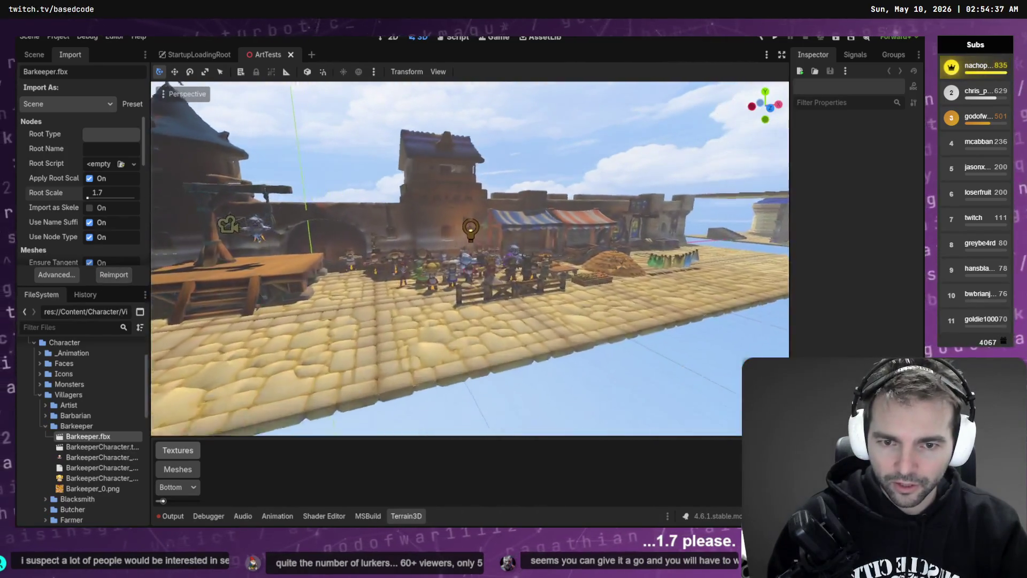
pyautogui.press('q')
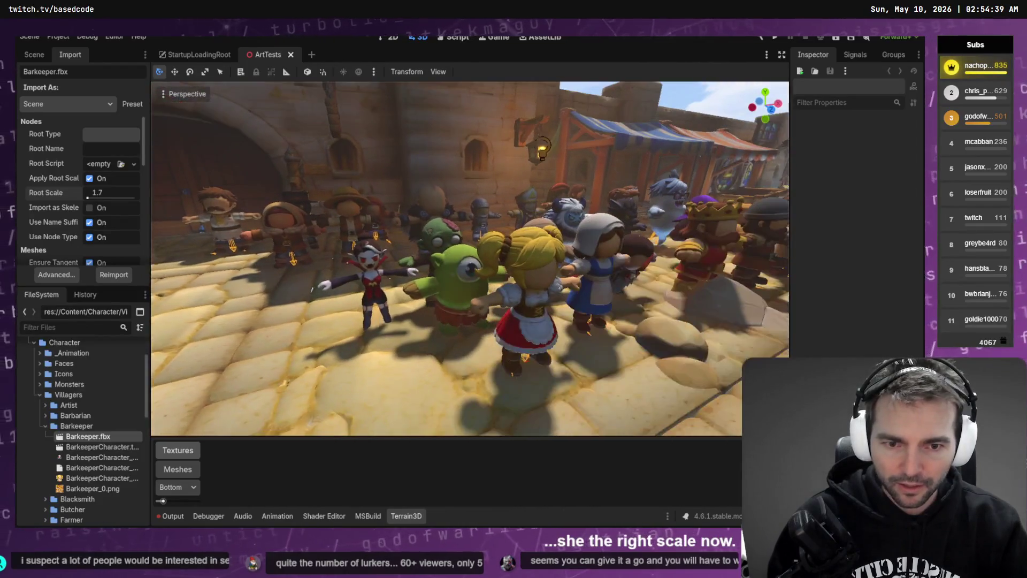
pyautogui.press('s')
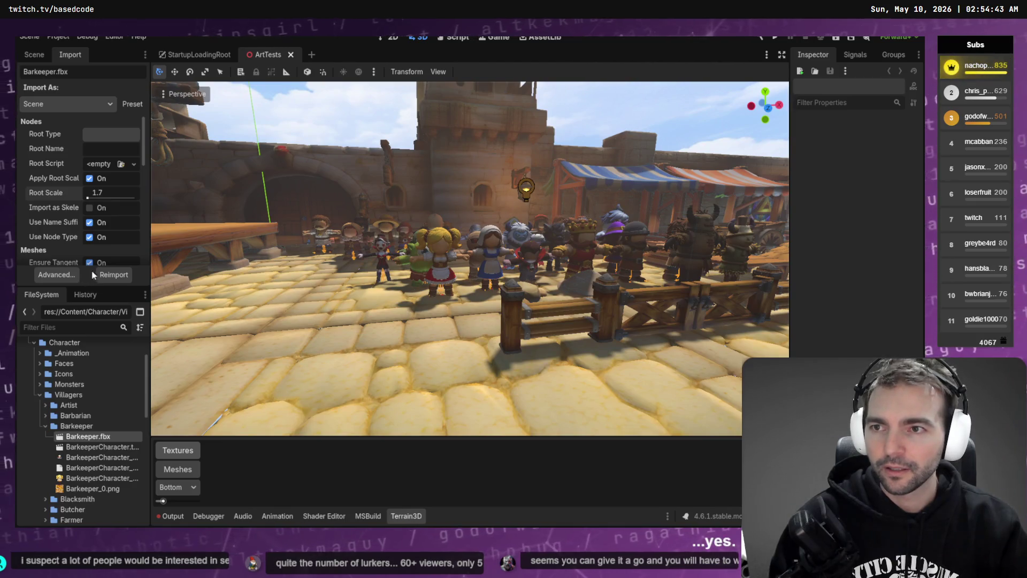
pyautogui.hotkey('ctrl', 's')
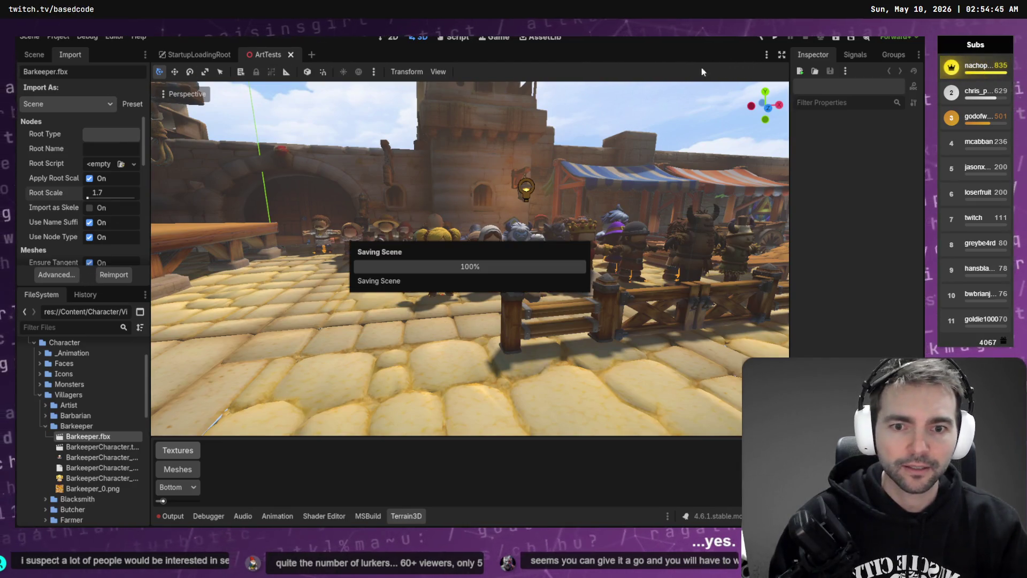
pyautogui.hotkey('alt', 'Tab')
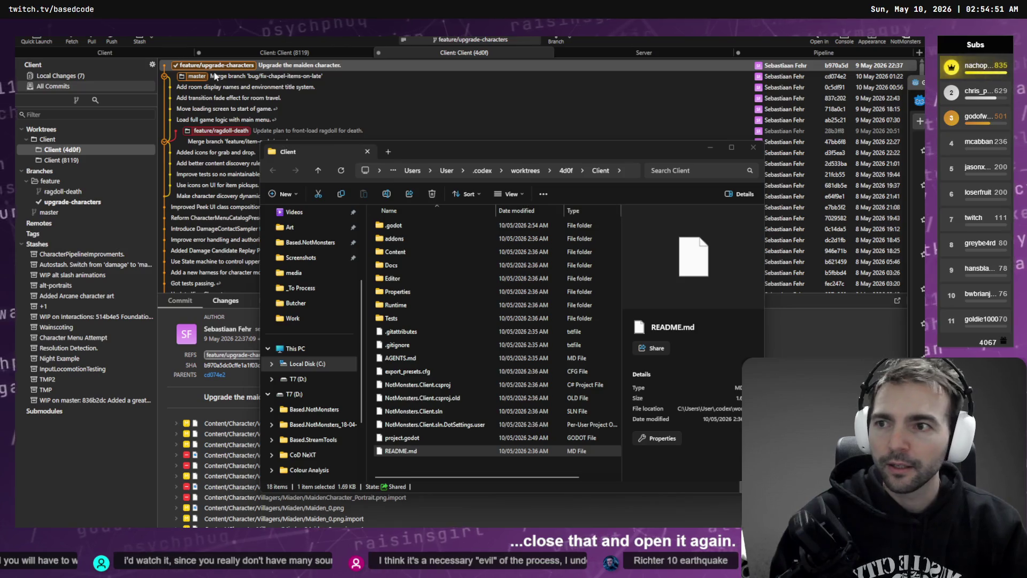
# Close the worktree Explorer window and relaunch the Not Monsters project in Godot from Fork.
pyautogui.hotkey('alt', 'F4')
pyautogui.click(906, 38)
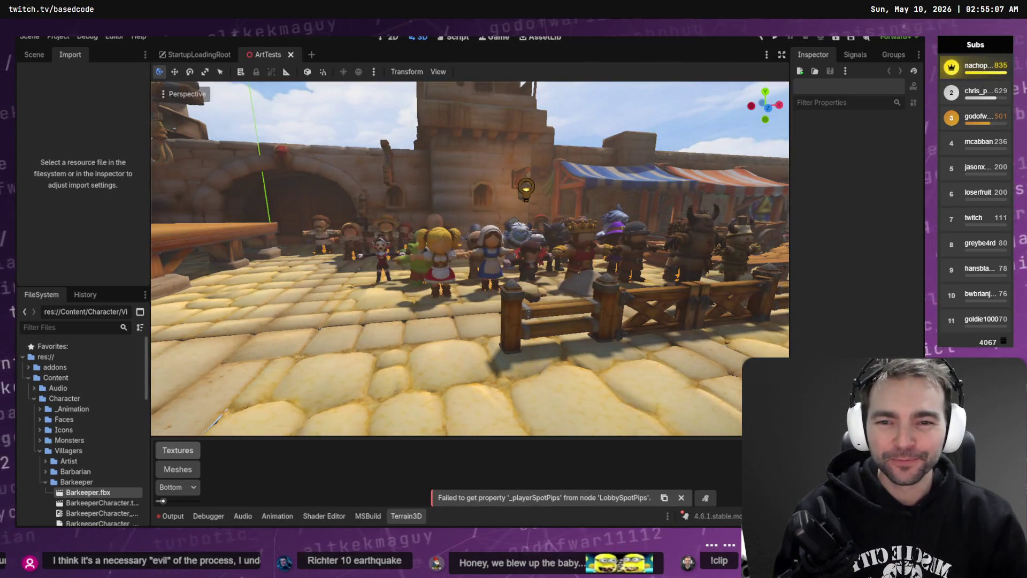
# Reposition the camera on the villager crowd, then widen the Inspector dock beside the viewport.
pyautogui.press('s')
pyautogui.press('w')
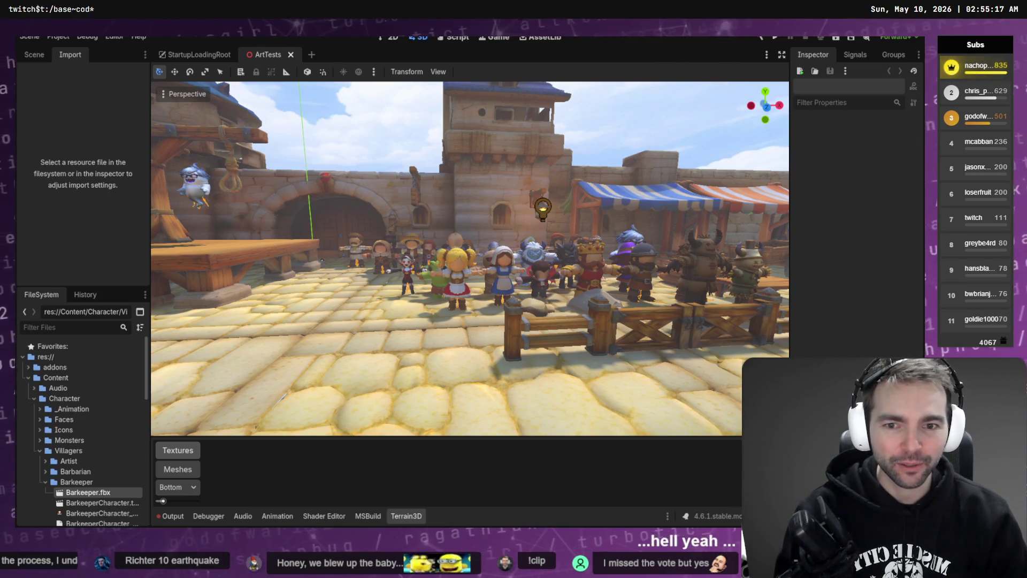
pyautogui.moveTo(791, 109); pyautogui.dragTo(756, 109)
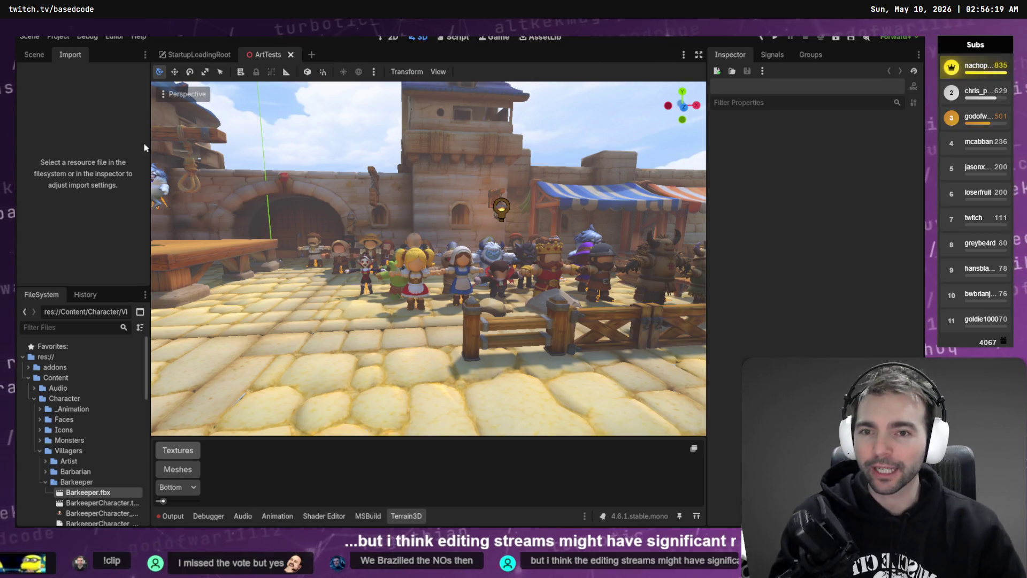
# Turn the viewport camera to look across the plaza at the character lineup.
pyautogui.moveTo(339, 143)
pyautogui.mouseDown()
pyautogui.moveTo(418, 177)
pyautogui.moveTo(477, 279)
pyautogui.mouseUp()
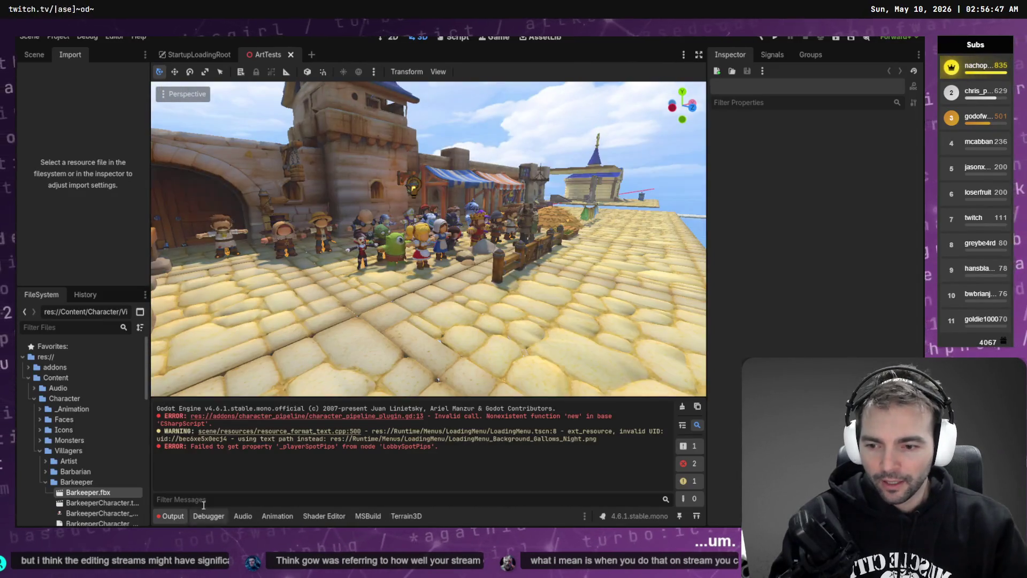
# Clear the Output log and show the ArtTests node tree, switching to StartupLoadingRoot and back.
pyautogui.click(682, 406)
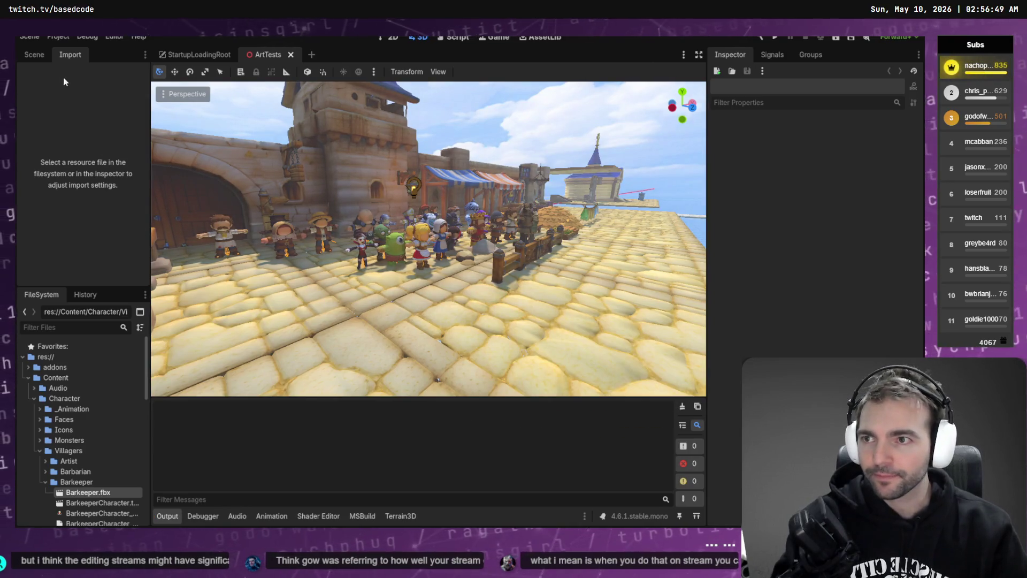
pyautogui.click(167, 57)
pyautogui.click(35, 55)
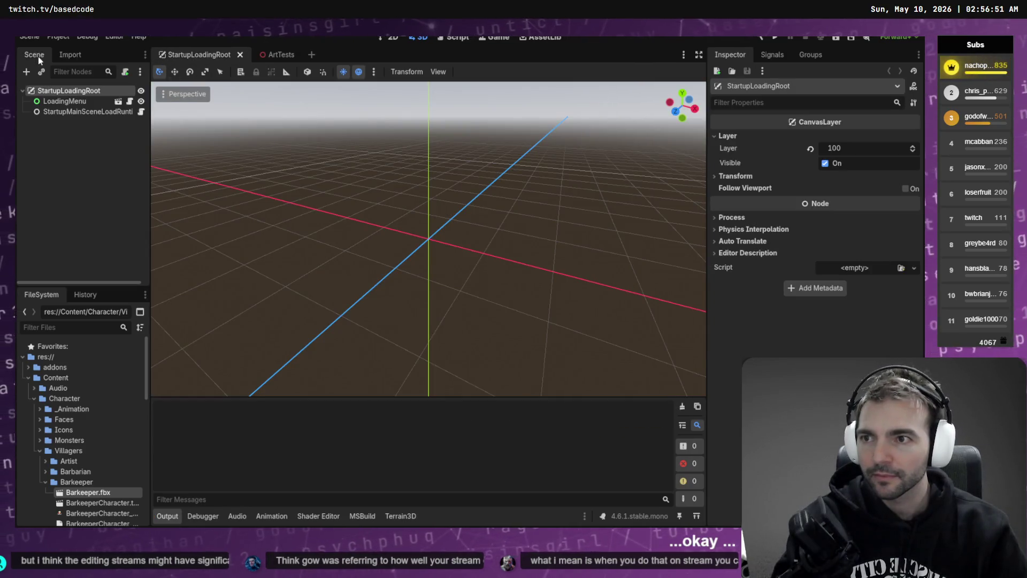
pyautogui.click(278, 55)
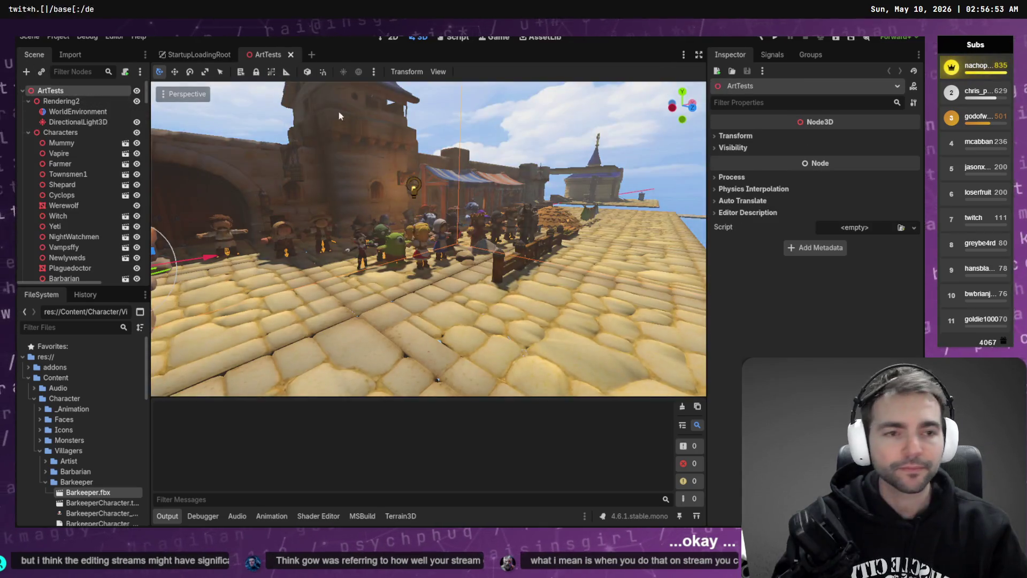
# Glance at Codex, then browse the Debug and Editor menus and close them unchanged.
pyautogui.hotkey('alt', 'Tab')
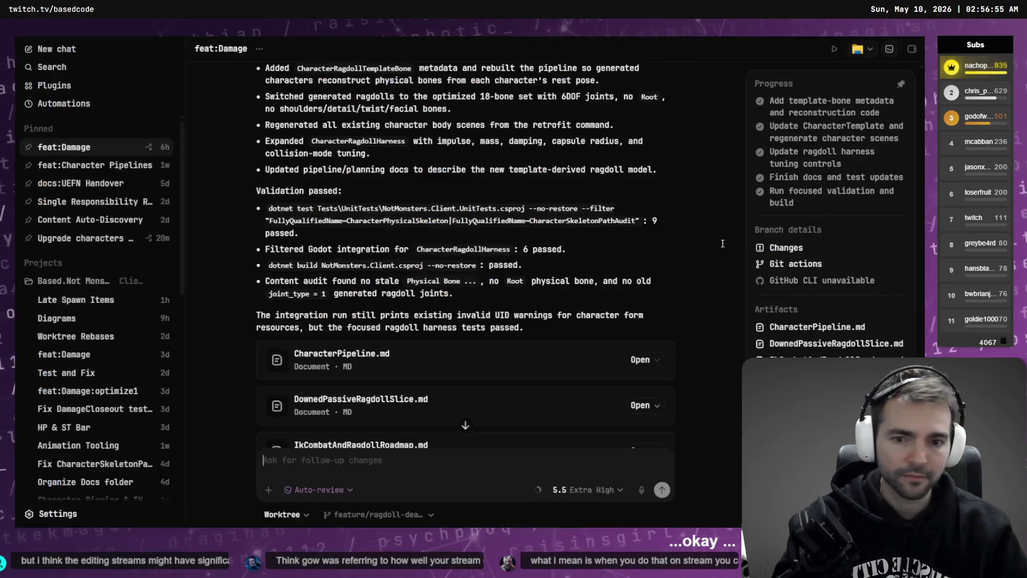
pyautogui.hotkey('alt', 'Tab')
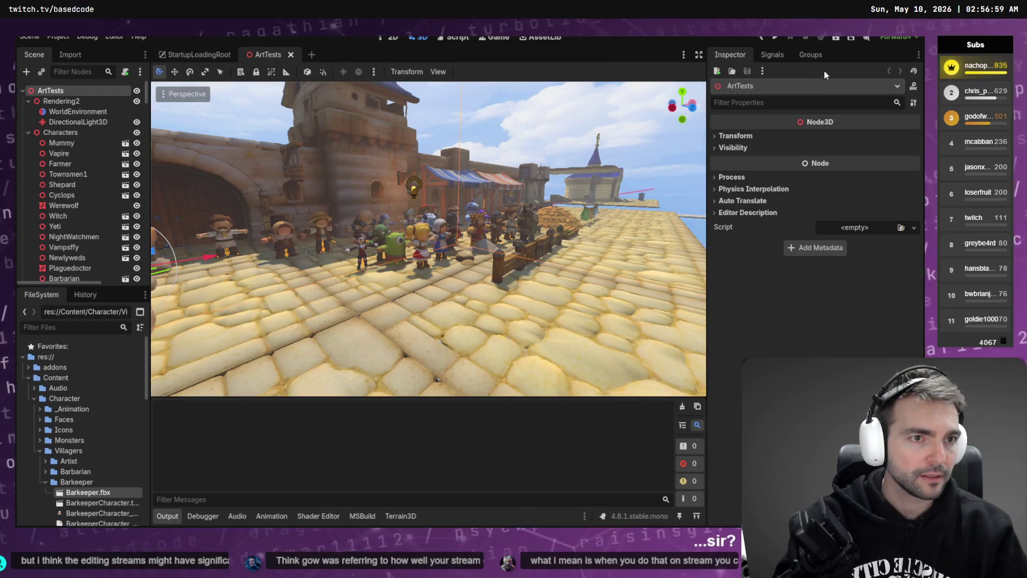
pyautogui.click(87, 36)
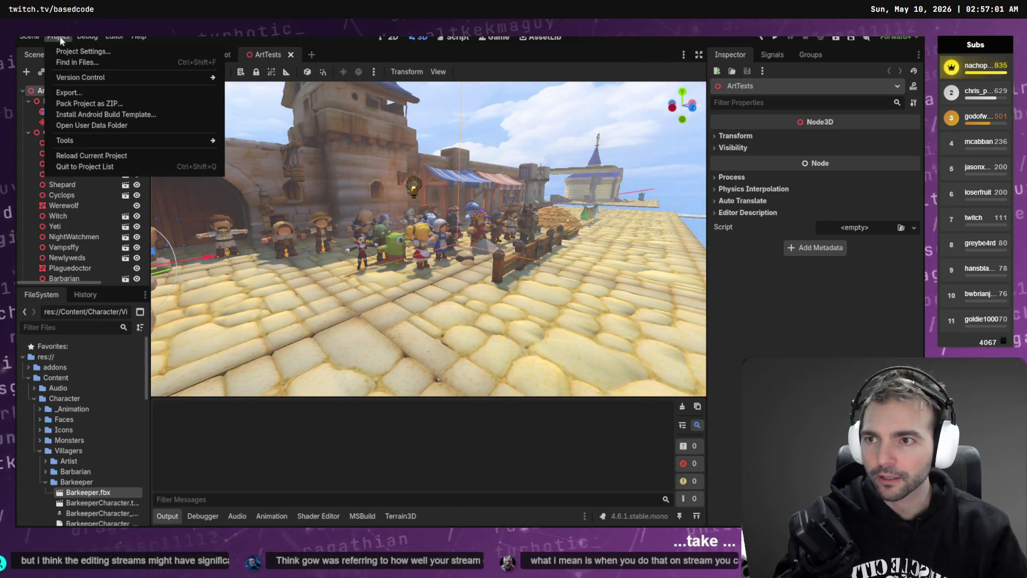
pyautogui.moveTo(114, 36)
pyautogui.moveTo(159, 81)
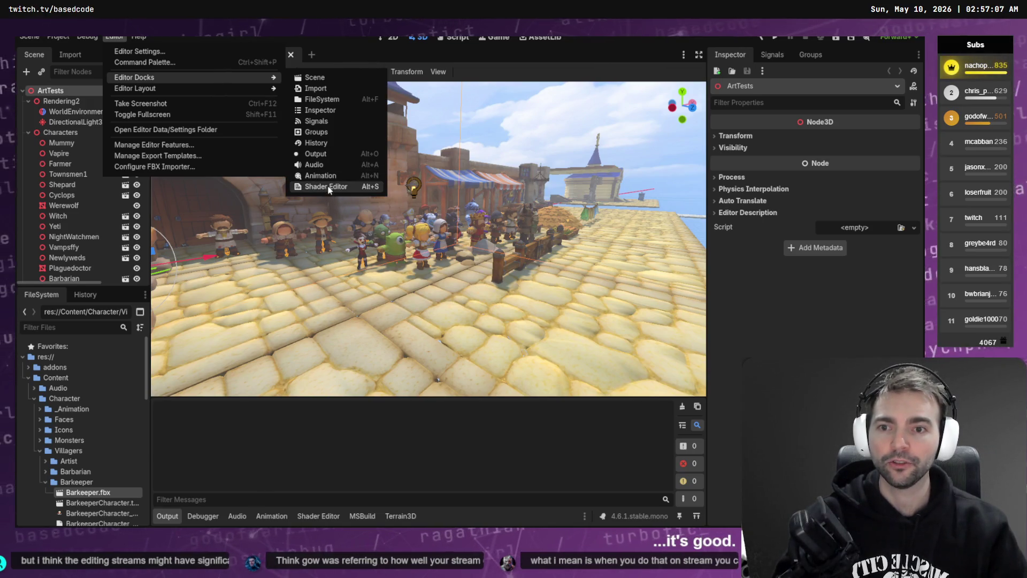
pyautogui.click(370, 201)
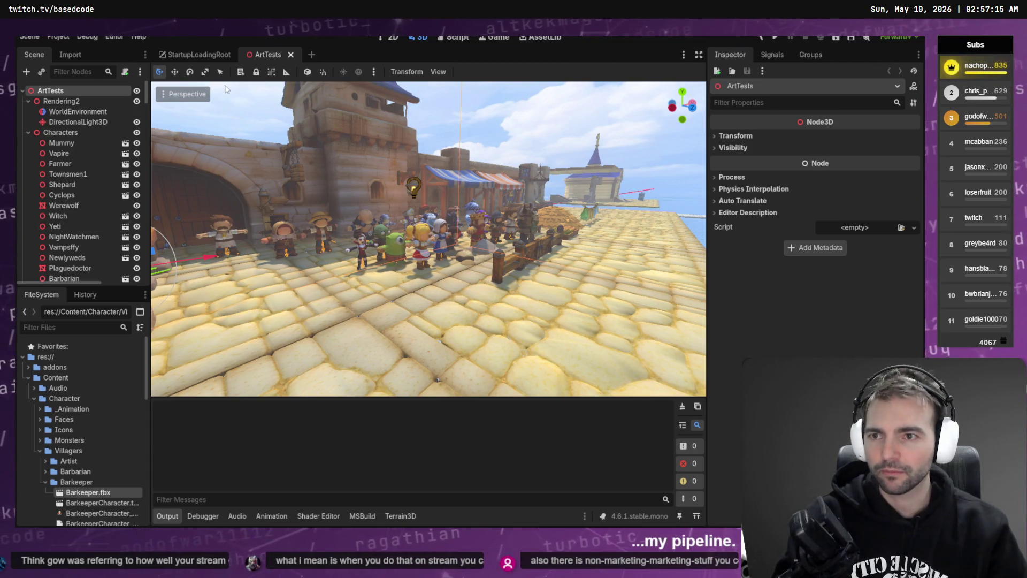
# Disable and re-enable the Character Pipeline plugin, then select its nonexistent 'new' error in Output.
pyautogui.click(538, 37)
pyautogui.click(685, 74)
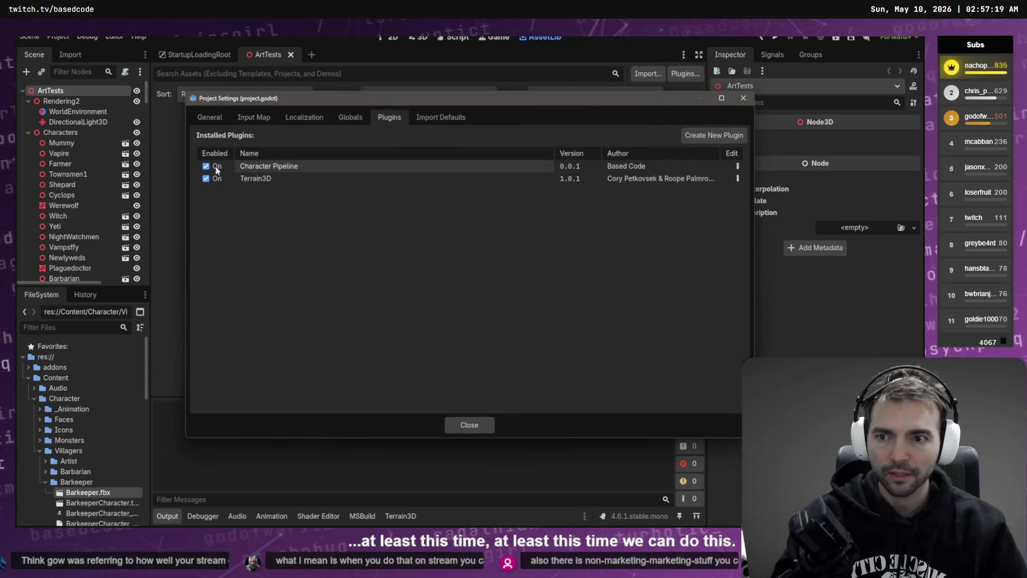
pyautogui.click(206, 167)
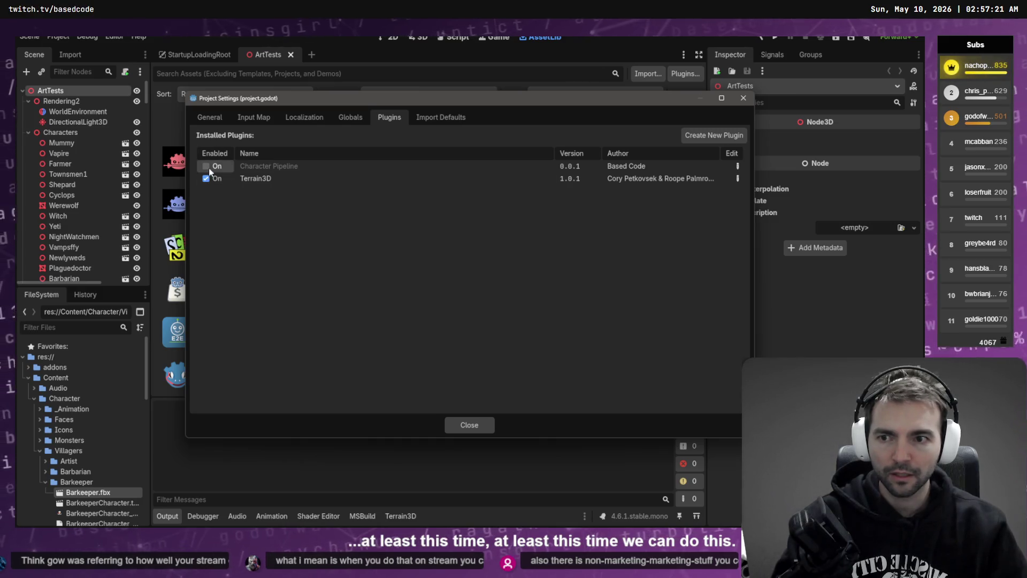
pyautogui.click(207, 166)
pyautogui.click(469, 424)
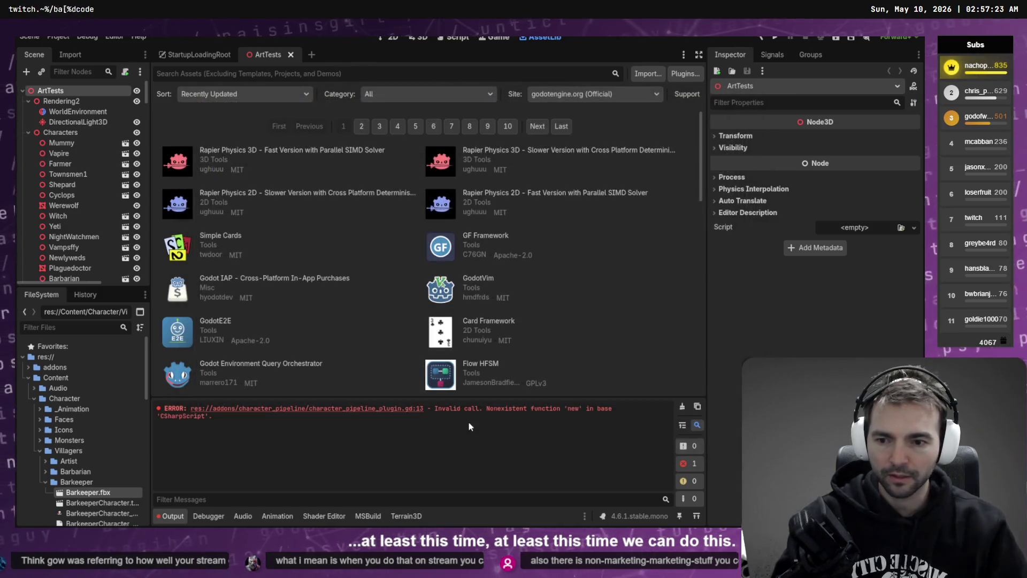
pyautogui.moveTo(219, 419); pyautogui.dragTo(146, 406)
pyautogui.hotkey('ctrl', 'c')
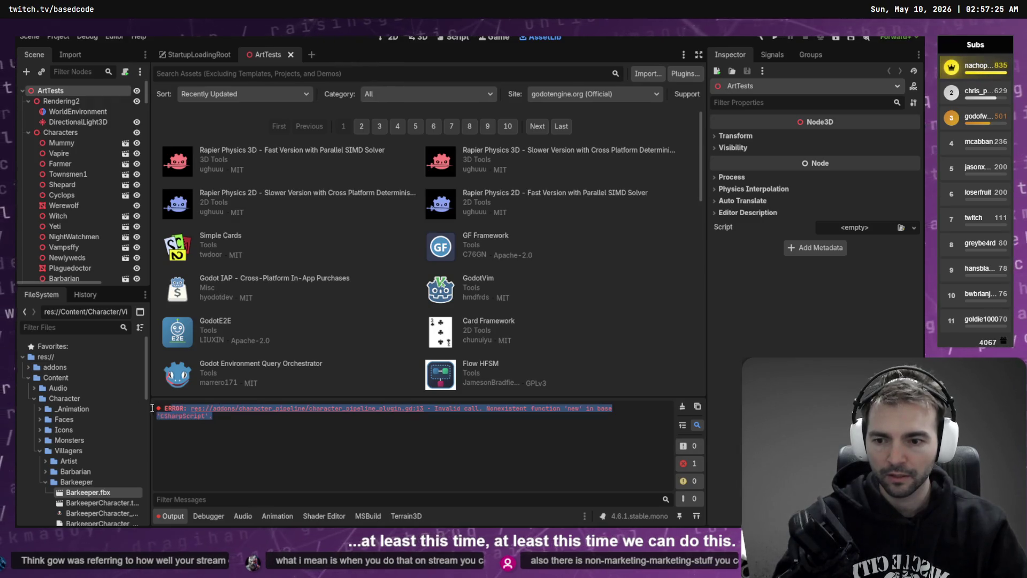
pyautogui.hotkey('alt', 'Tab')
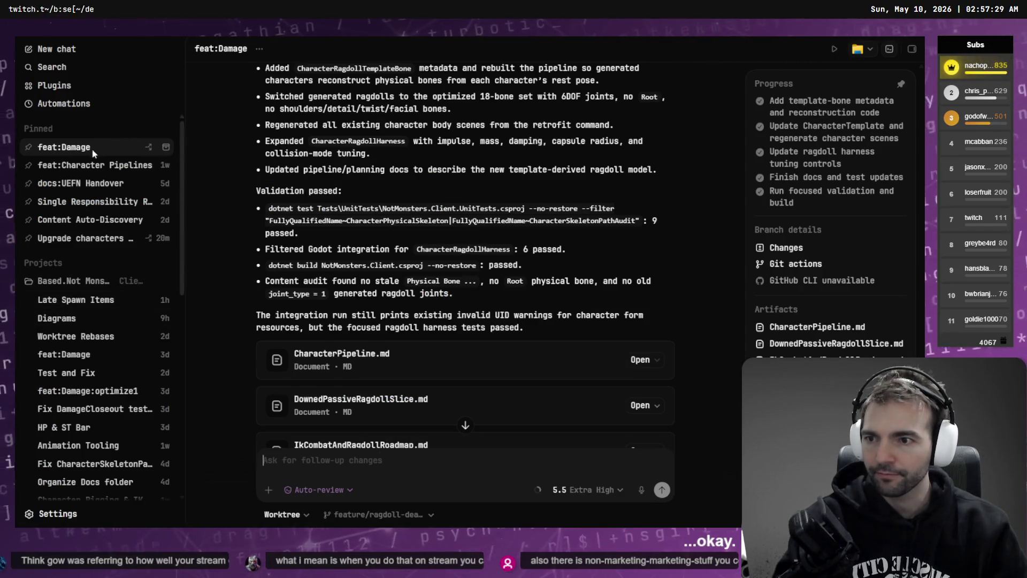
# Open the feat:Character Pipelines chat and scroll through its latest messages.
pyautogui.click(112, 166)
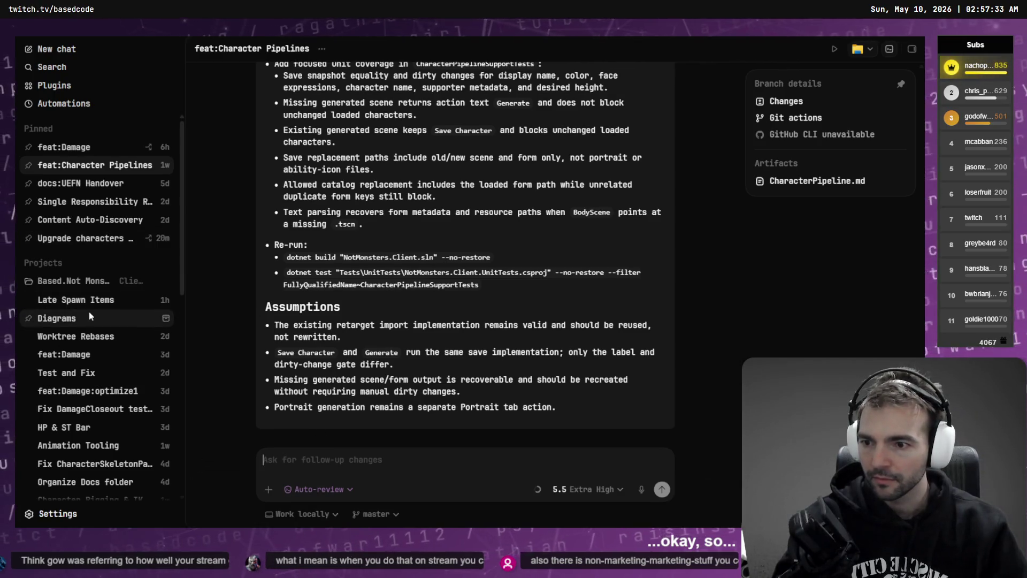
pyautogui.scroll(-5, 88, 318)
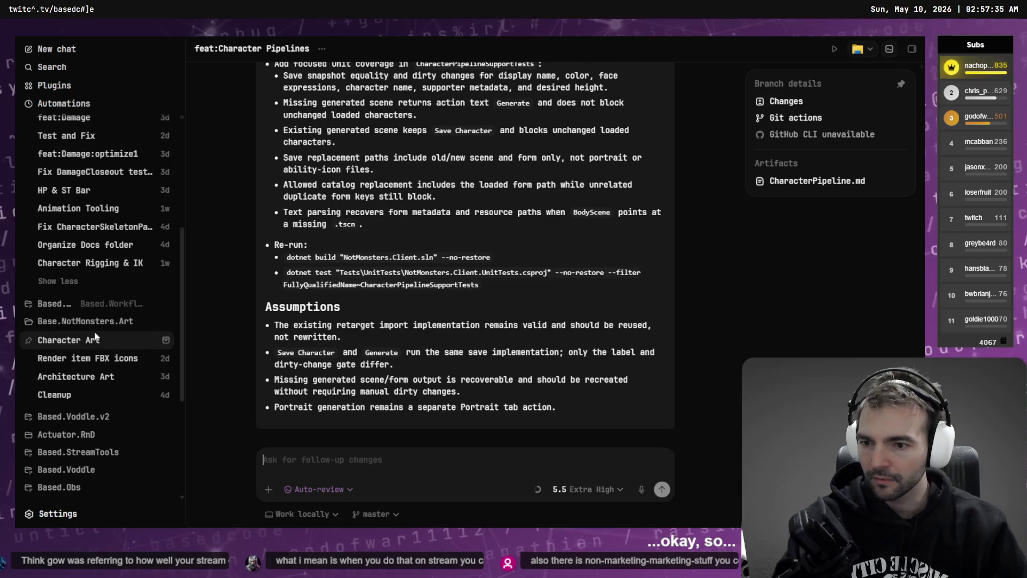
pyautogui.scroll(5, 102, 343)
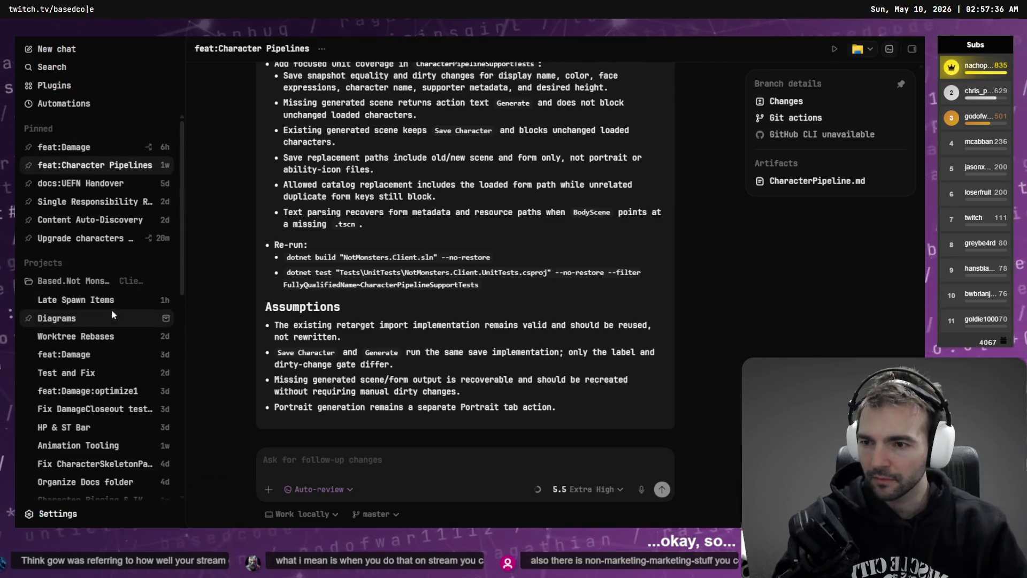
# Open the Upgrade characters to new models chat and dictate the start of the message.
pyautogui.click(73, 238)
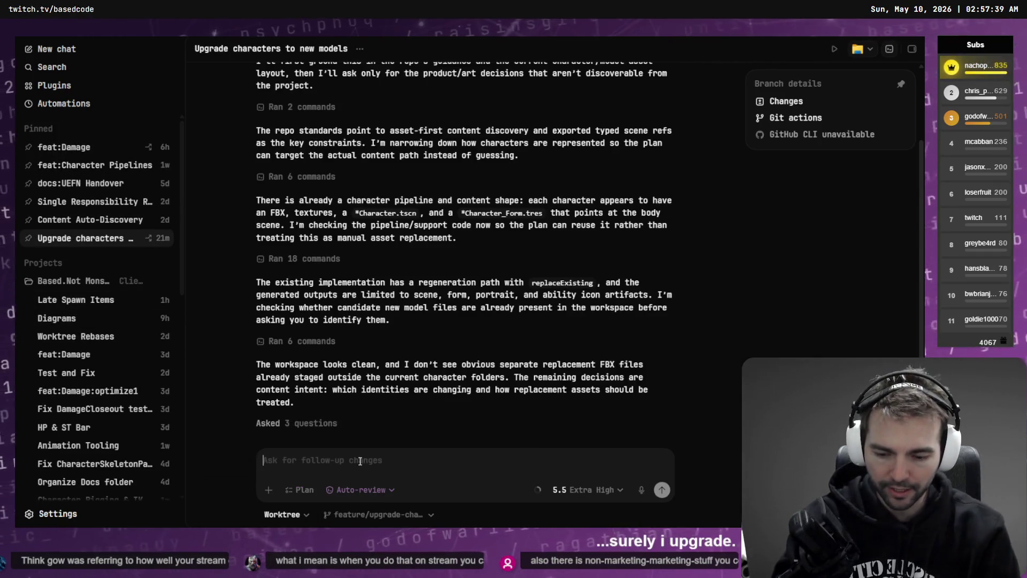
pyautogui.write('Woo')
pyautogui.press('BackSpace')
pyautogui.press('BackSpace')
pyautogui.press('BackSpace')
pyautogui.press('super+h')
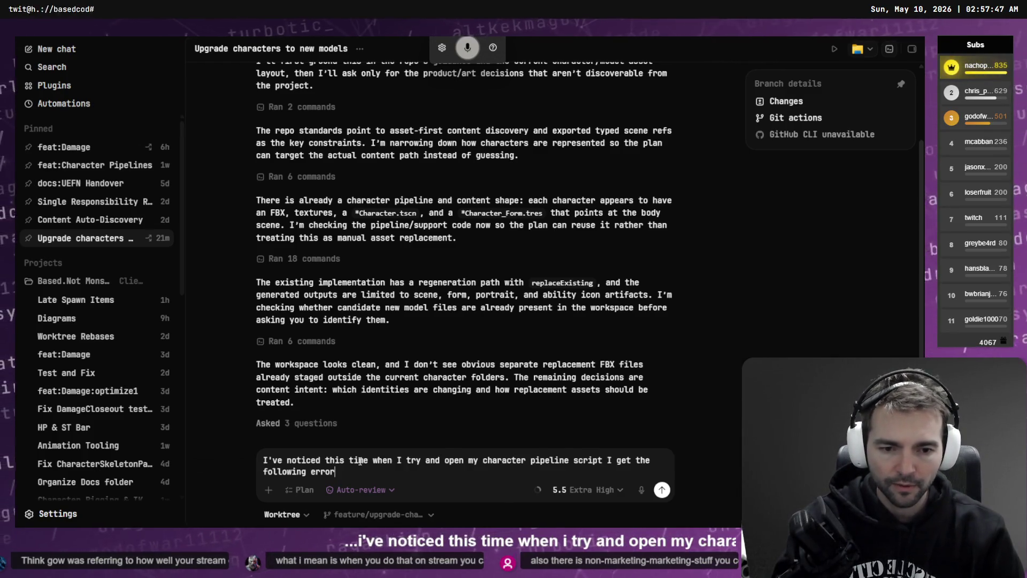
# Paste the plugin error inside ``` fences, dictate a follow-up line, and send the report.
pyautogui.hotkey('shift', 'Return')
pyautogui.hotkey('shift', 'Return')
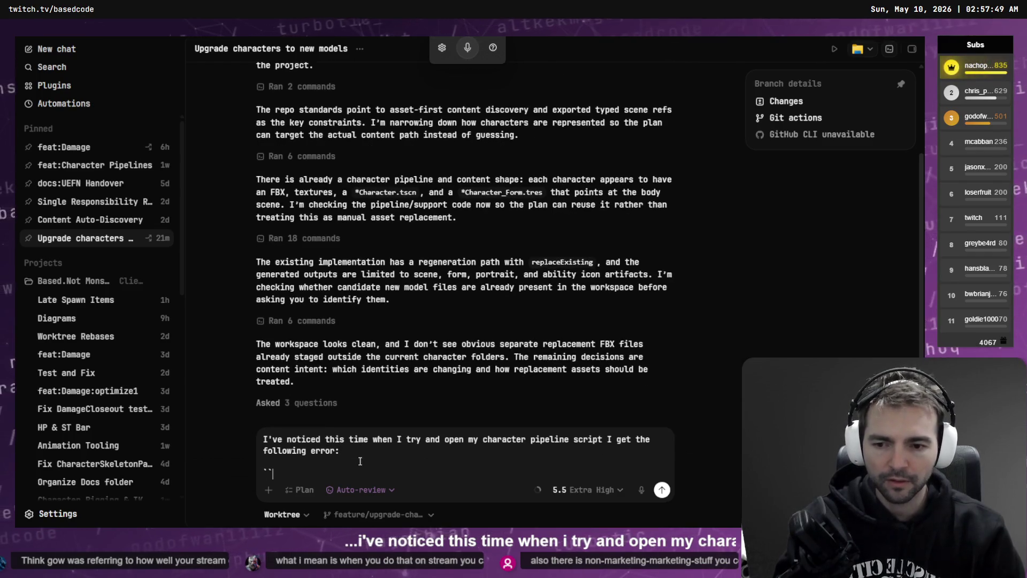
pyautogui.write('```')
pyautogui.hotkey('shift', 'Return')
pyautogui.hotkey('ctrl', 'v')
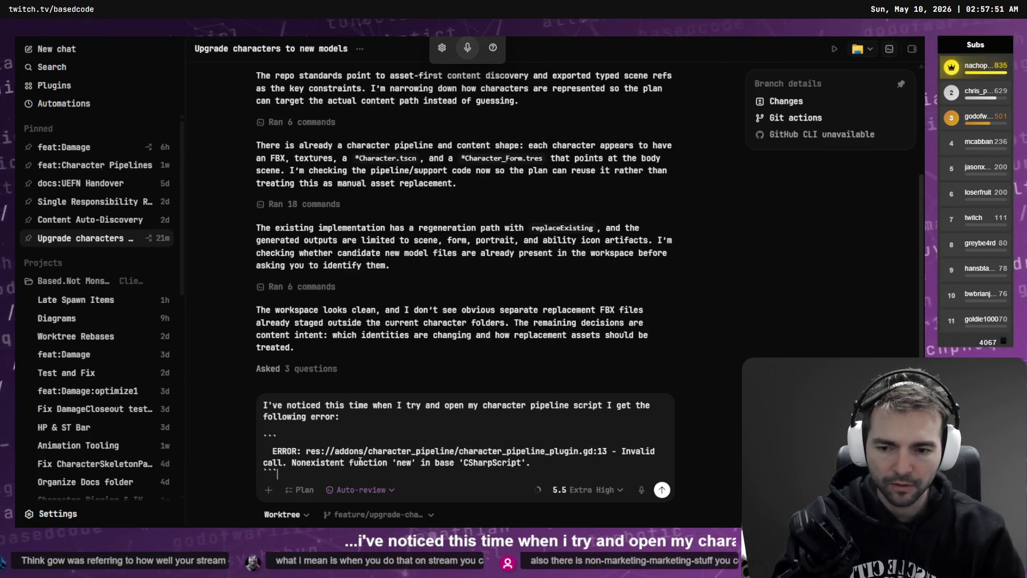
pyautogui.hotkey('shift', 'Return')
pyautogui.hotkey('ctrl', 'm')
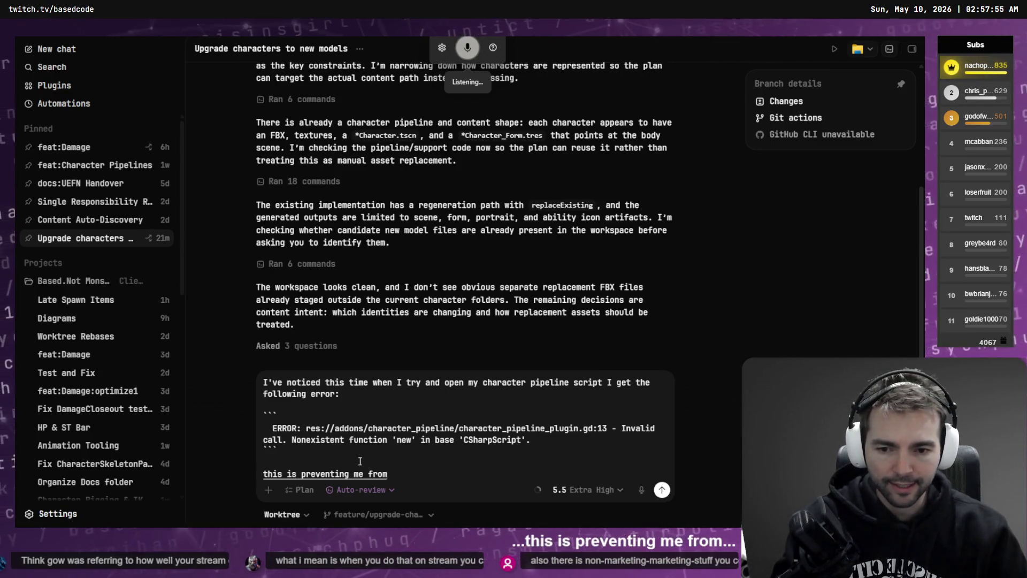
pyautogui.hotkey('ctrl', 'm')
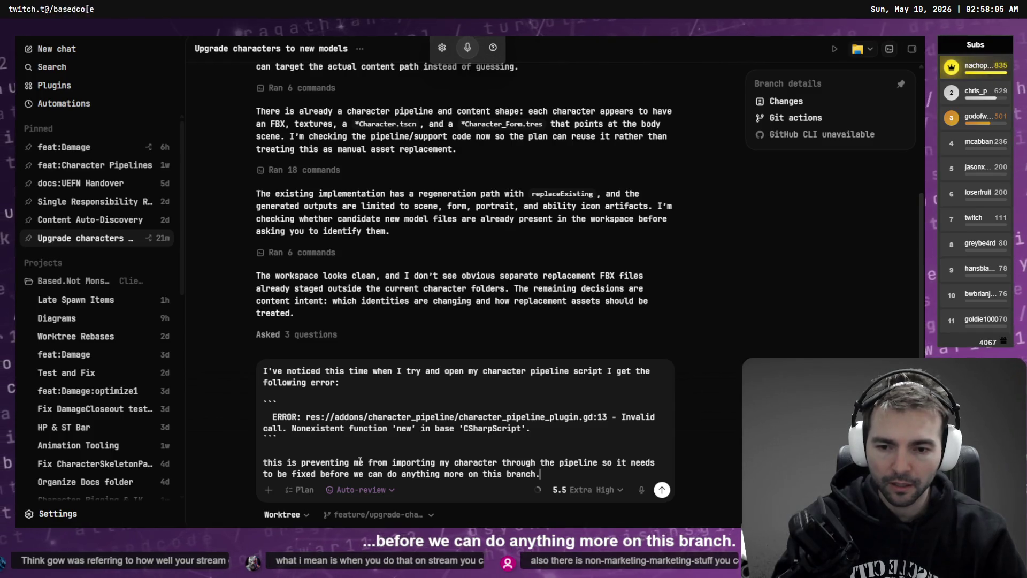
pyautogui.press('Return')
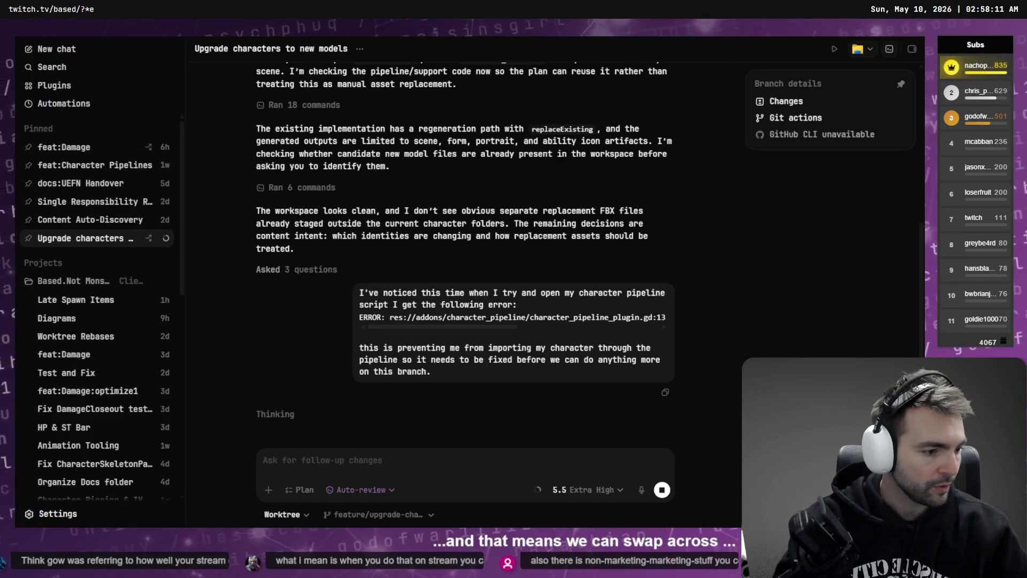
pyautogui.hotkey('alt', 'Tab')
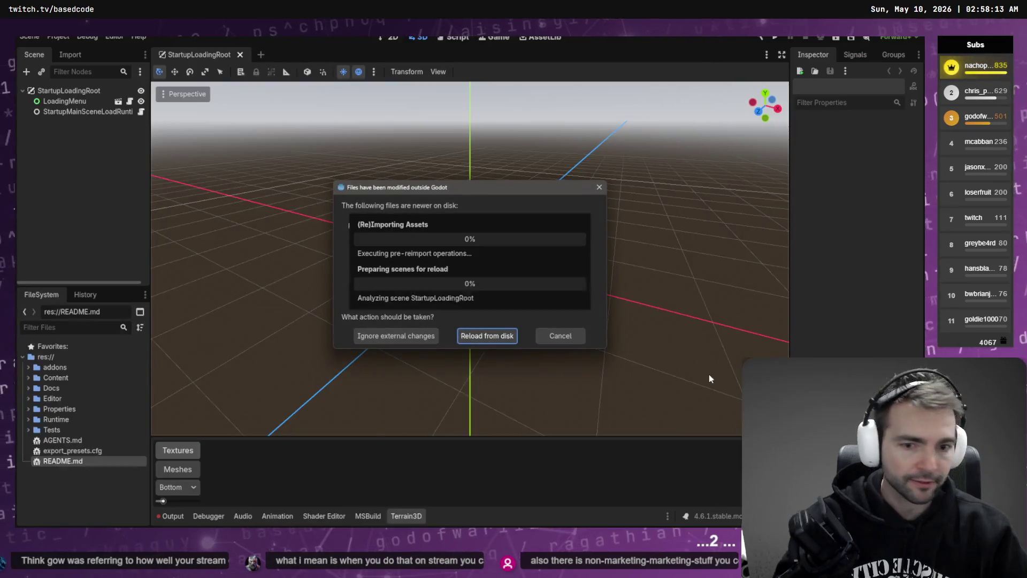
pyautogui.click(489, 343)
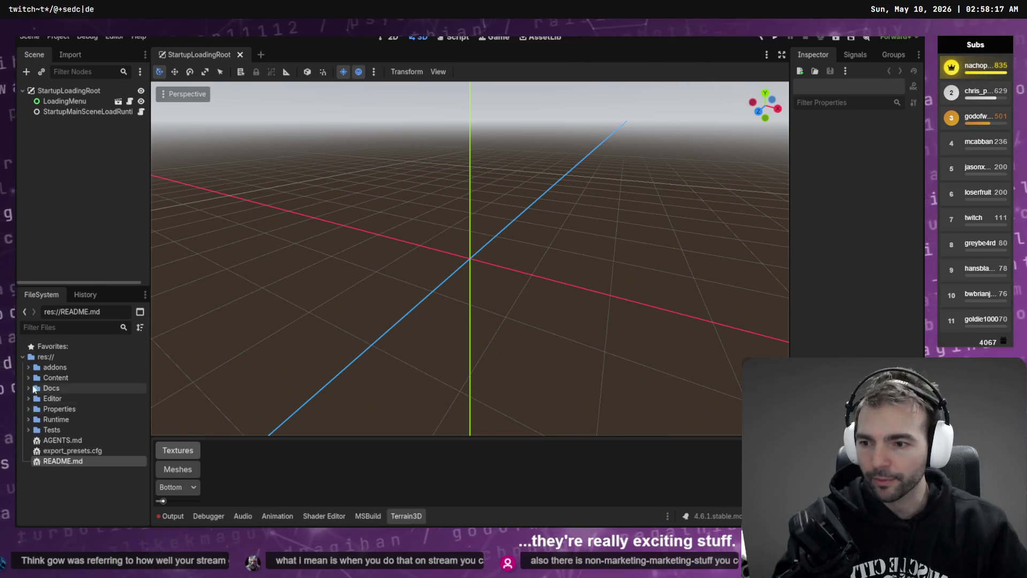
pyautogui.rightClick(77, 461)
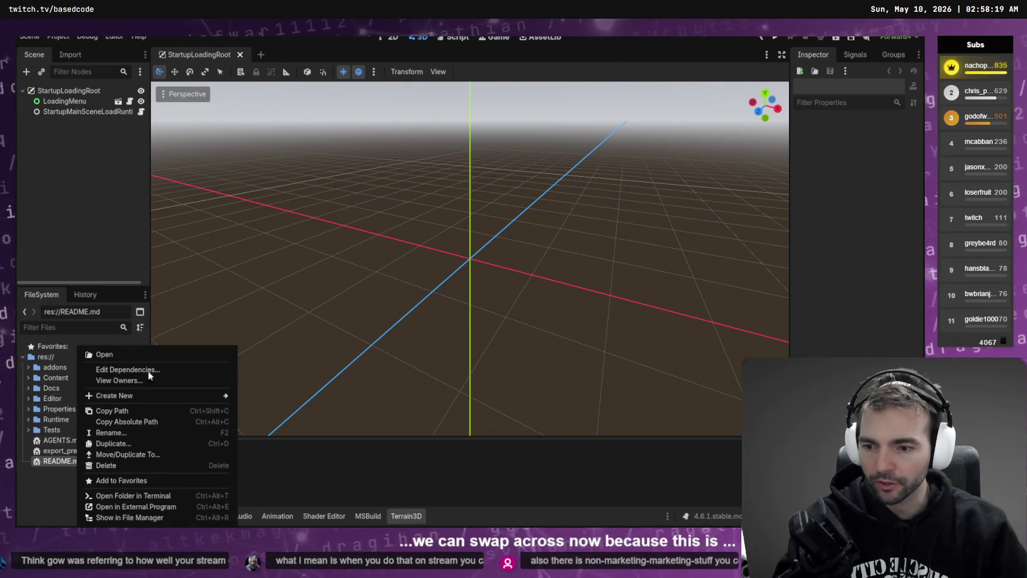
pyautogui.click(457, 289)
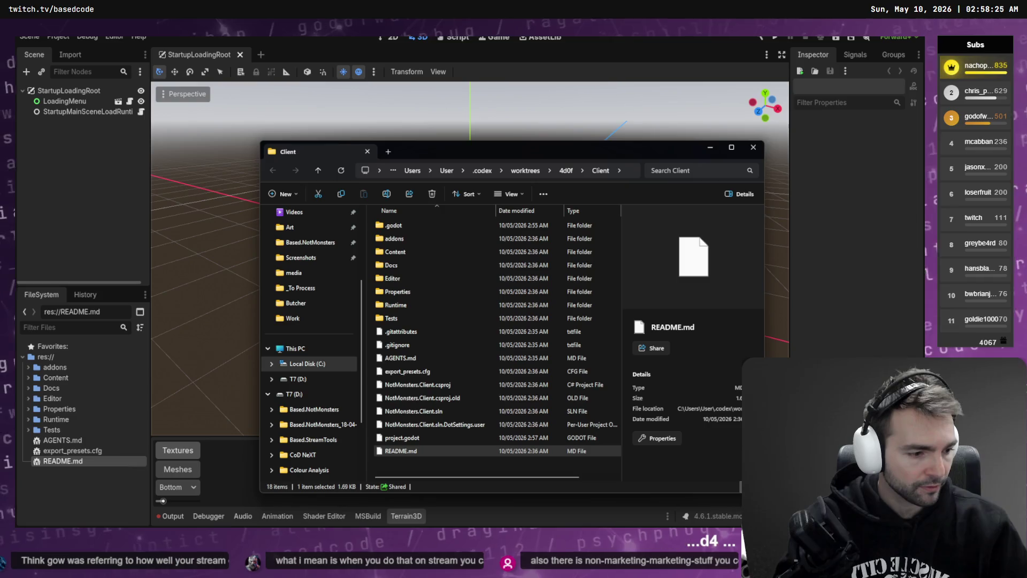
pyautogui.hotkey('alt', 'Tab')
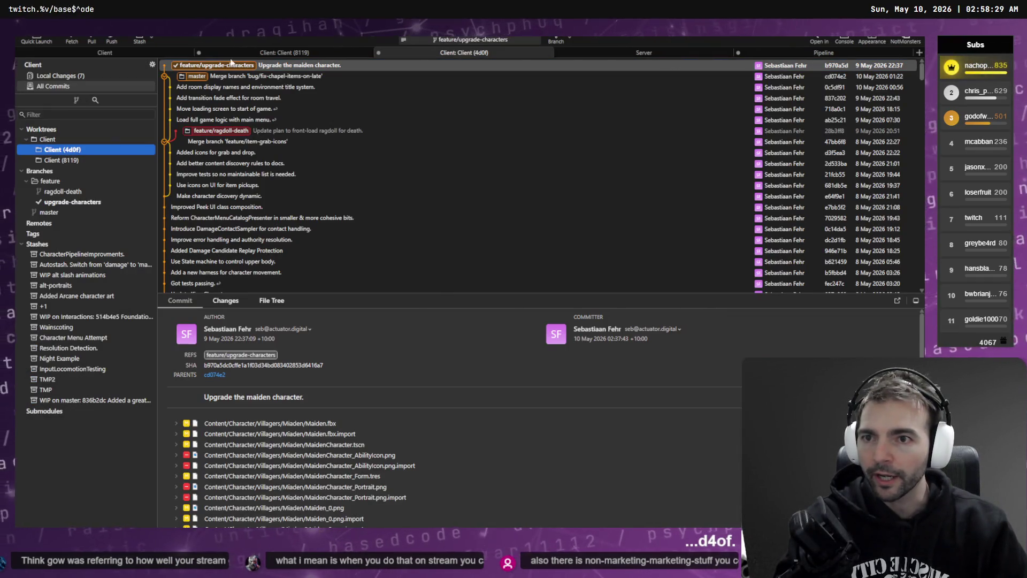
pyautogui.click(285, 53)
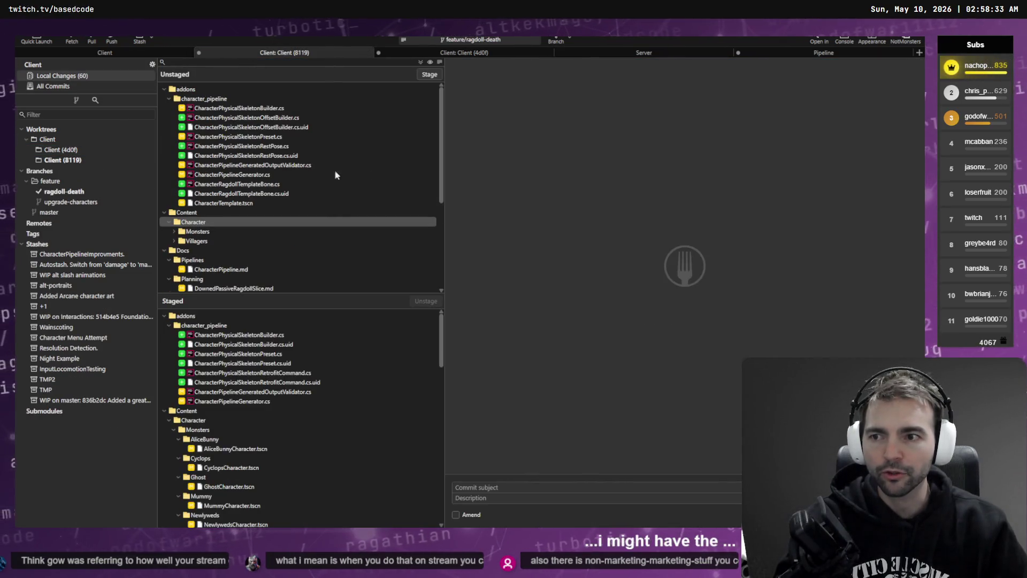
pyautogui.hotkey('alt', 'Tab')
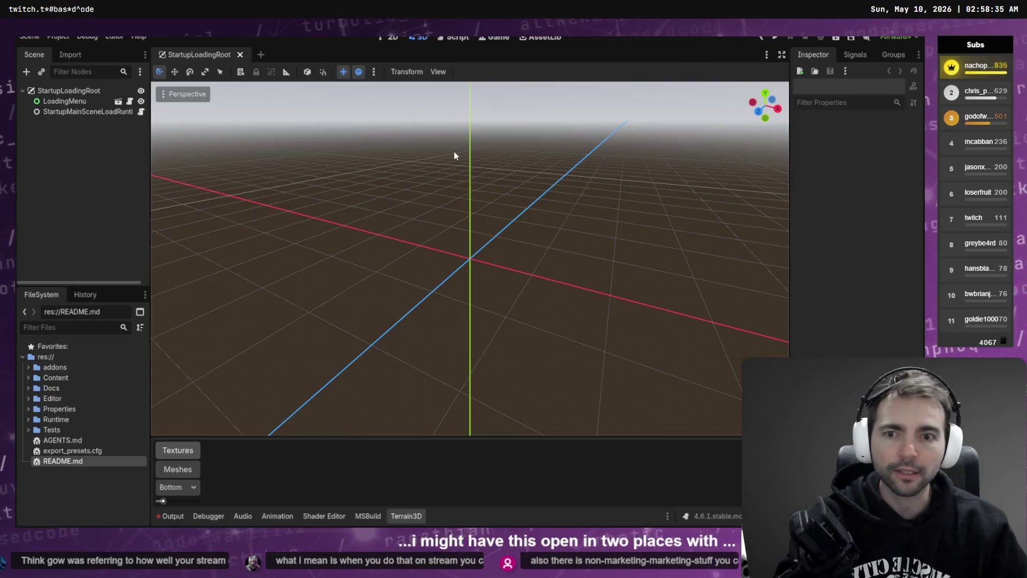
# Switch to the second Godot editor with Main.tscn and bring up the Character Pipeline wizard.
pyautogui.hotkey('alt', 'Tab')
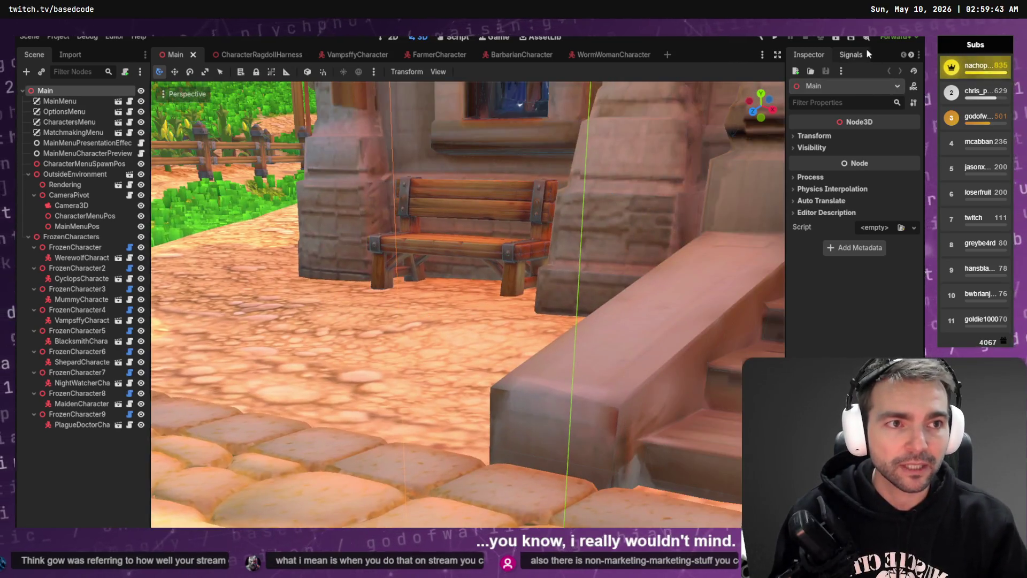
pyautogui.click(865, 49)
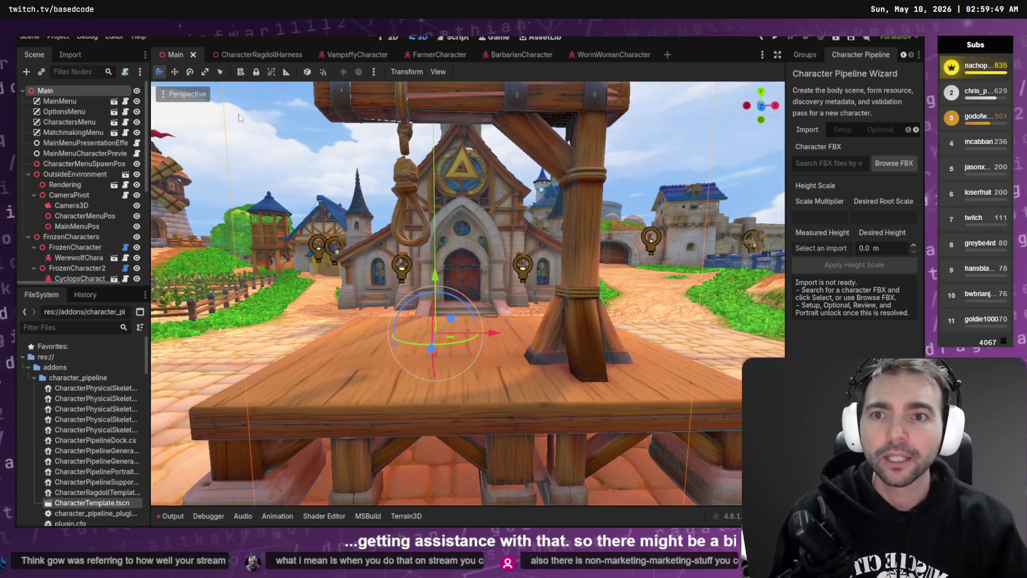
# Close the WormWoman, Barbarian, Farmer and Vampsffy scene tabs, then switch to CharacterRagdollHarness.
pyautogui.middleClick(612, 56)
pyautogui.middleClick(537, 54)
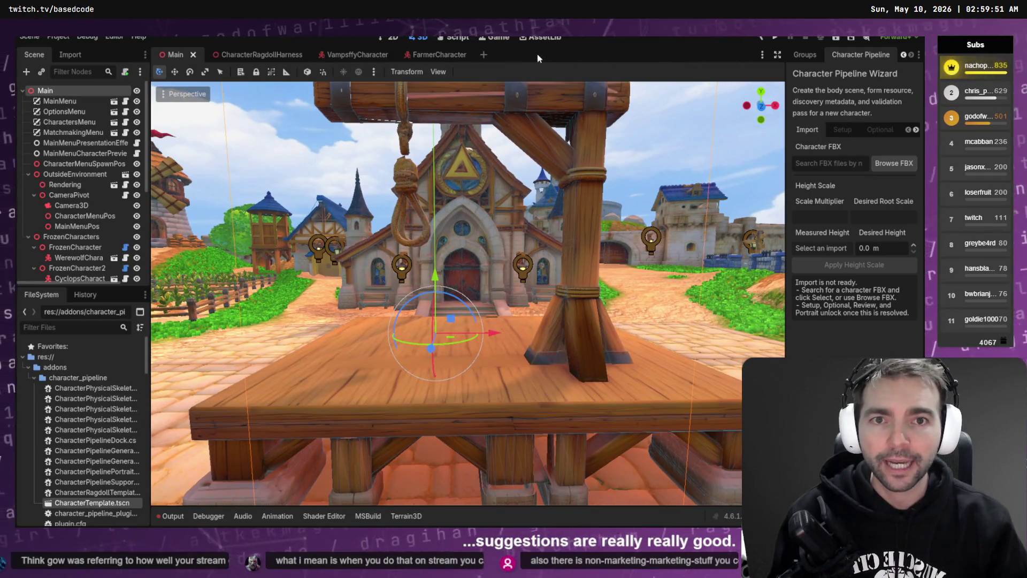
pyautogui.middleClick(444, 53)
pyautogui.middleClick(353, 53)
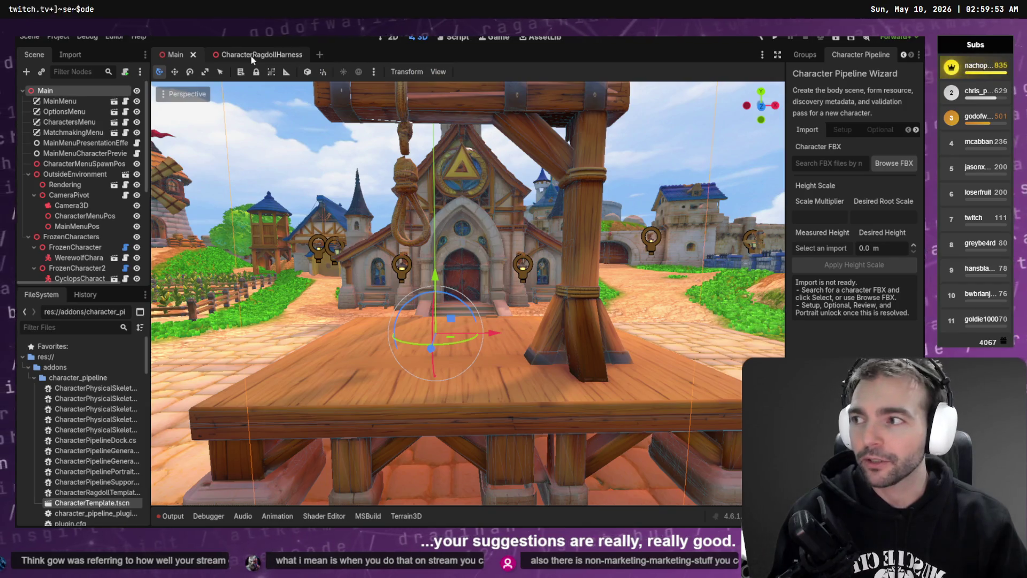
pyautogui.click(337, 140)
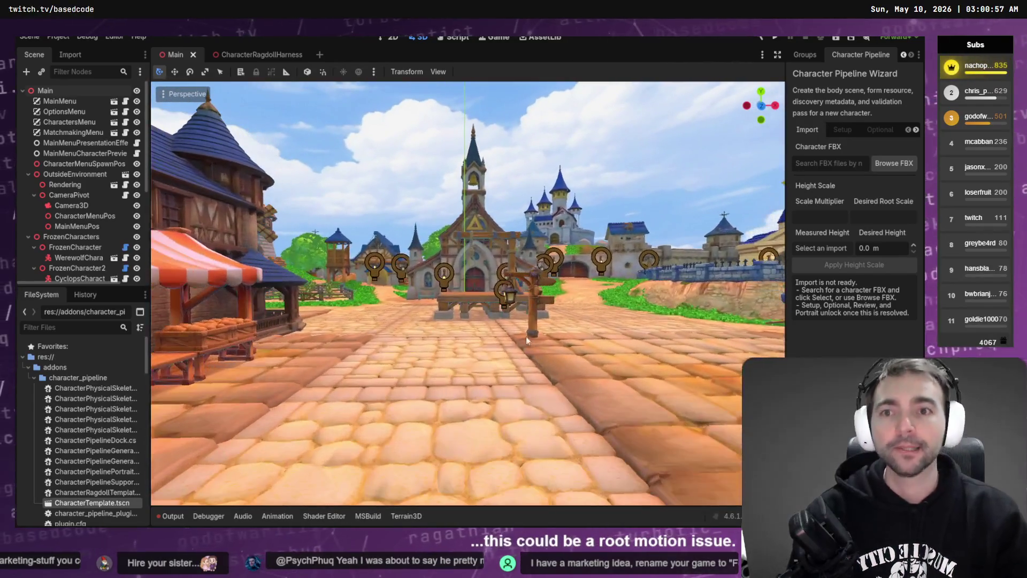
pyautogui.click(250, 56)
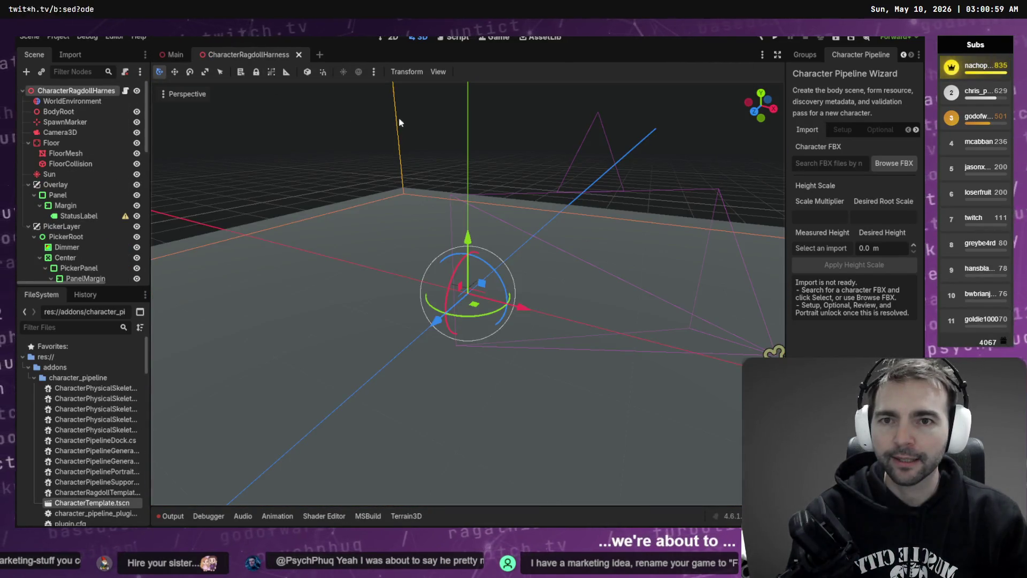
# Run the CharacterRagdollHarness scene with F6 and scroll its 16-villager, 12-monster picker.
pyautogui.press('F6')
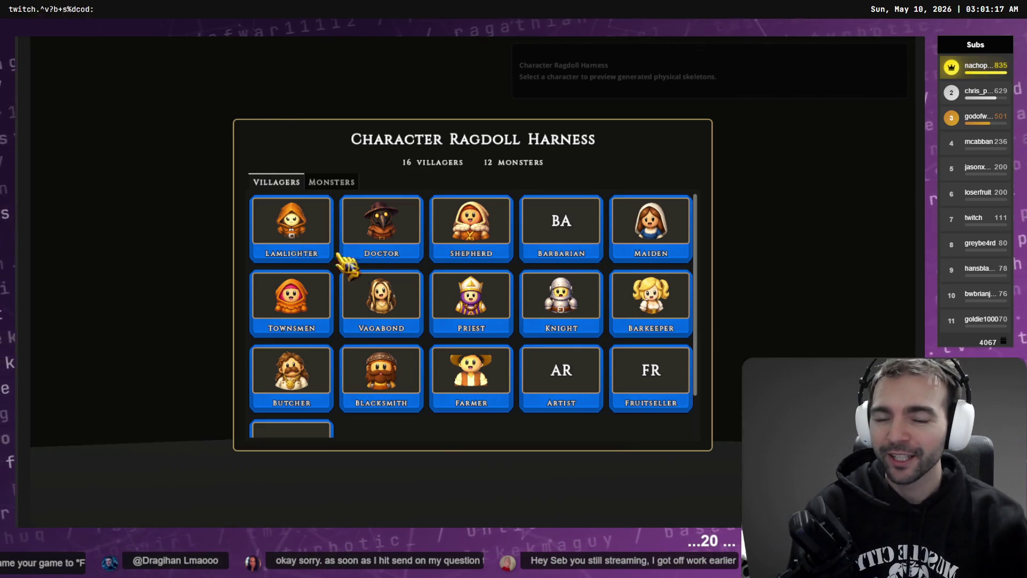
pyautogui.scroll(-1, 482, 308)
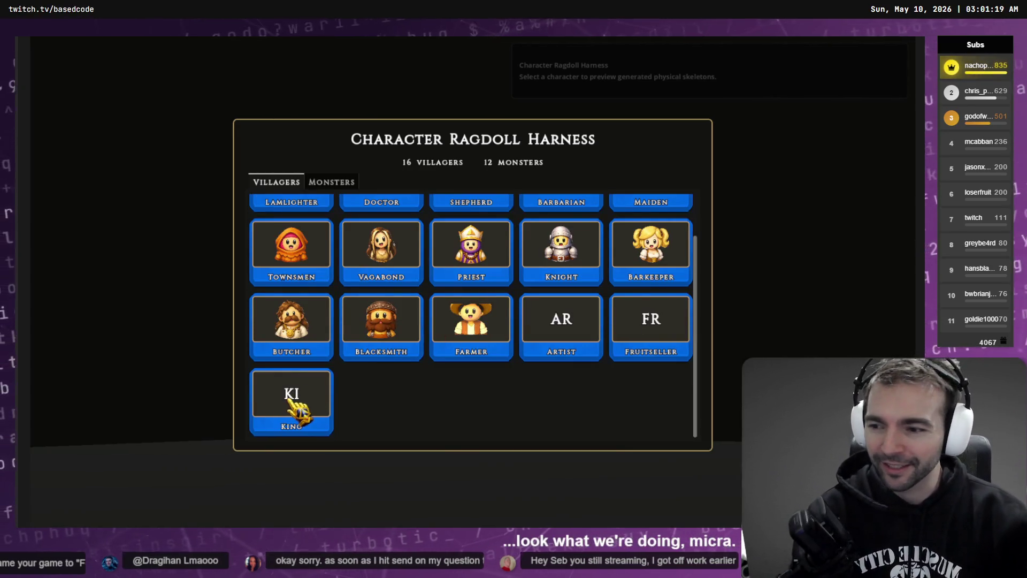
# Load the Artist villager and toggle her ragdoll on and off, resetting her between drops.
pyautogui.click(557, 335)
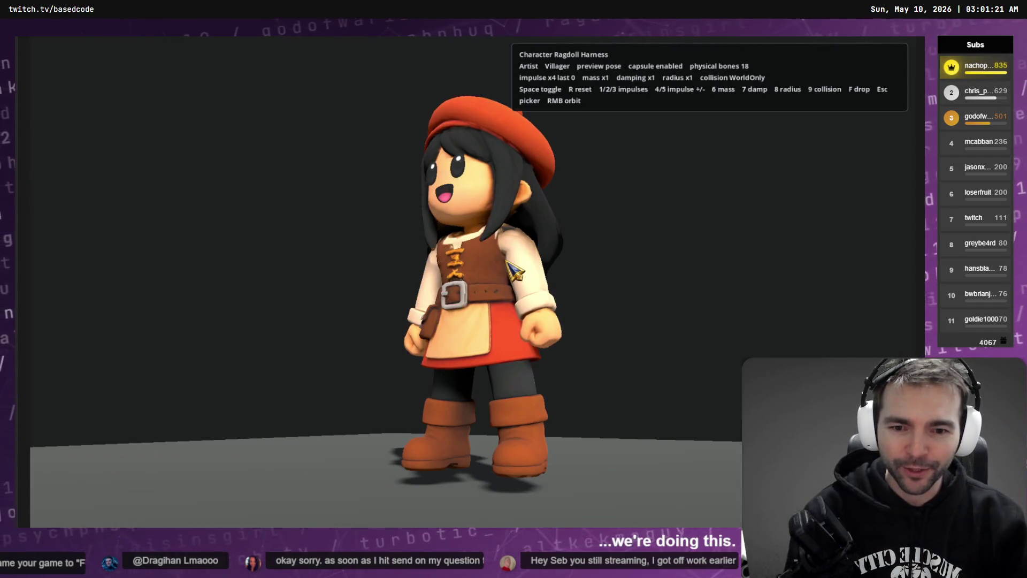
pyautogui.press('space')
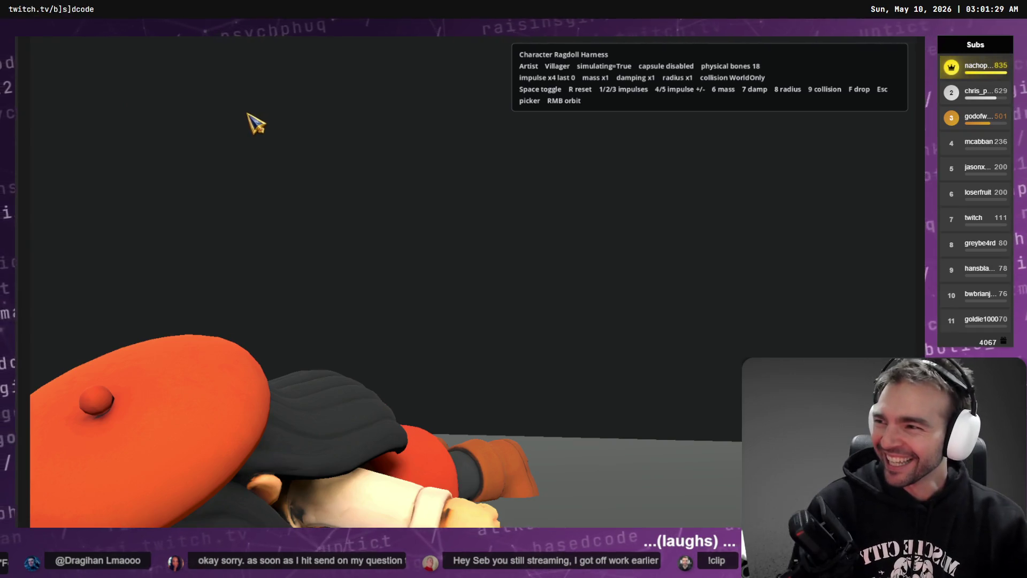
pyautogui.press('r')
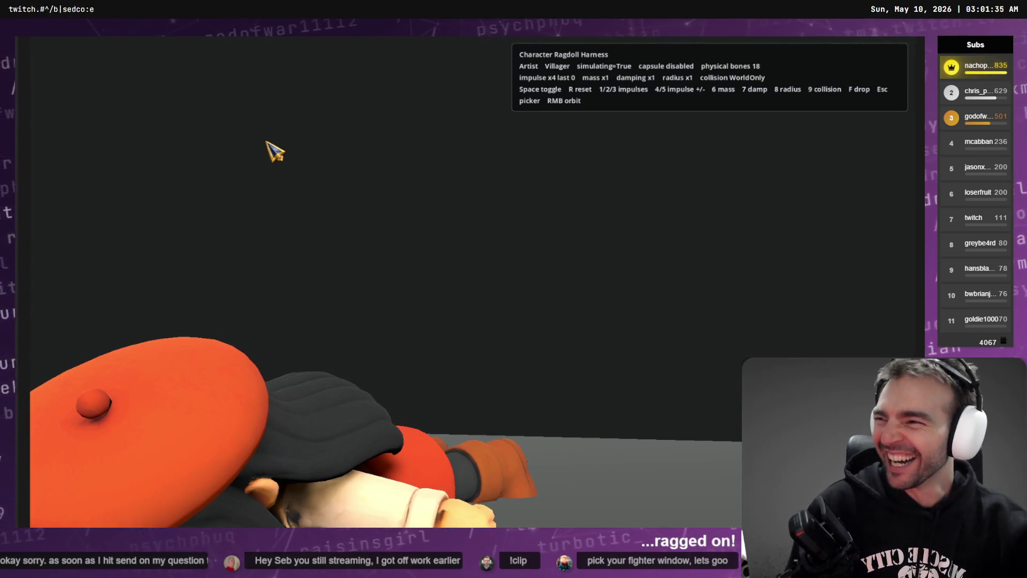
pyautogui.press('r')
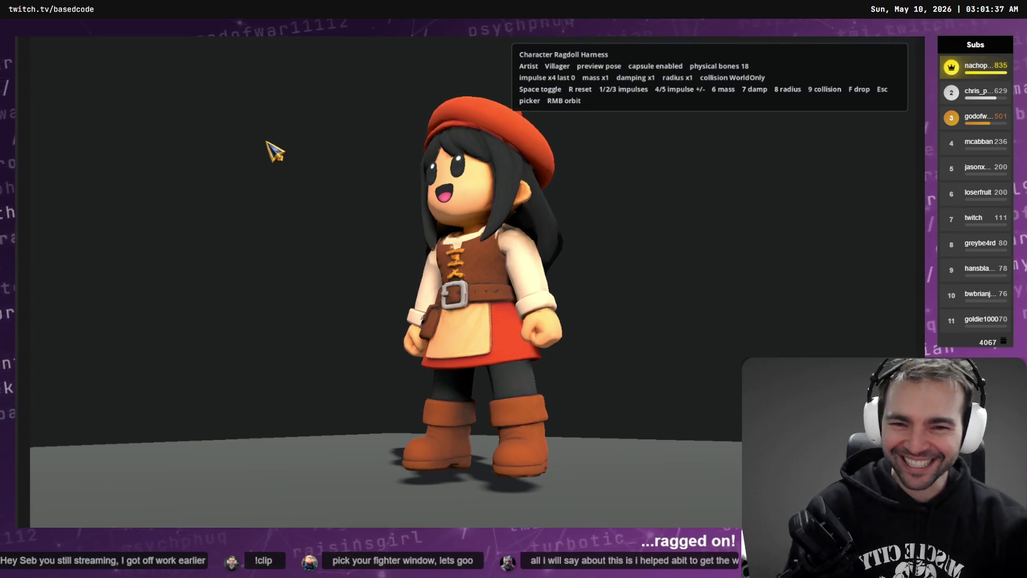
pyautogui.press('space')
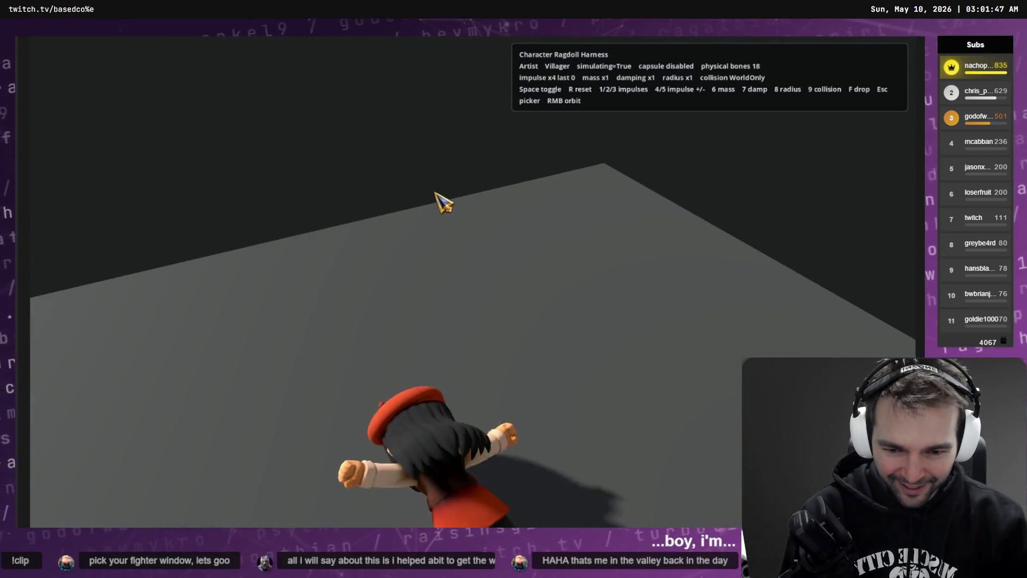
pyautogui.press('space')
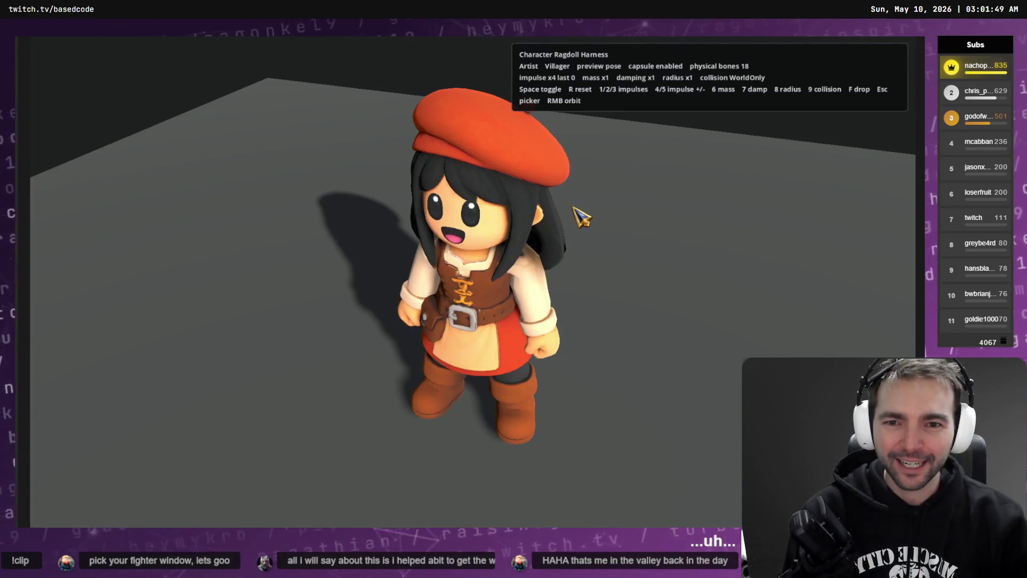
# Knock the Artist over with impulse 1 several times, resetting her between pushes.
pyautogui.press('1')
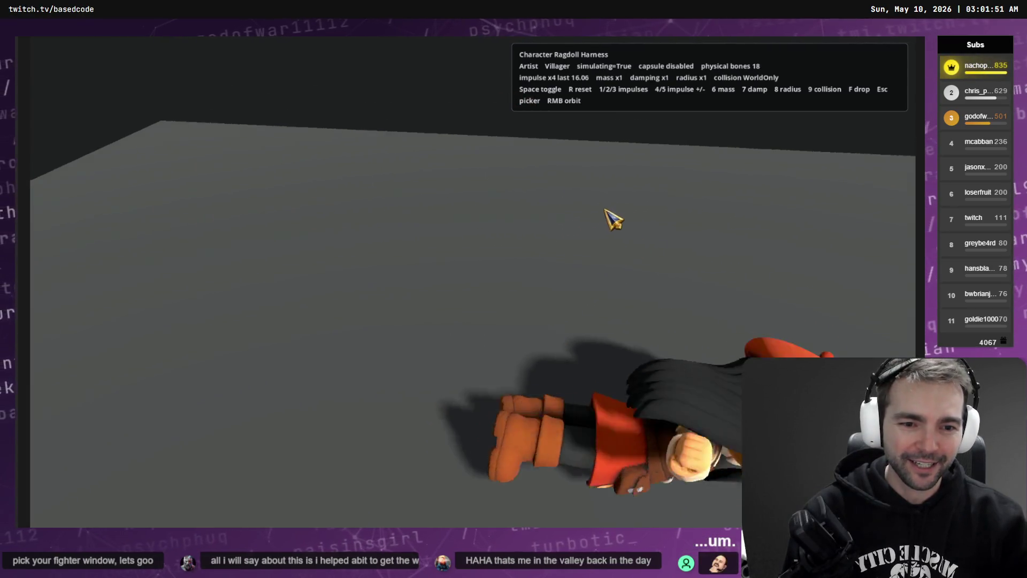
pyautogui.press('r')
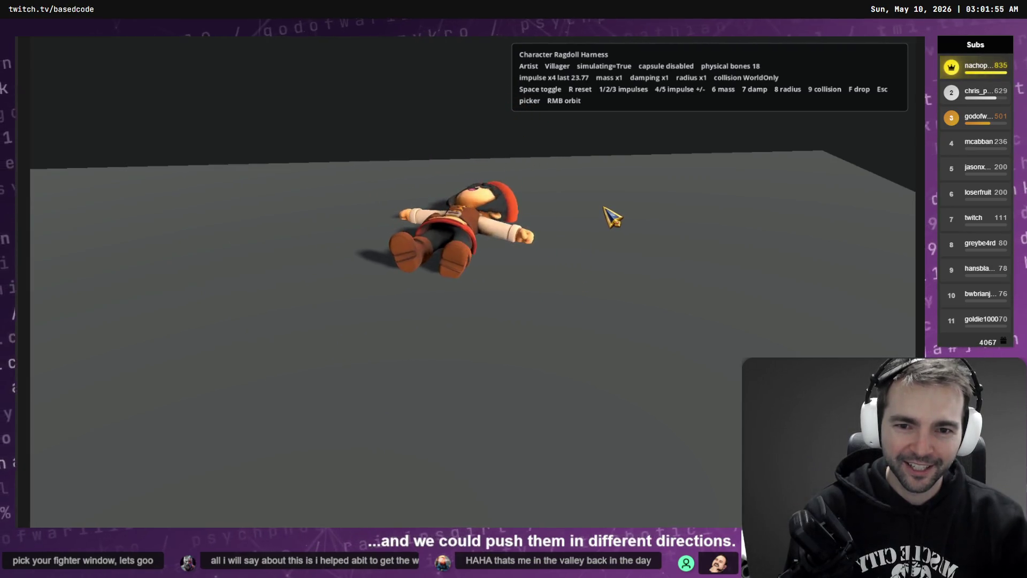
pyautogui.press('1')
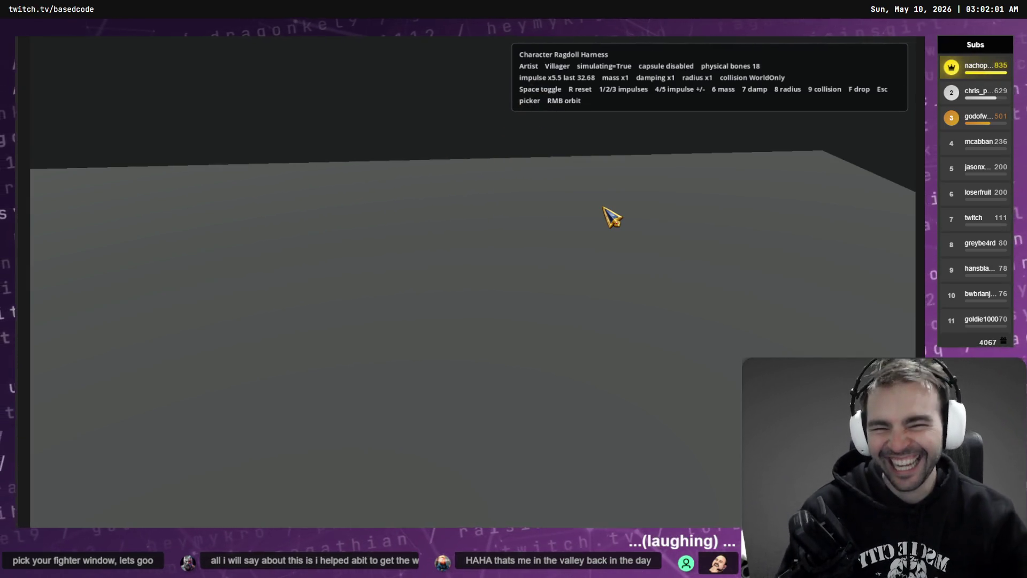
pyautogui.press('r')
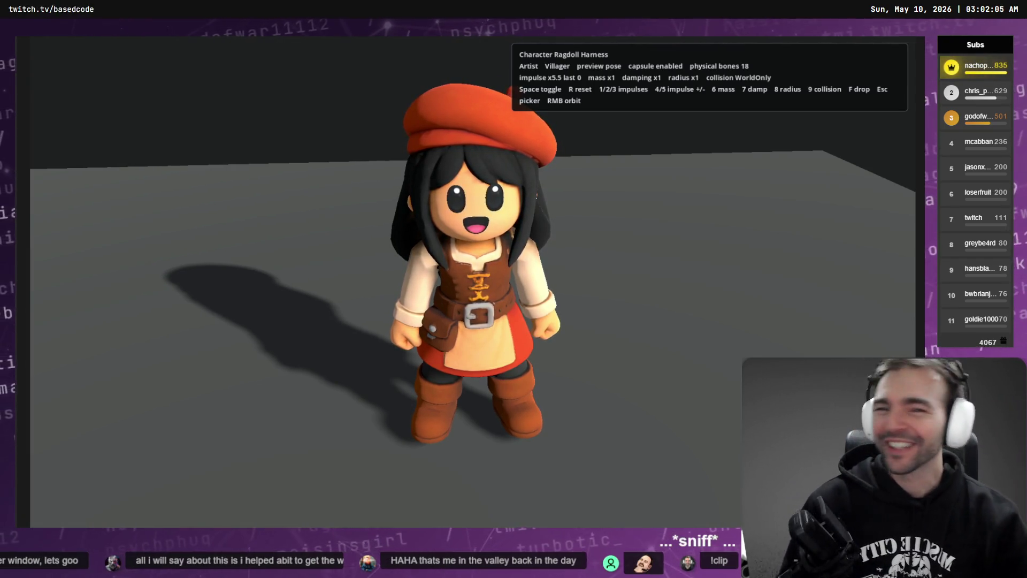
pyautogui.press('1')
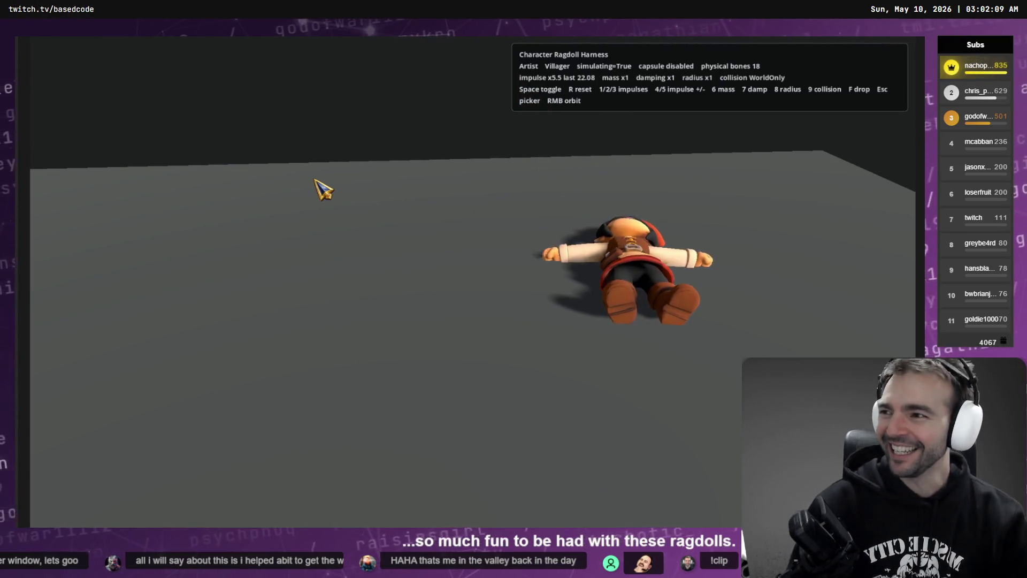
pyautogui.press('1')
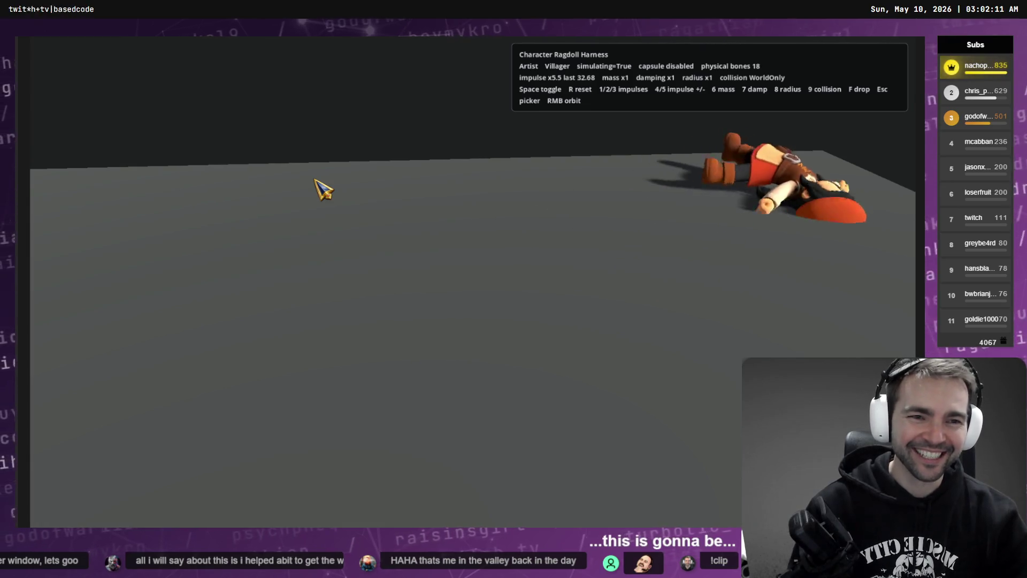
pyautogui.press('r')
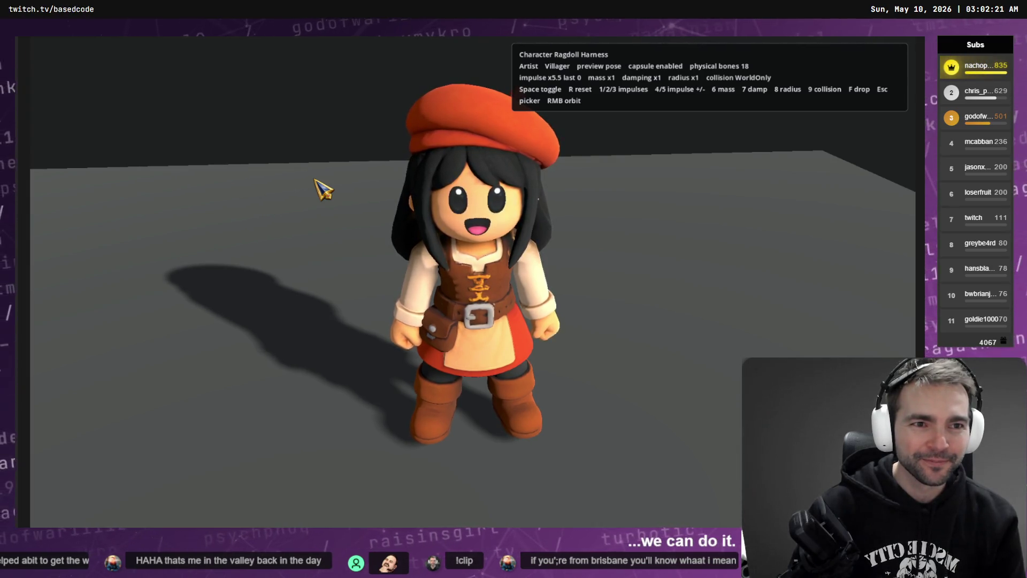
# Raise the impulse strength and fling the Artist ragdoll repeatedly before returning to Codex.
pyautogui.press('space')
pyautogui.press('1')
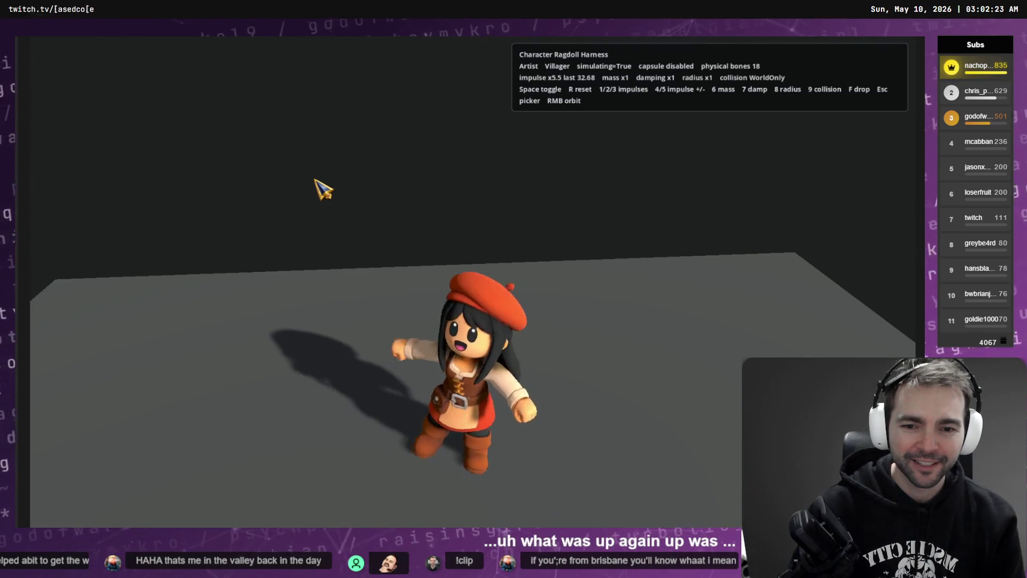
pyautogui.press('5')
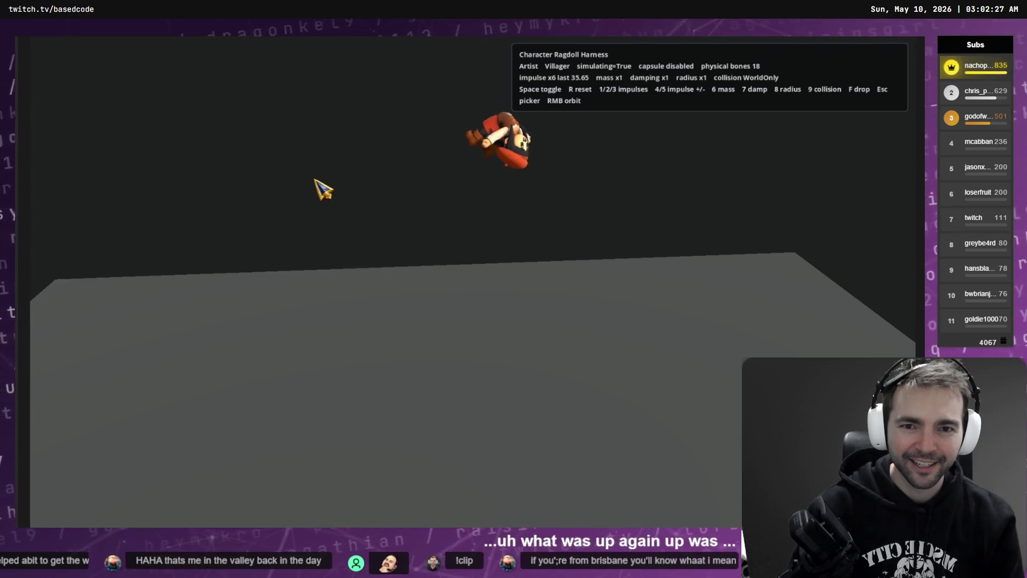
pyautogui.press('r')
pyautogui.press('space')
pyautogui.press('1')
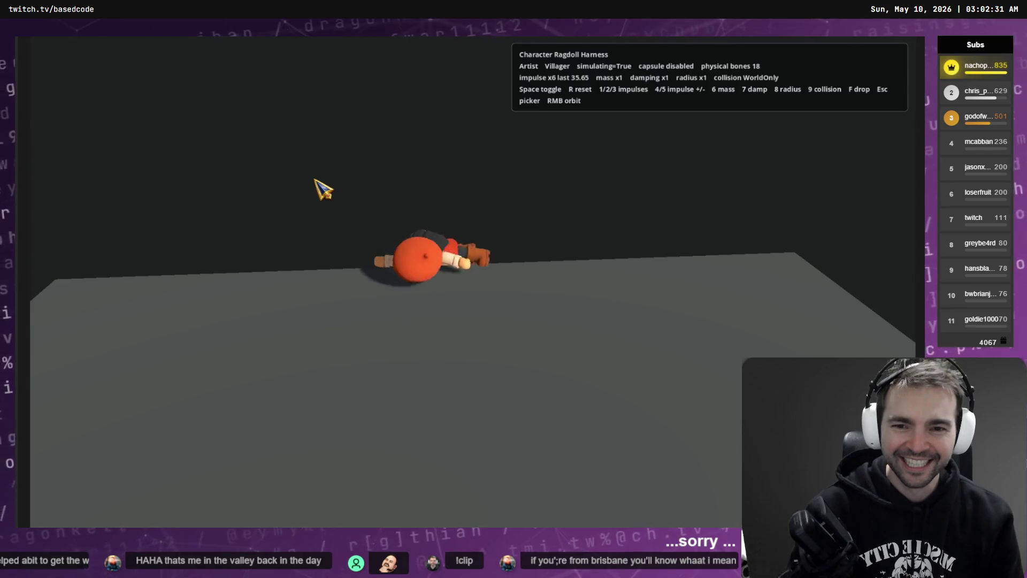
pyautogui.press('r')
pyautogui.press('space')
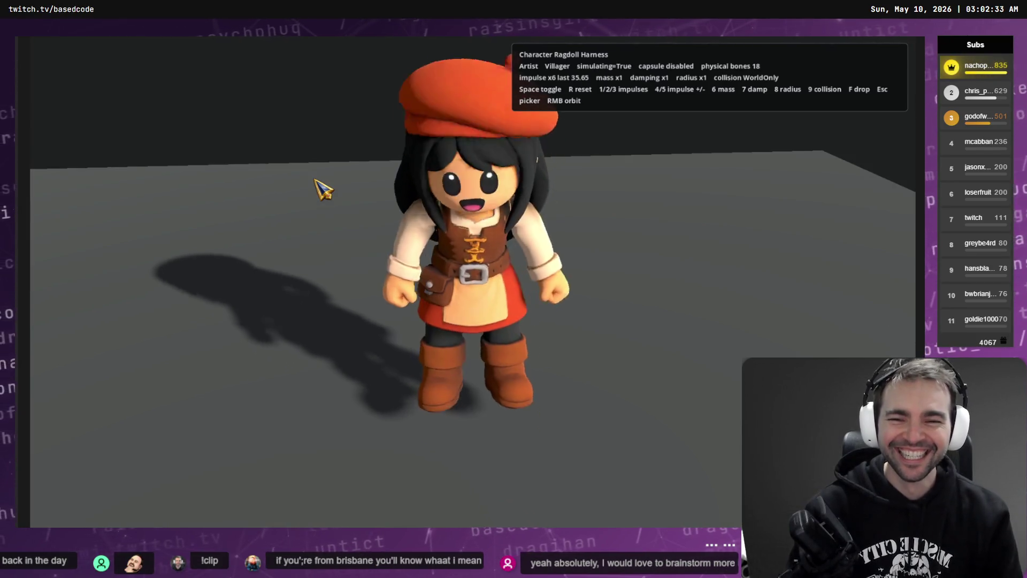
pyautogui.press('1')
pyautogui.press('1')
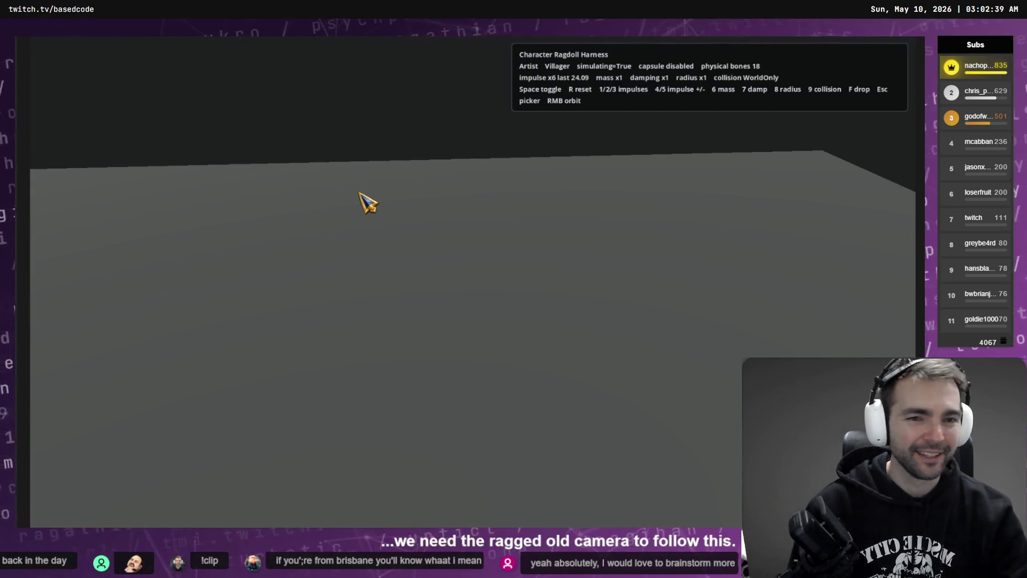
pyautogui.hotkey('alt', 'Tab')
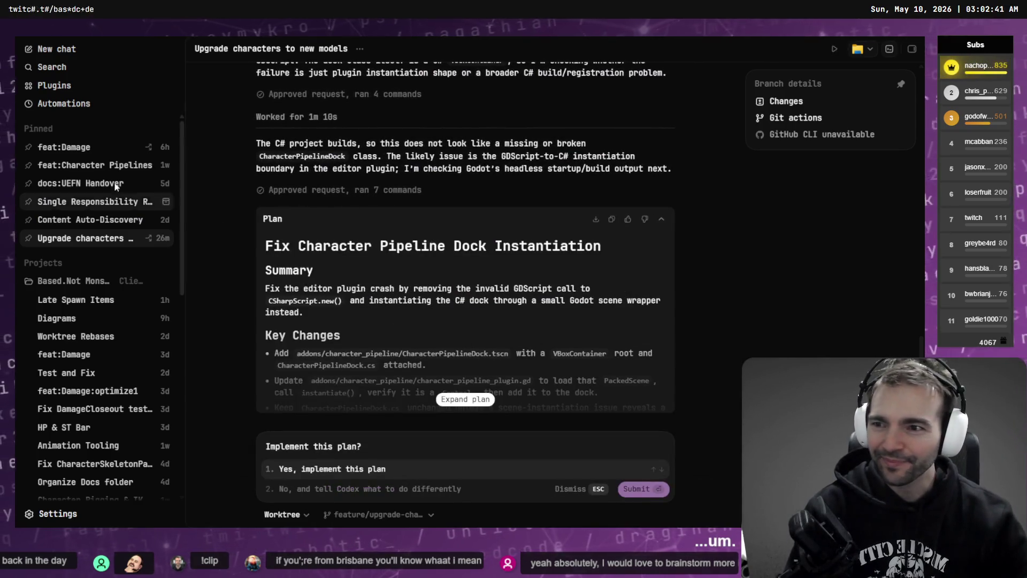
# In the feat:Damage chat, dictate and send a request for the camera to smoothly follow the character.
pyautogui.click(75, 147)
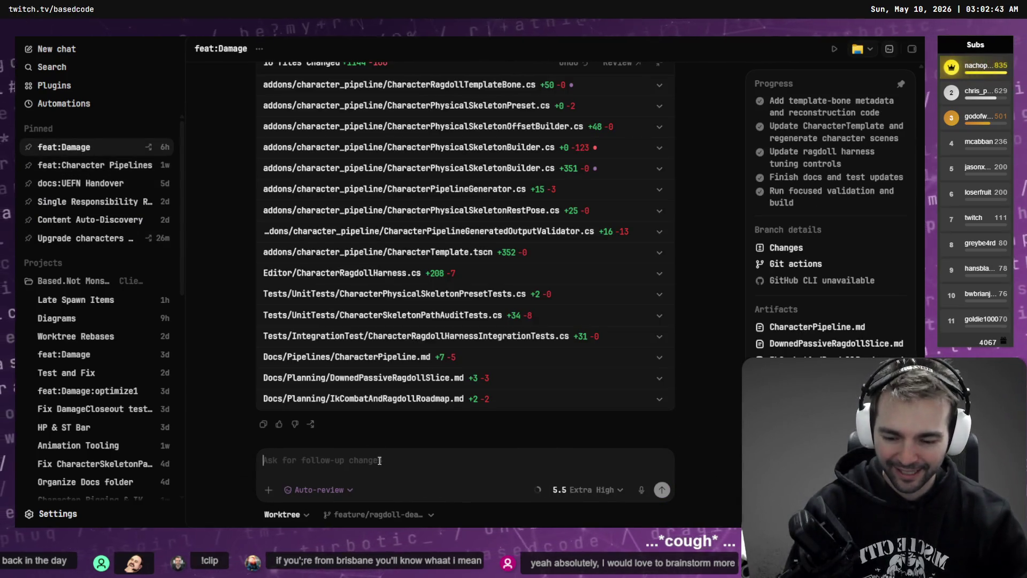
pyautogui.press('super+h')
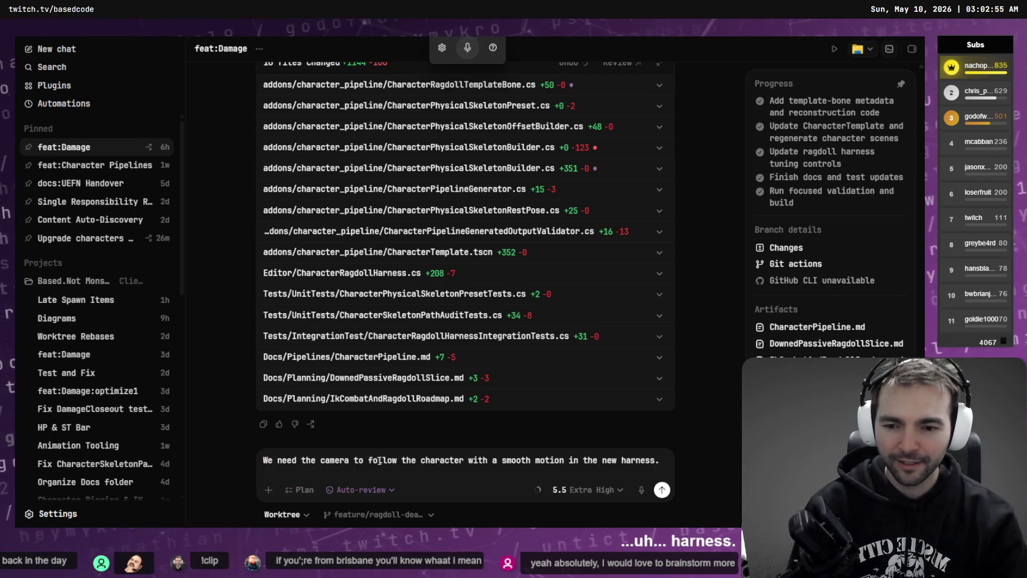
pyautogui.press('Return')
pyautogui.hotkey('alt', 'Tab')
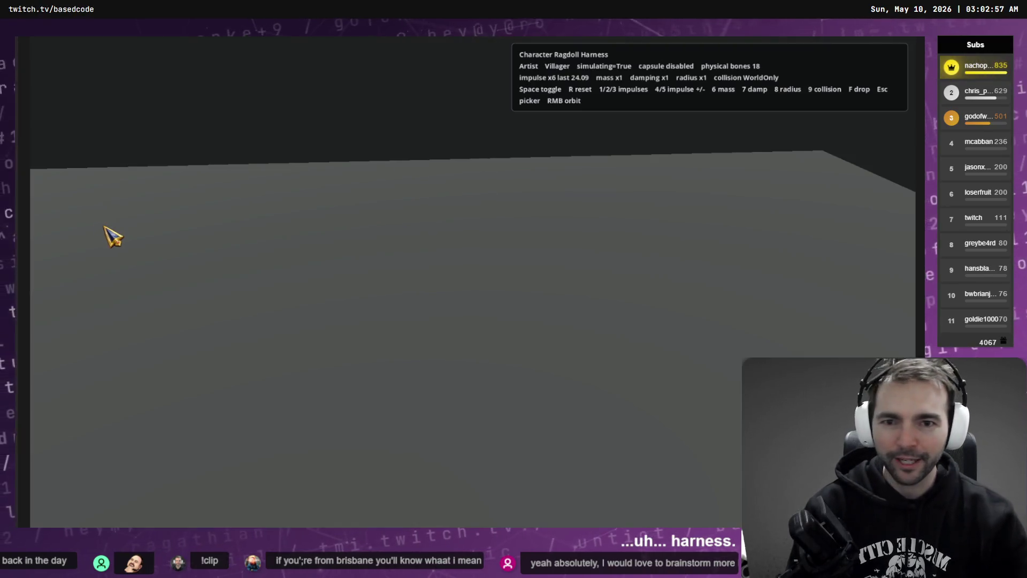
# Reset the Artist, knock her over, then hit her again with a raised impulse strength.
pyautogui.press('r')
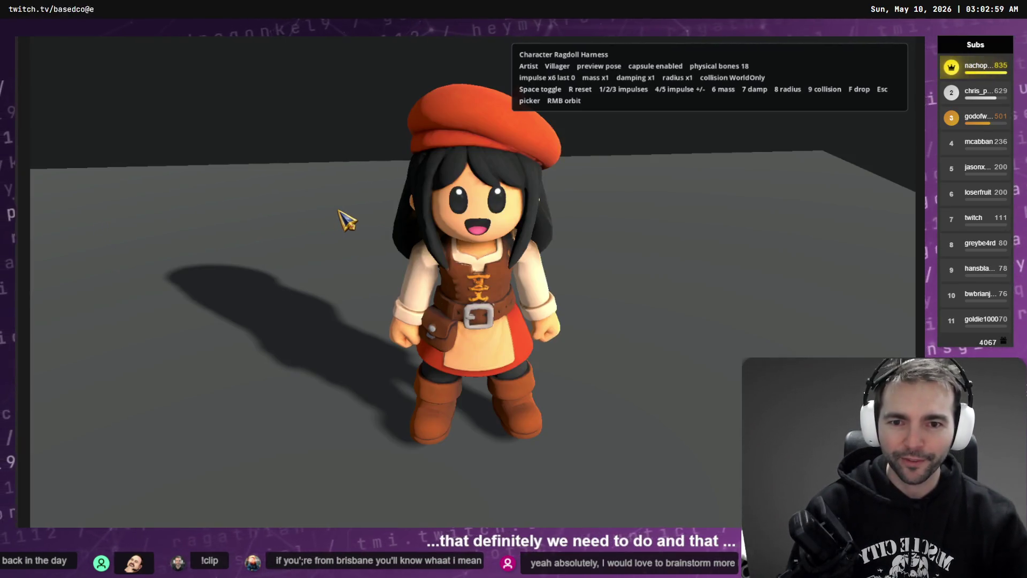
pyautogui.press('1')
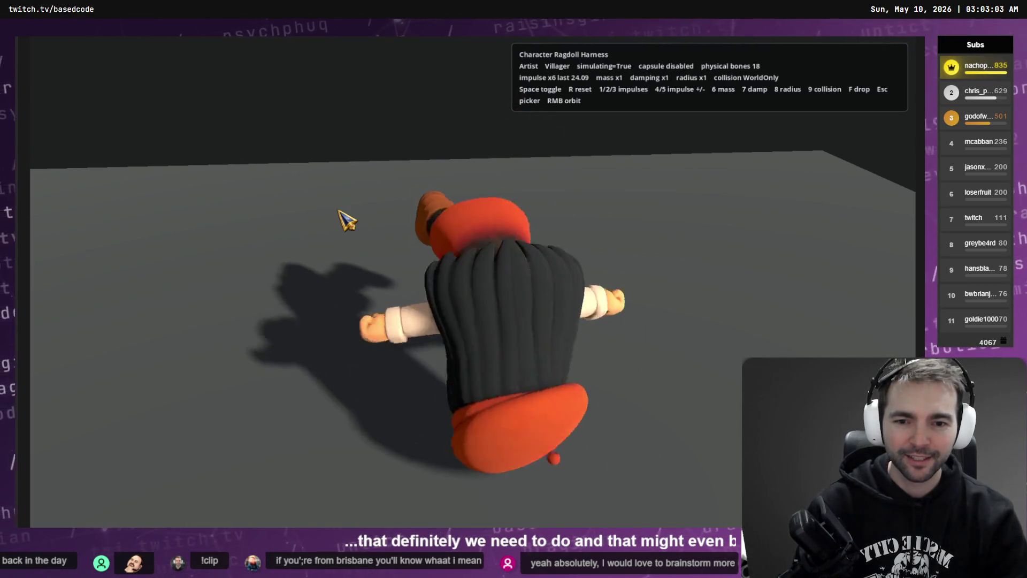
pyautogui.press('5')
pyautogui.press('1')
pyautogui.press('1')
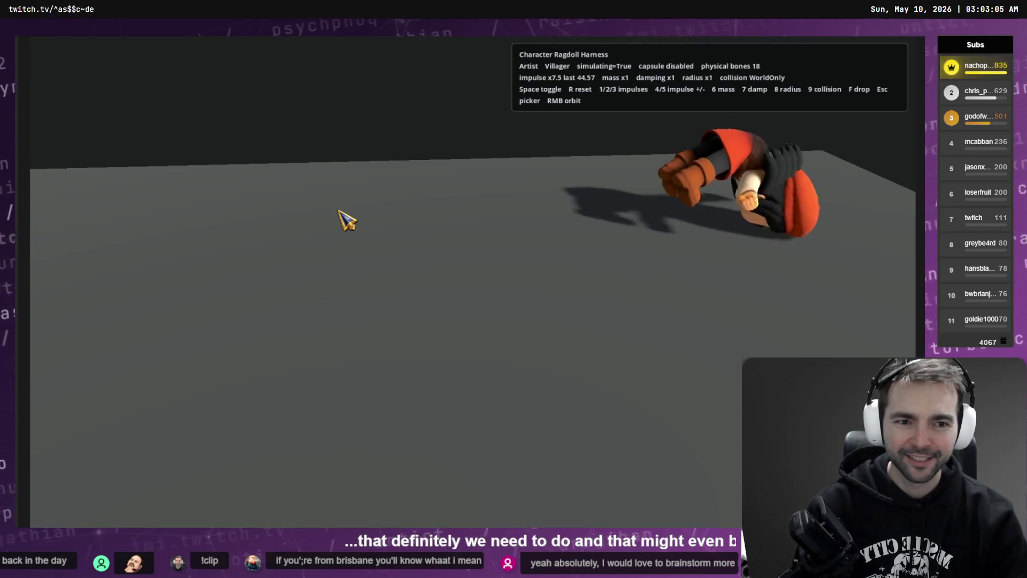
pyautogui.press('Escape')
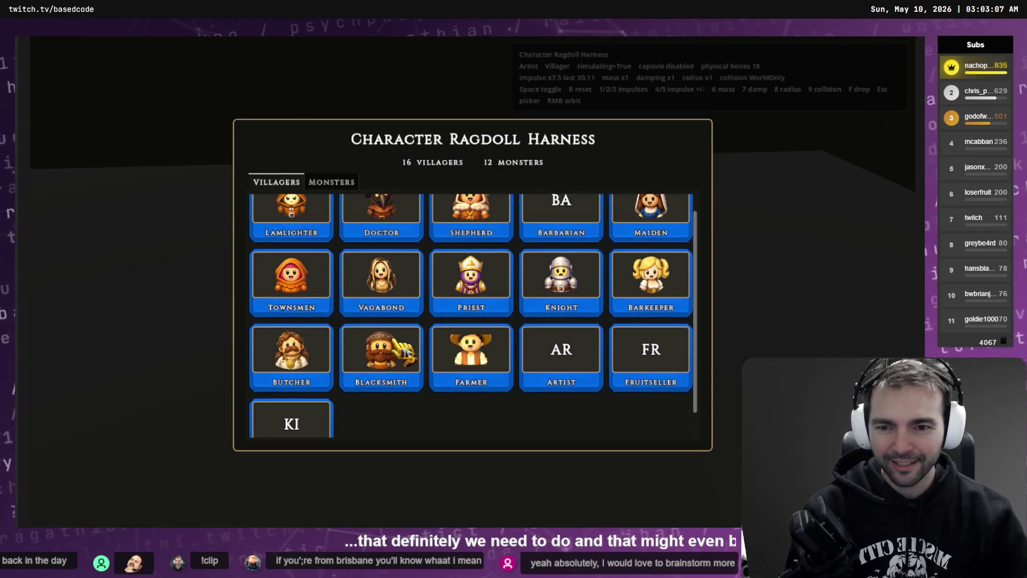
pyautogui.hotkey('alt', 'Tab')
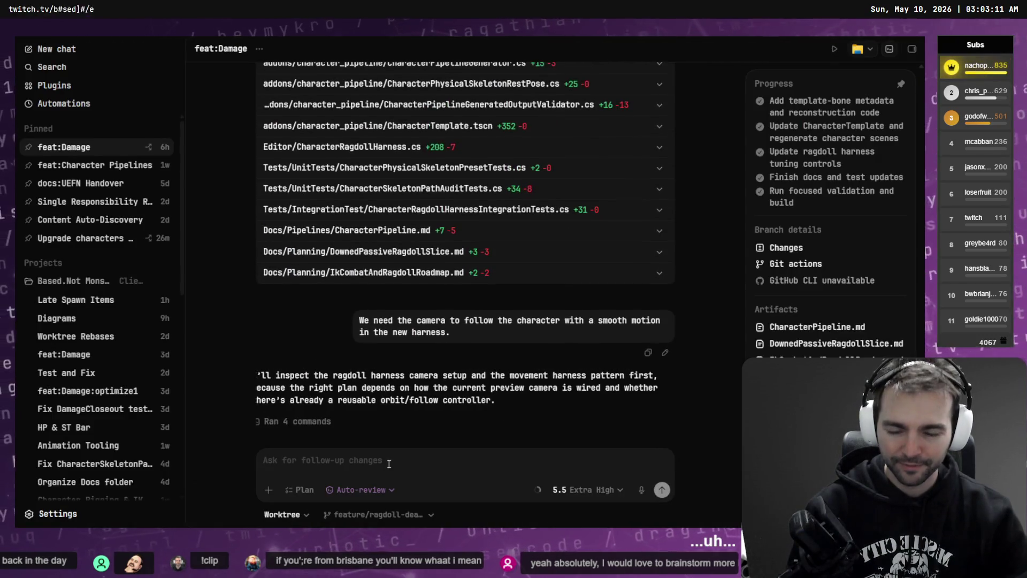
# Dictate and send a follow-up asking WASD to push the character camera-relative, changing only the harness.
pyautogui.press('super+h')
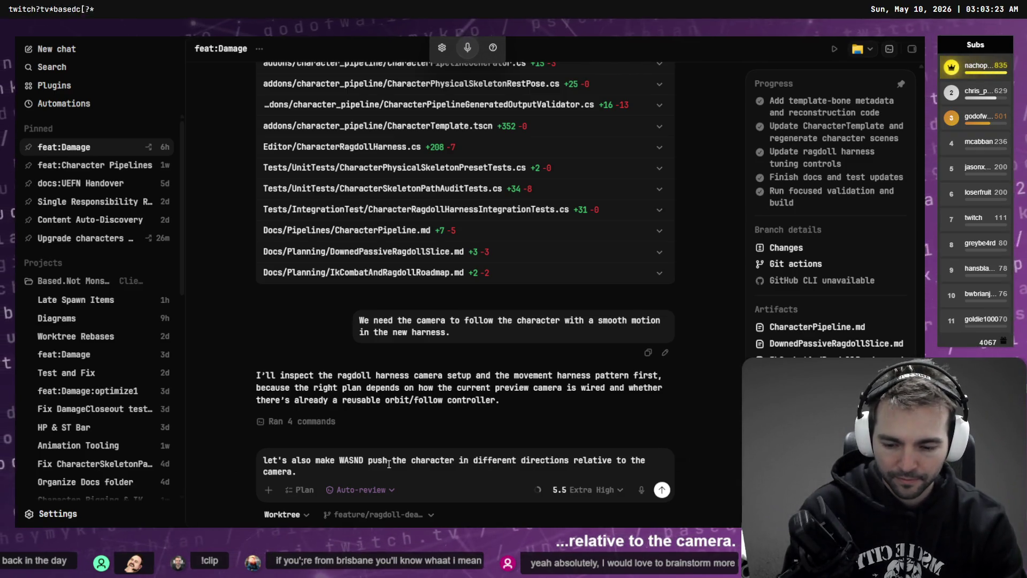
pyautogui.press('ctrl+super')
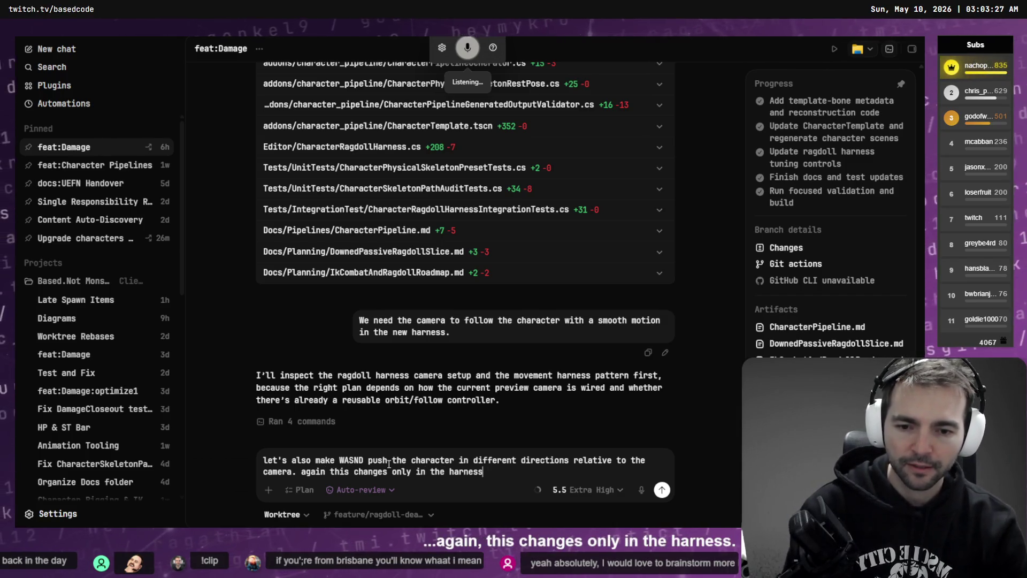
pyautogui.press('ctrl+super')
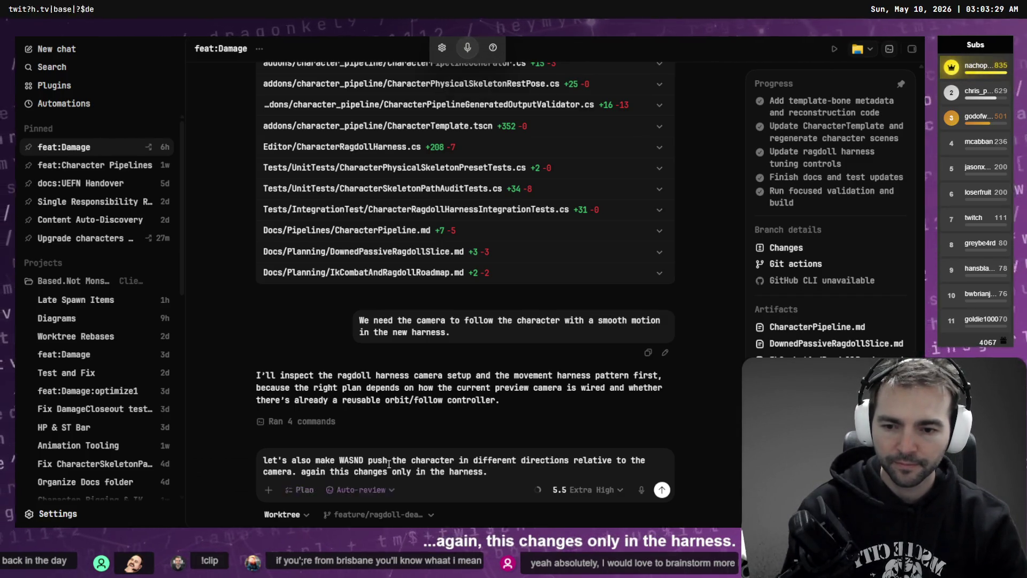
pyautogui.press('Return')
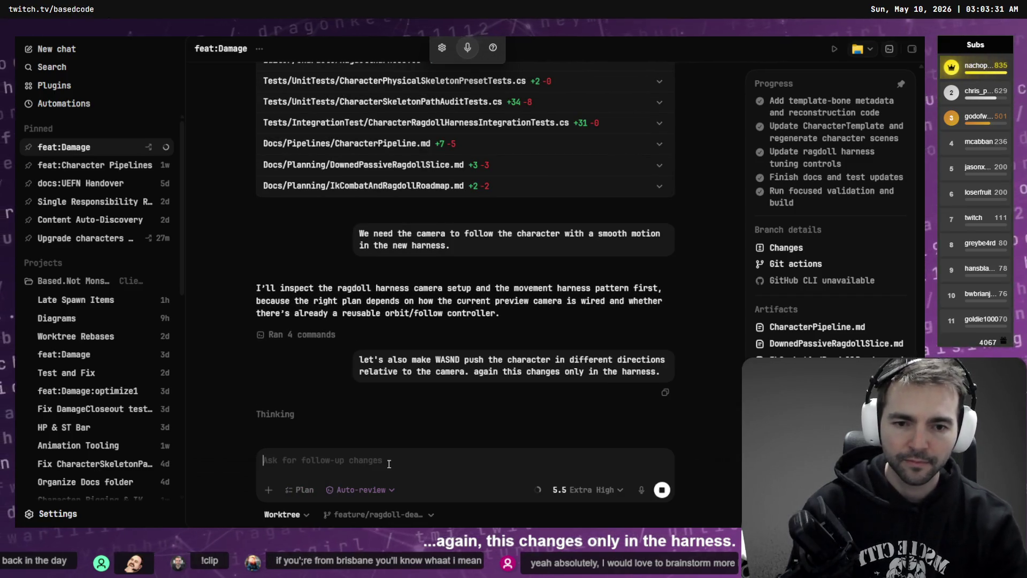
pyautogui.hotkey('alt', 'Tab')
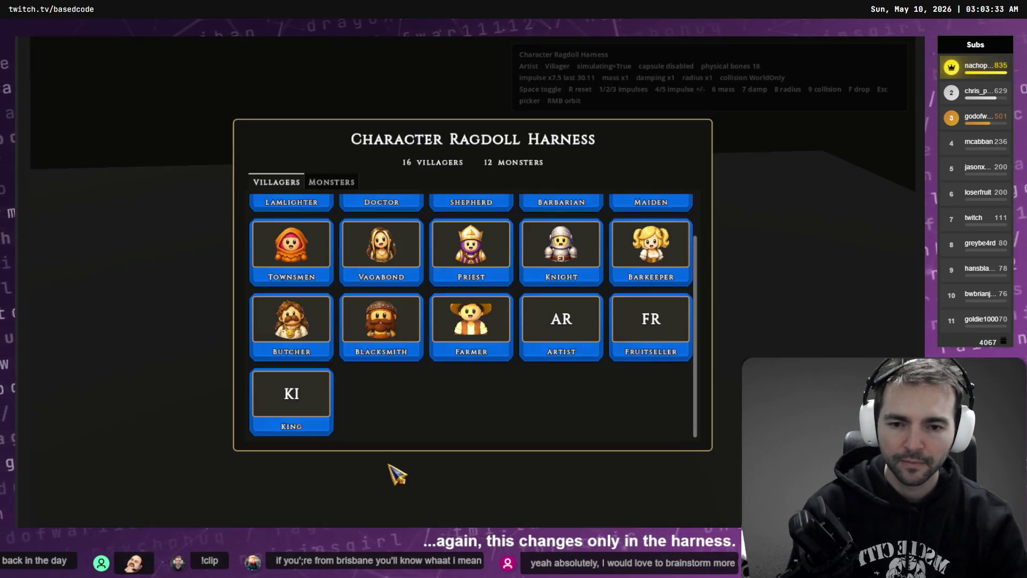
# Load the Artist and toggle her ragdoll simulation.
pyautogui.click(536, 295)
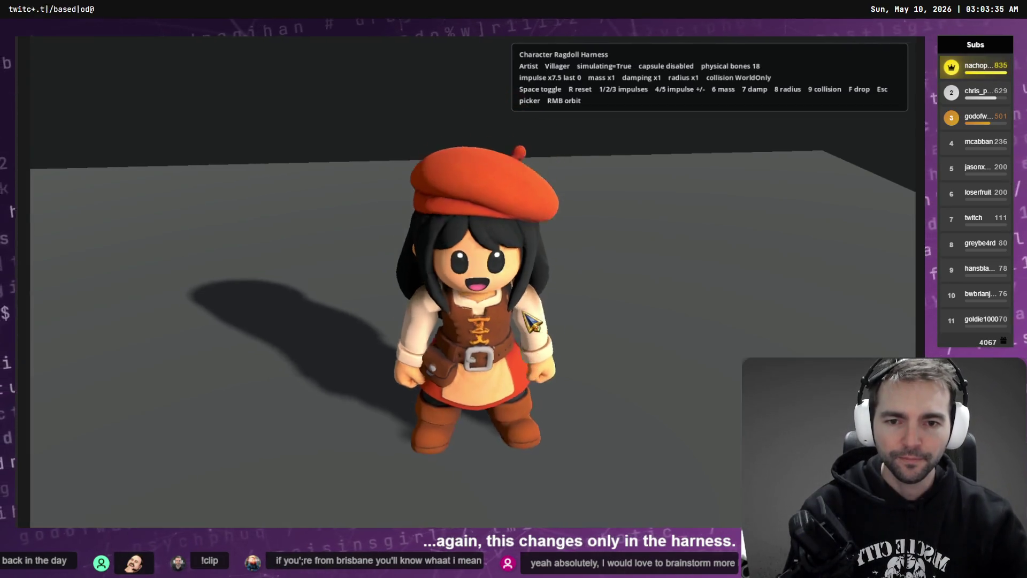
pyautogui.press('space')
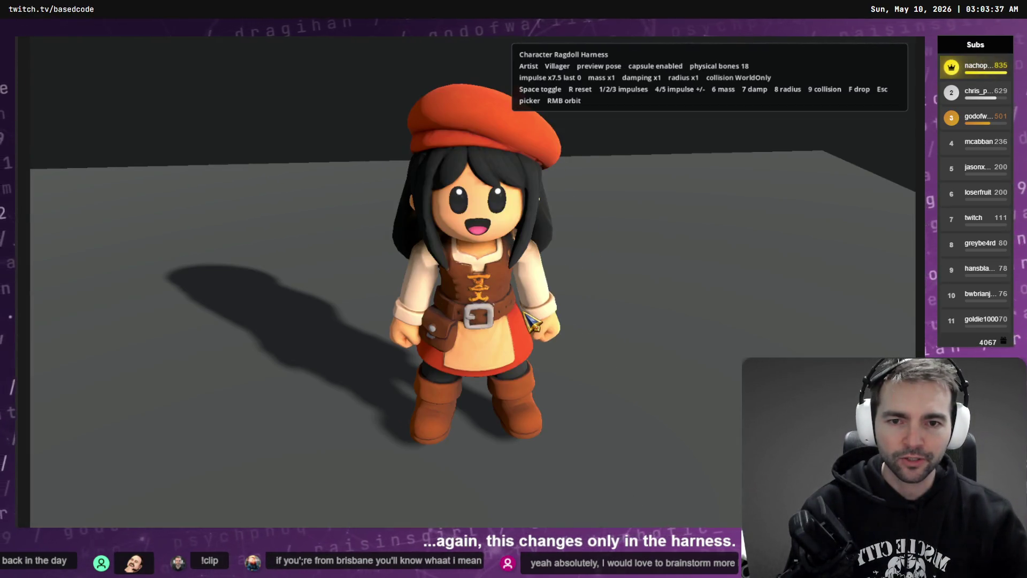
pyautogui.press('space')
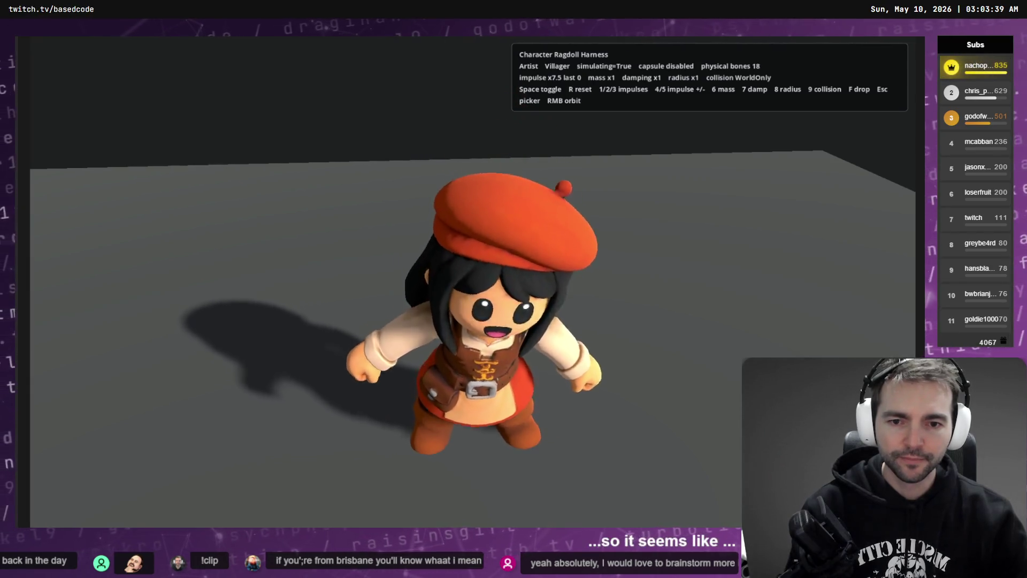
# Load the Fruitseller and knock her over right, backward and toward the camera with stronger impulses.
pyautogui.press('Escape')
pyautogui.click(650, 329)
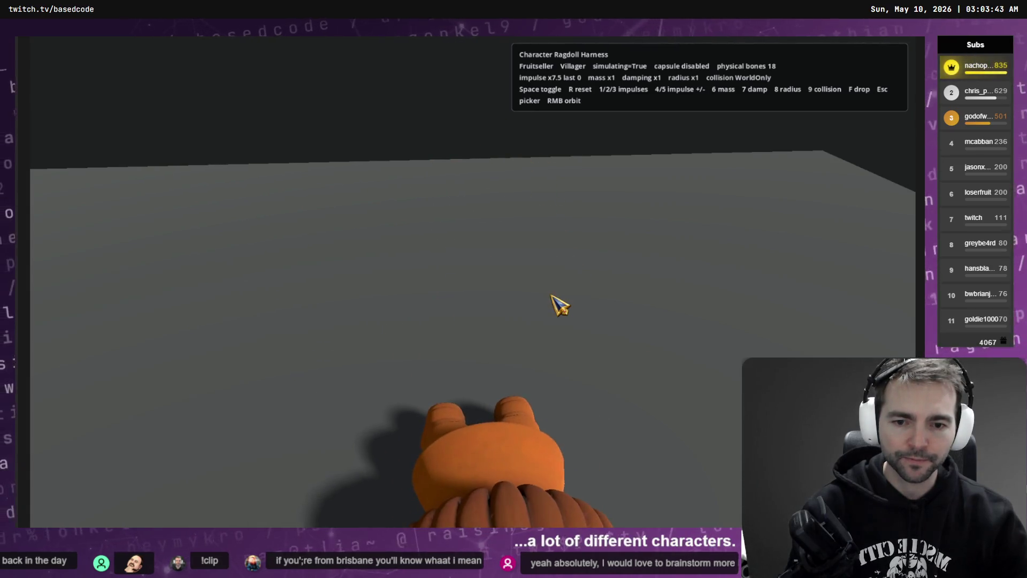
pyautogui.press('r')
pyautogui.press('1')
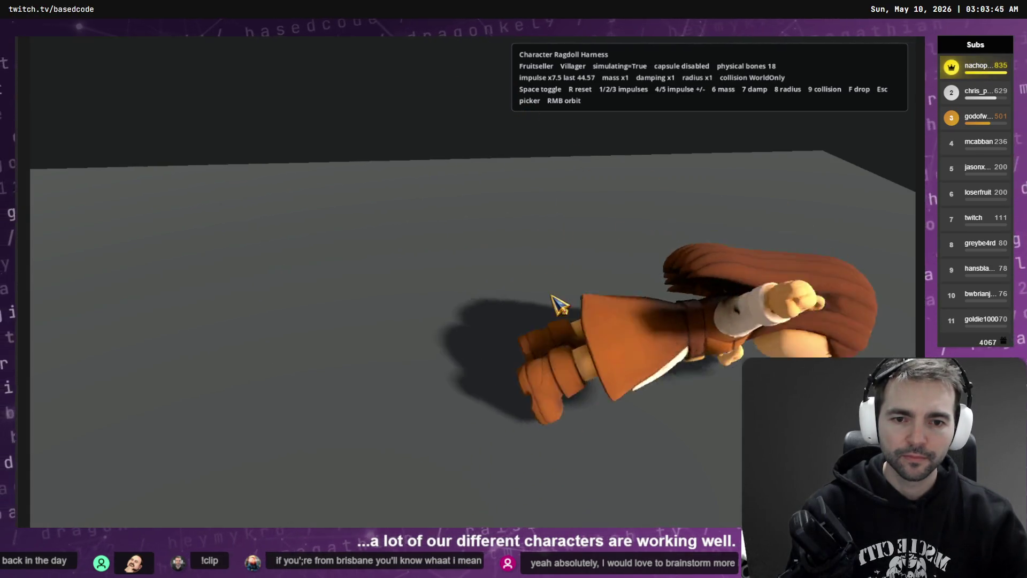
pyautogui.press('r')
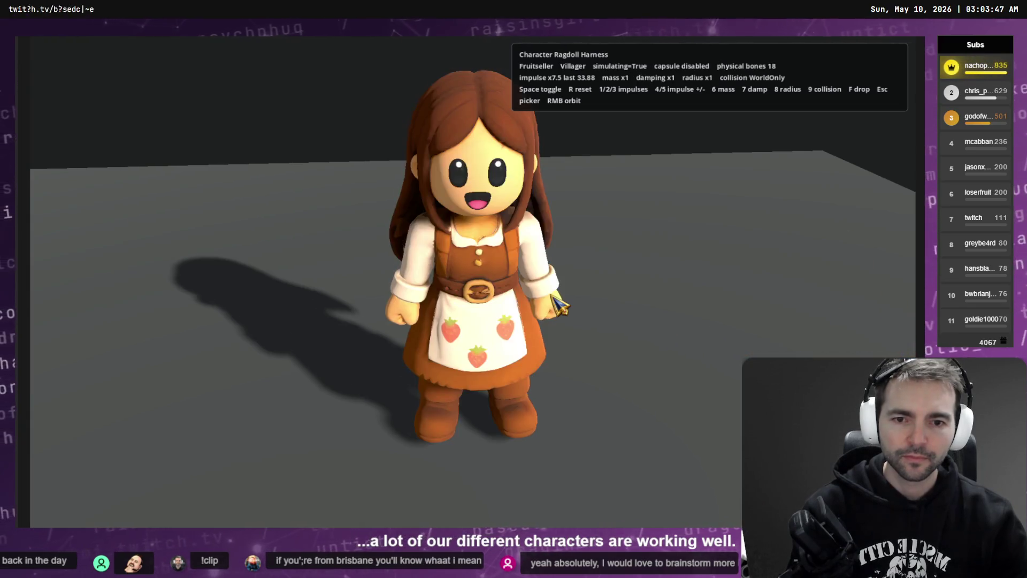
pyautogui.press('2')
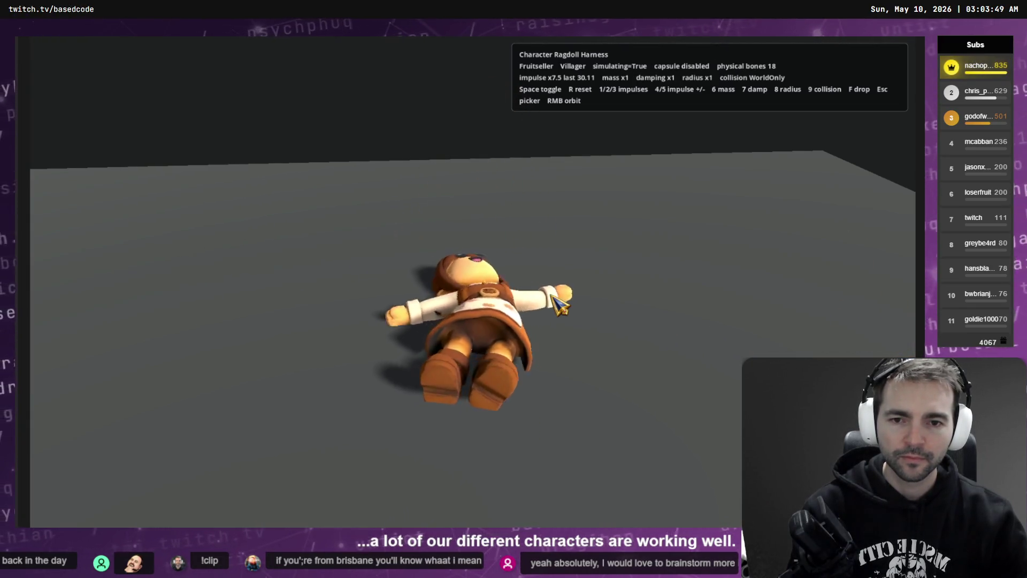
pyautogui.press('5')
pyautogui.press('2')
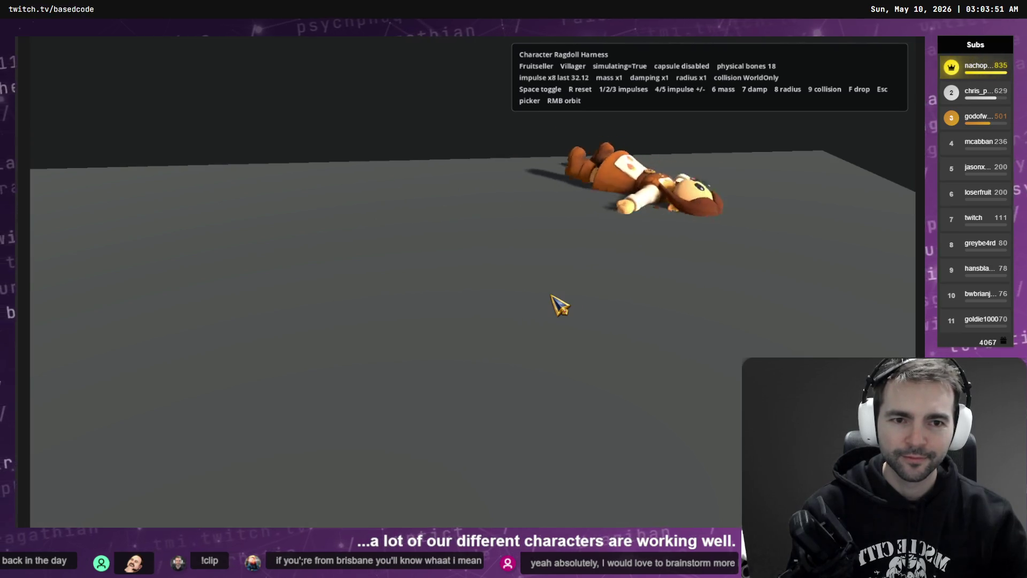
pyautogui.press('3')
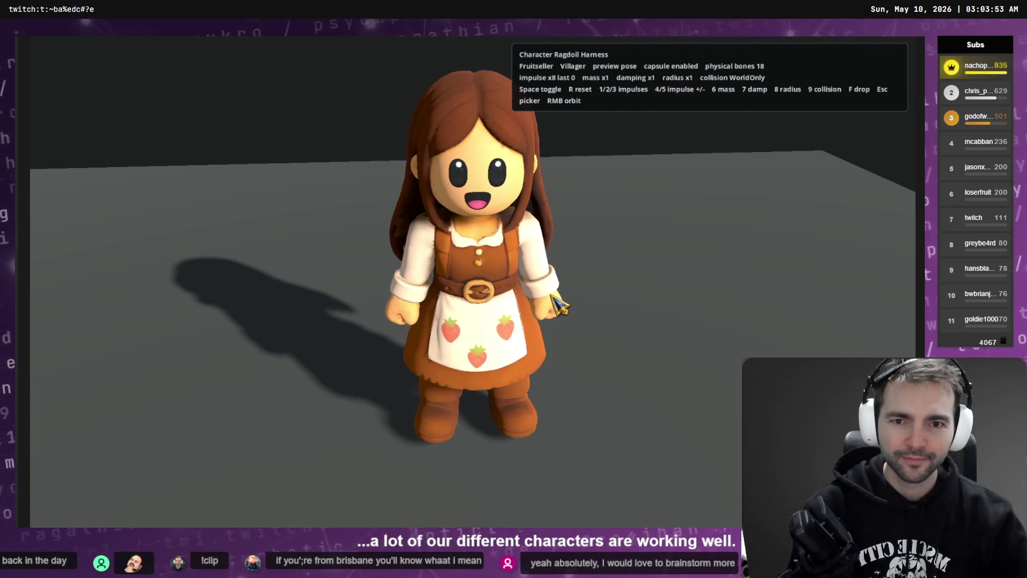
pyautogui.press('2')
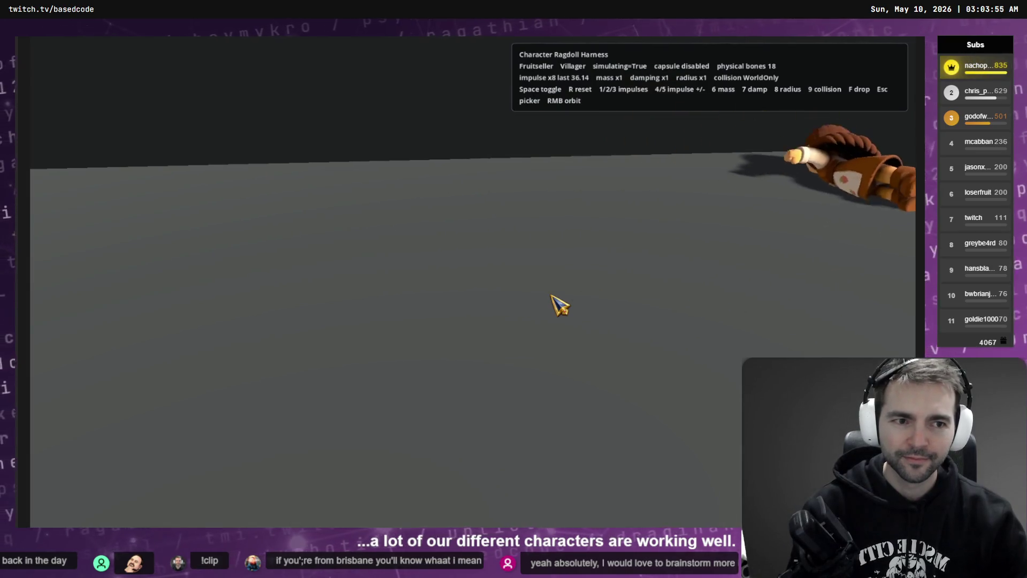
pyautogui.press('r')
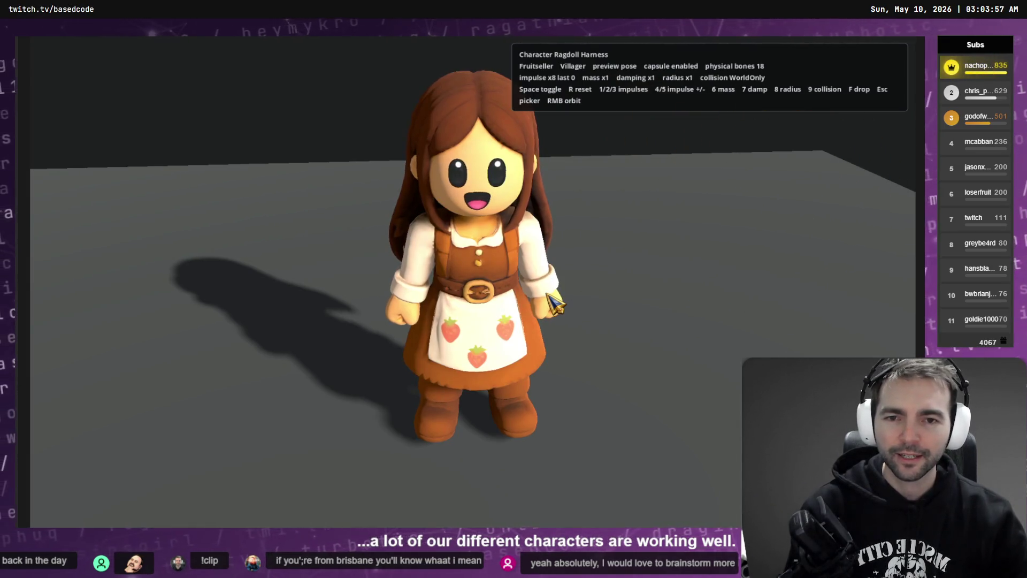
# Ragdoll-test the Barkeeper briefly, then load the Butcher from the picker.
pyautogui.press('Escape')
pyautogui.click(651, 240)
pyautogui.press('3')
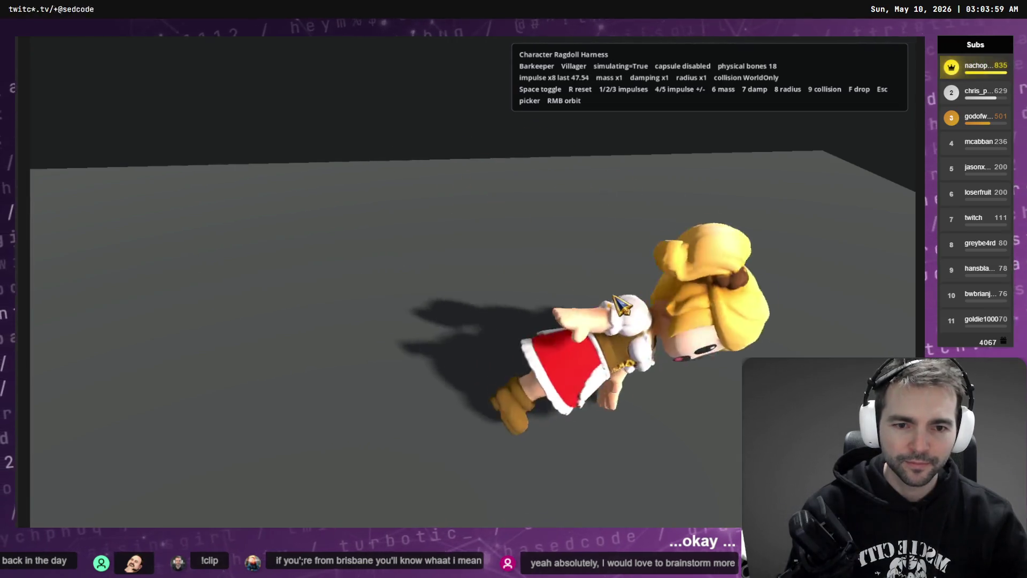
pyautogui.press('r')
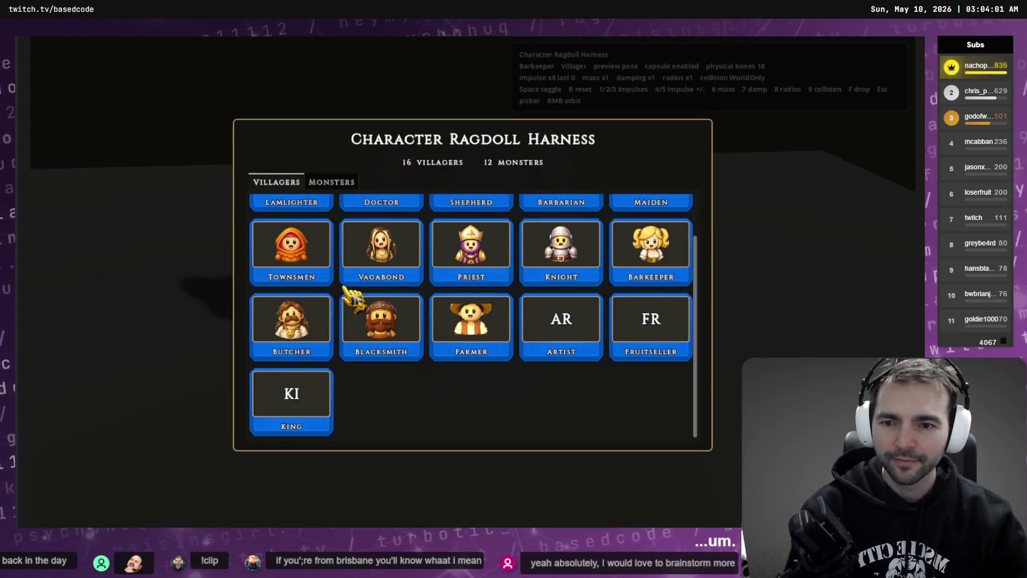
pyautogui.click(298, 323)
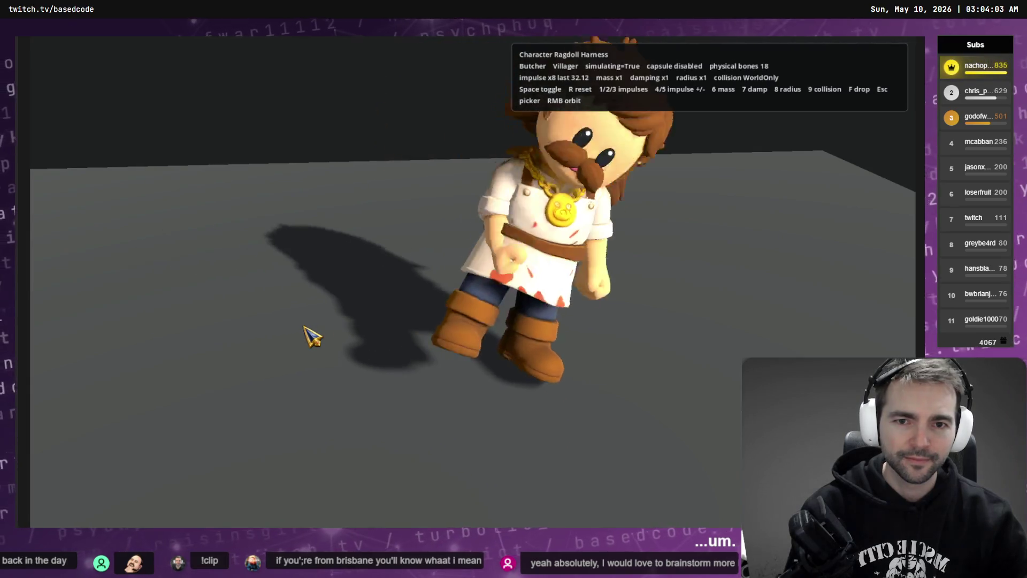
# Reset and knock the Butcher over with impulse 1 four times, launching it upward.
pyautogui.press('r')
pyautogui.press('1')
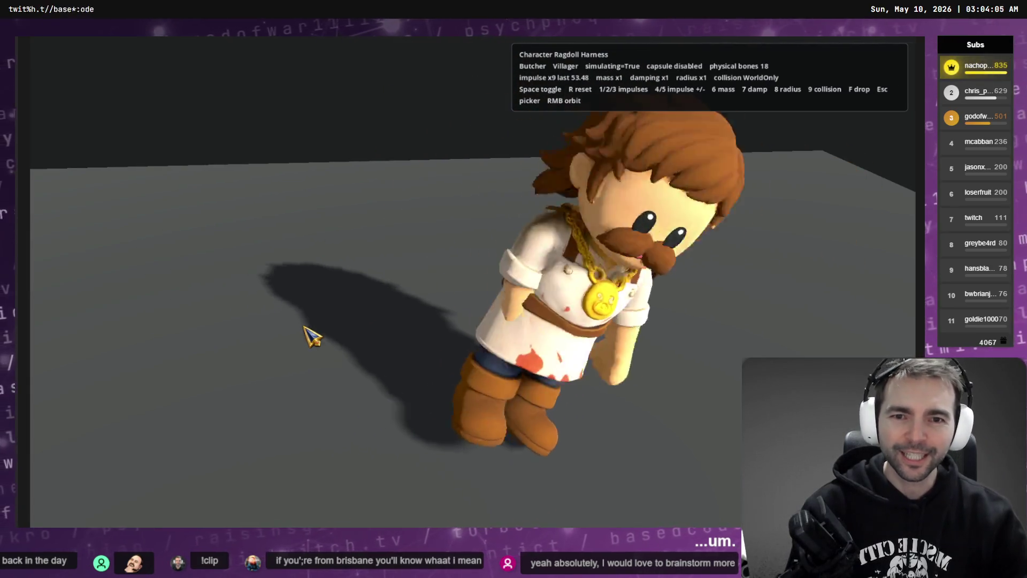
pyautogui.press('r')
pyautogui.press('1')
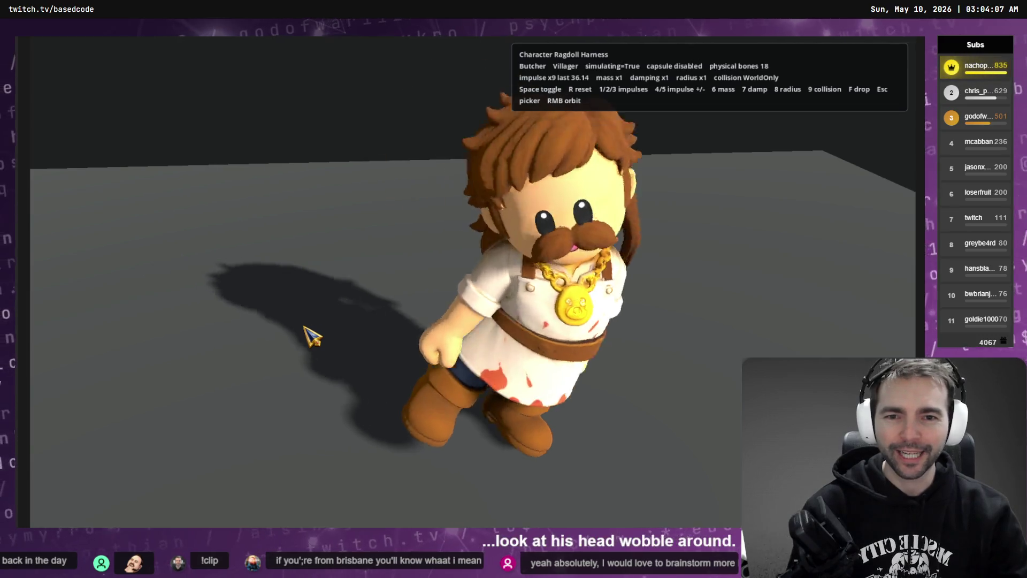
pyautogui.press('r')
pyautogui.press('1')
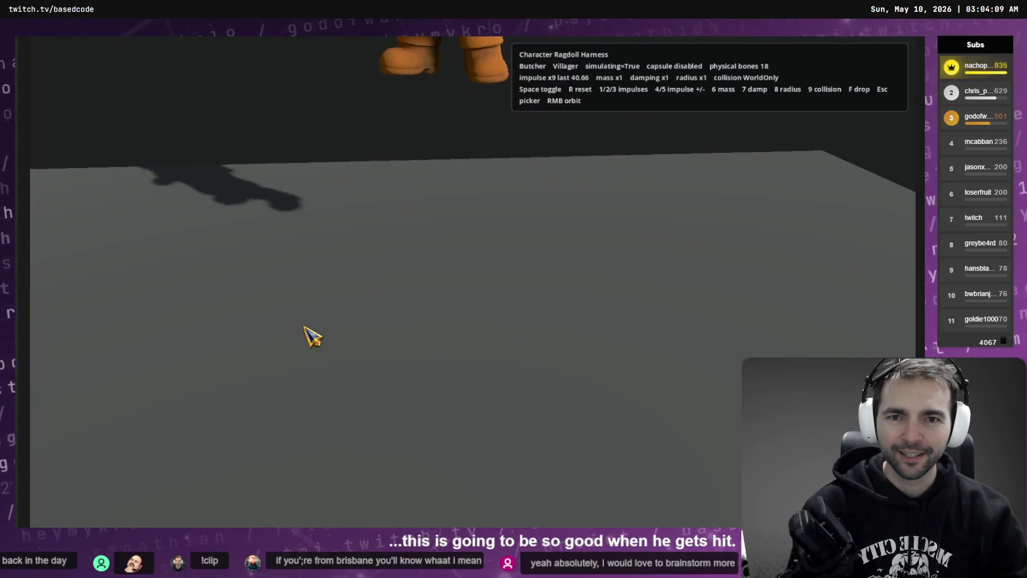
pyautogui.press('r')
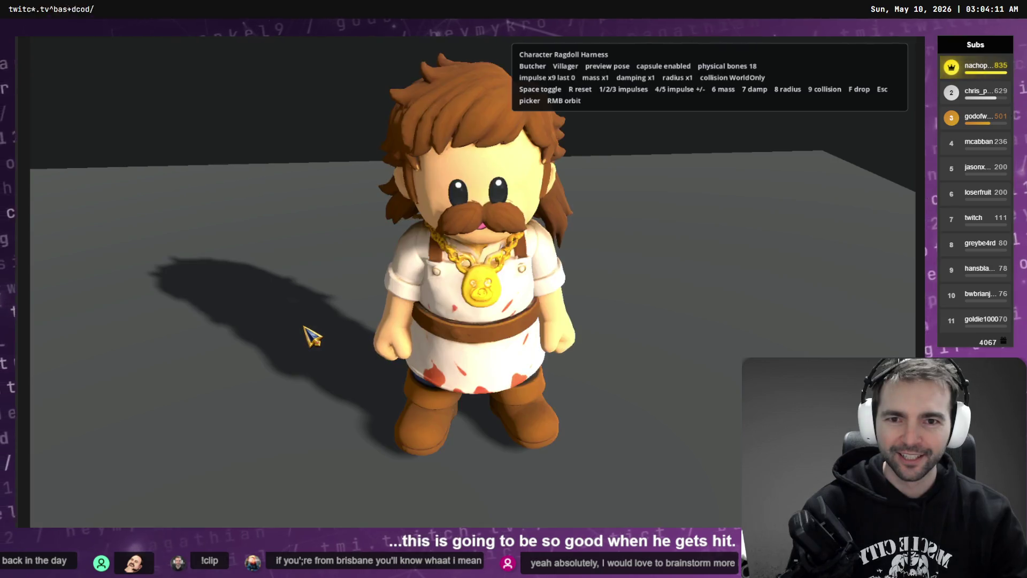
pyautogui.press('1')
pyautogui.press('1')
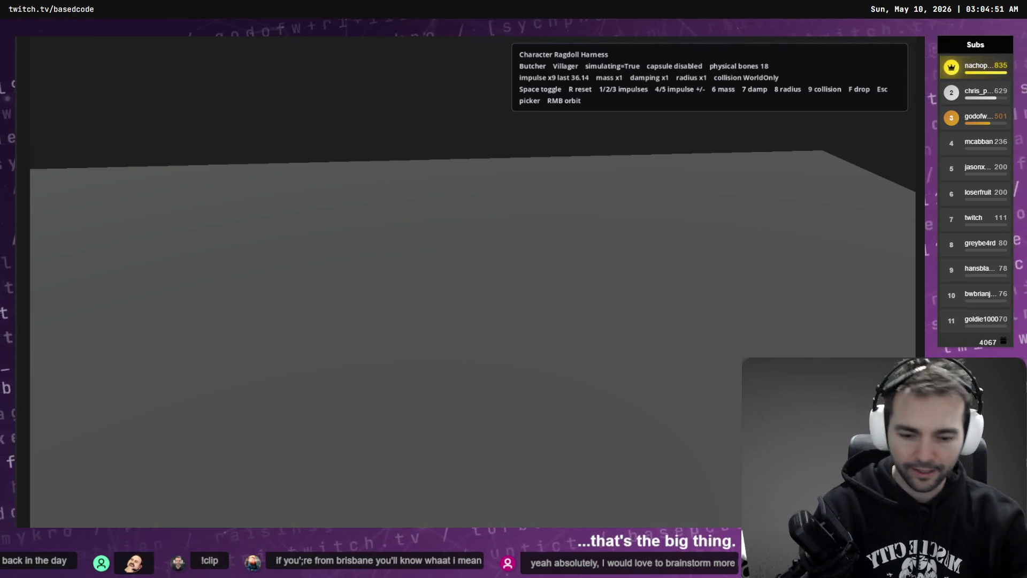
# Resume knocking the Butcher over with strong impulses, letting it collapse between resets.
pyautogui.press('r')
pyautogui.press('1')
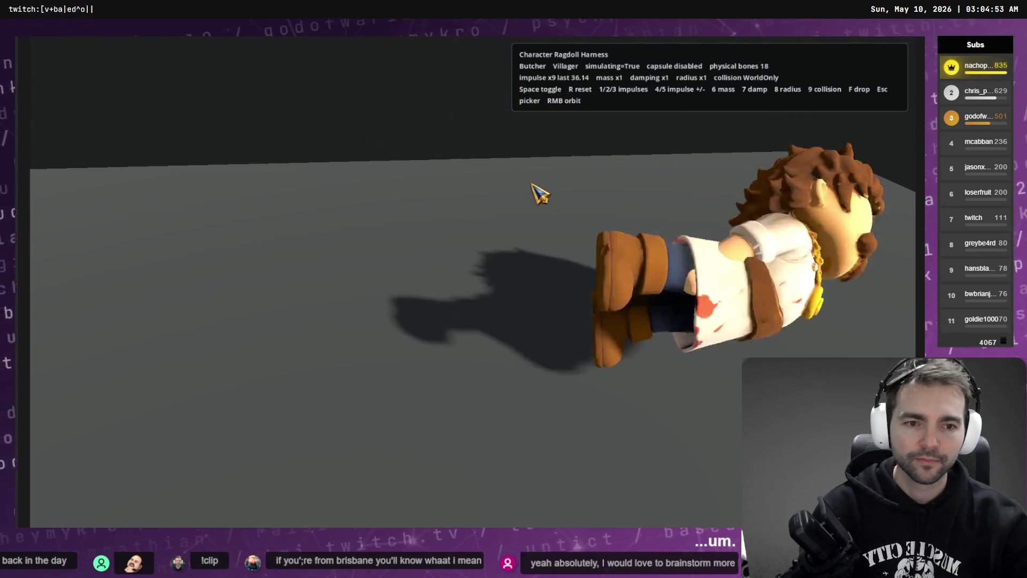
pyautogui.press('r')
pyautogui.press('r')
pyautogui.press('1')
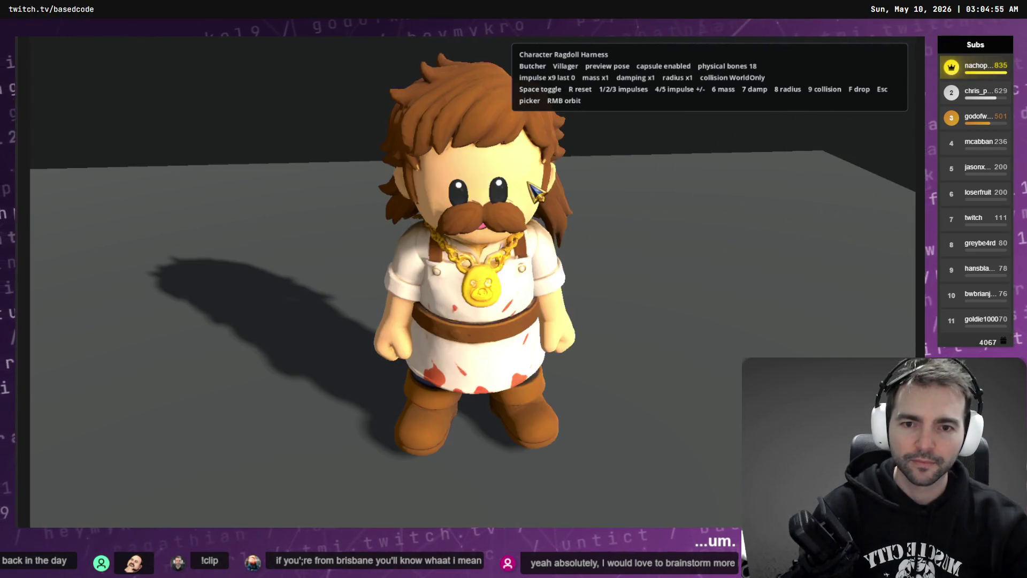
pyautogui.press('r')
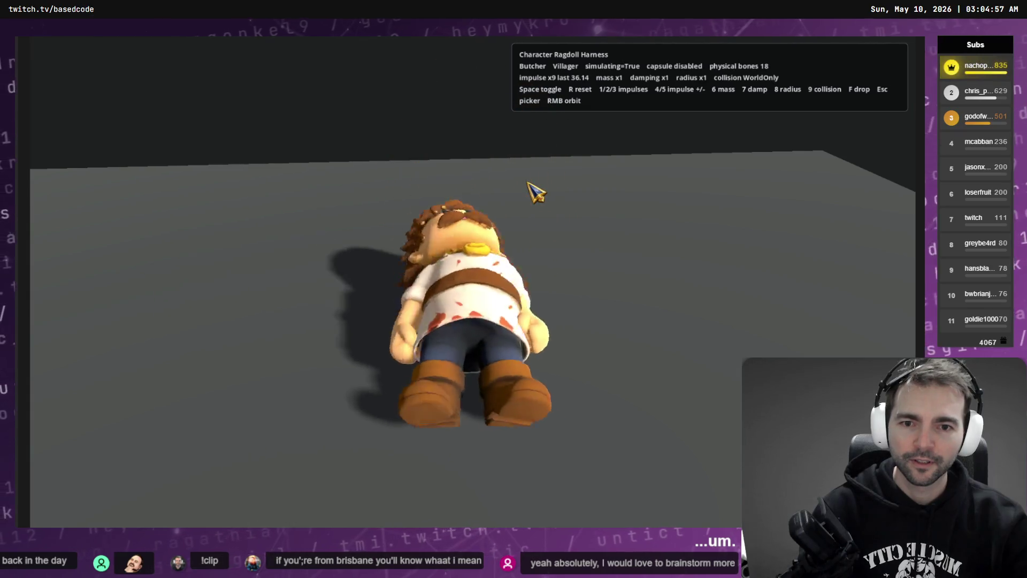
pyautogui.press('r')
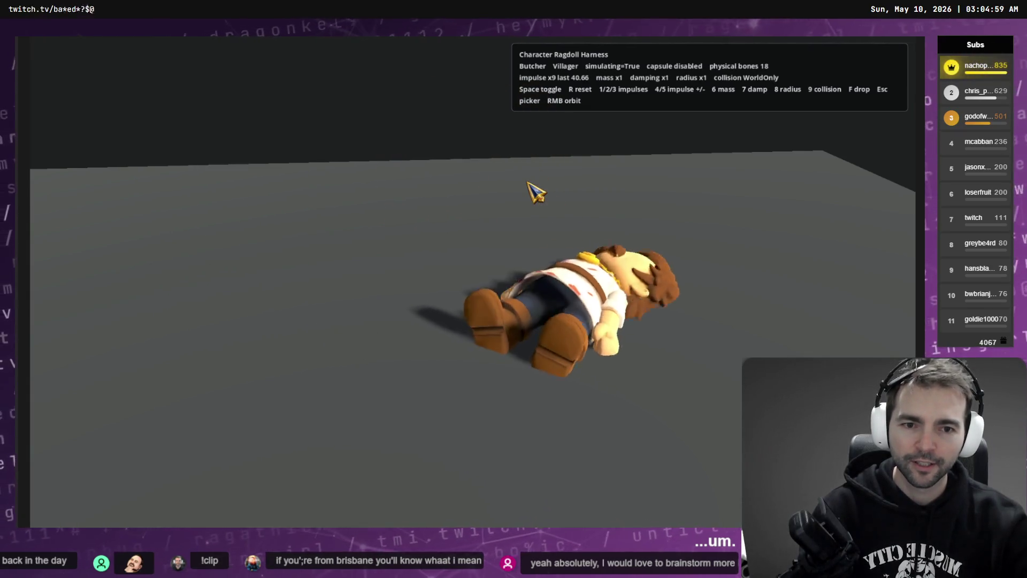
pyautogui.press('r')
pyautogui.press('1')
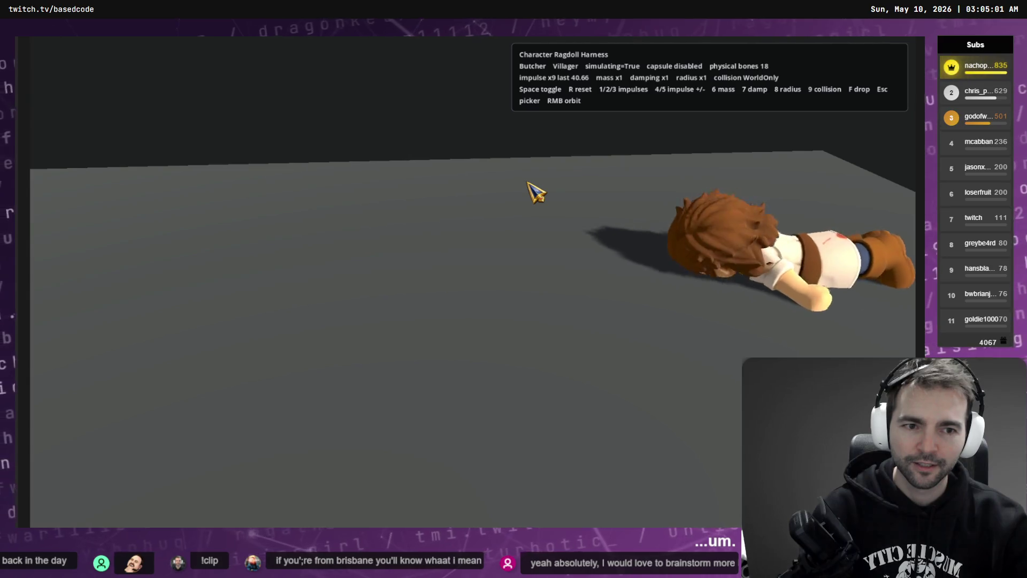
# Fling the Butcher harder and upward repeatedly, orbiting the camera to watch it land.
pyautogui.press('r')
pyautogui.press('1')
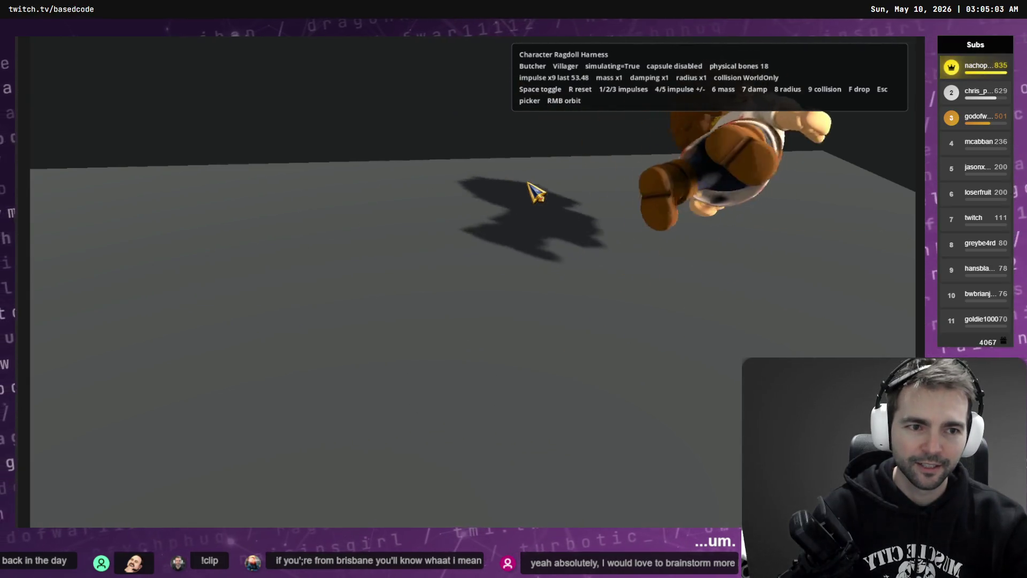
pyautogui.press('r')
pyautogui.press('1')
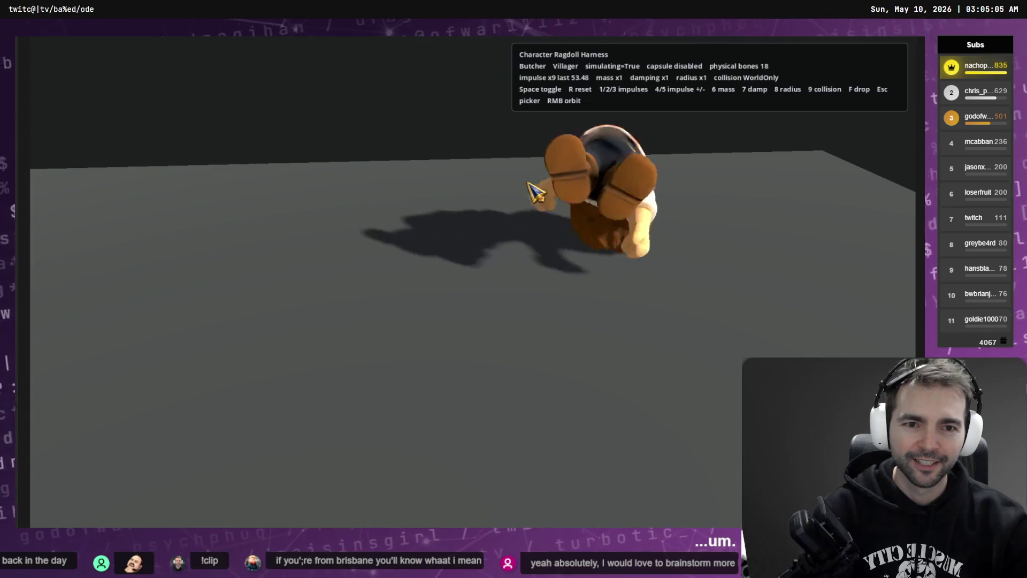
pyautogui.press('r')
pyautogui.press('1')
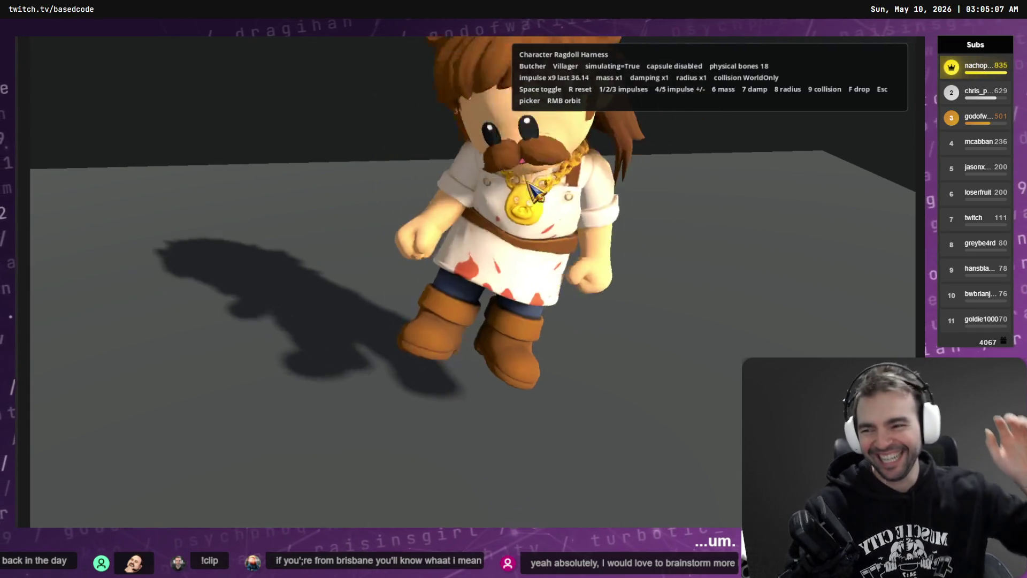
pyautogui.moveTo(534, 191)
pyautogui.mouseDown()
pyautogui.moveTo(624, 172)
pyautogui.moveTo(610, 140)
pyautogui.moveTo(580, 172)
pyautogui.moveTo(576, 131)
pyautogui.mouseUp()
pyautogui.press('r')
pyautogui.press('1')
pyautogui.press('r')
pyautogui.press('1')
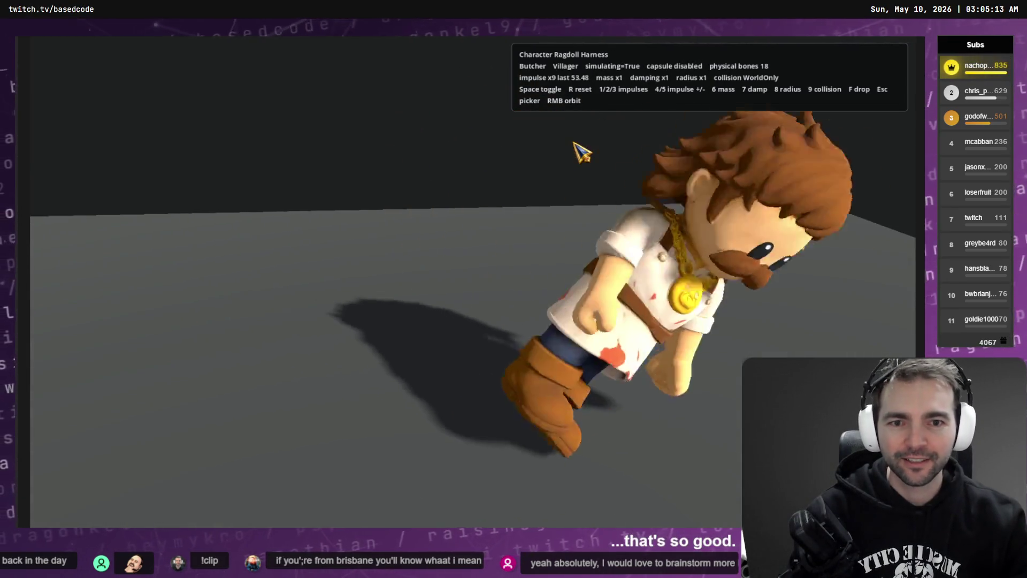
# Reset the Butcher and show the Monsters tab in the character picker.
pyautogui.press('r')
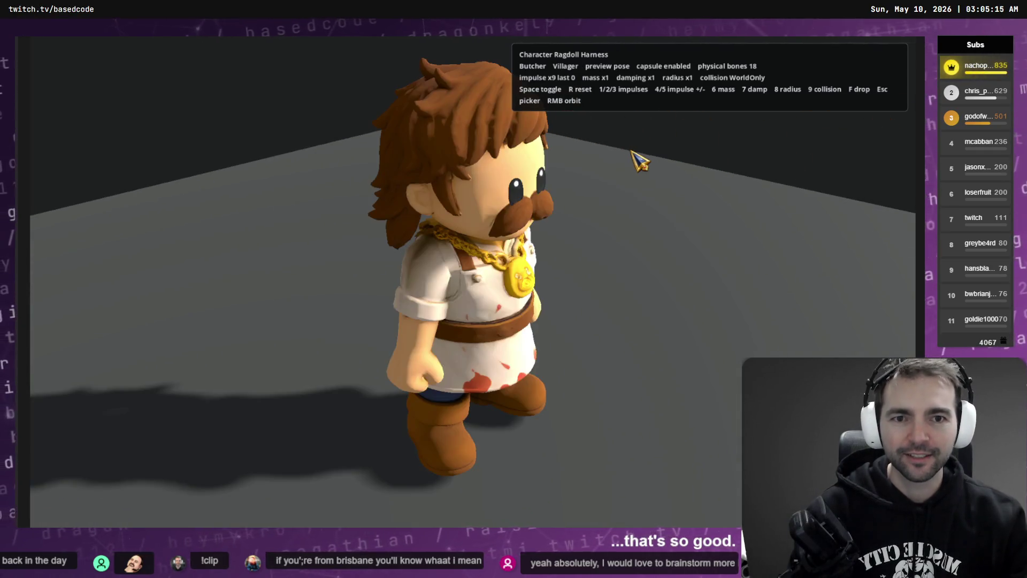
pyautogui.press('Escape')
pyautogui.scroll(3, 497, 245)
pyautogui.click(332, 182)
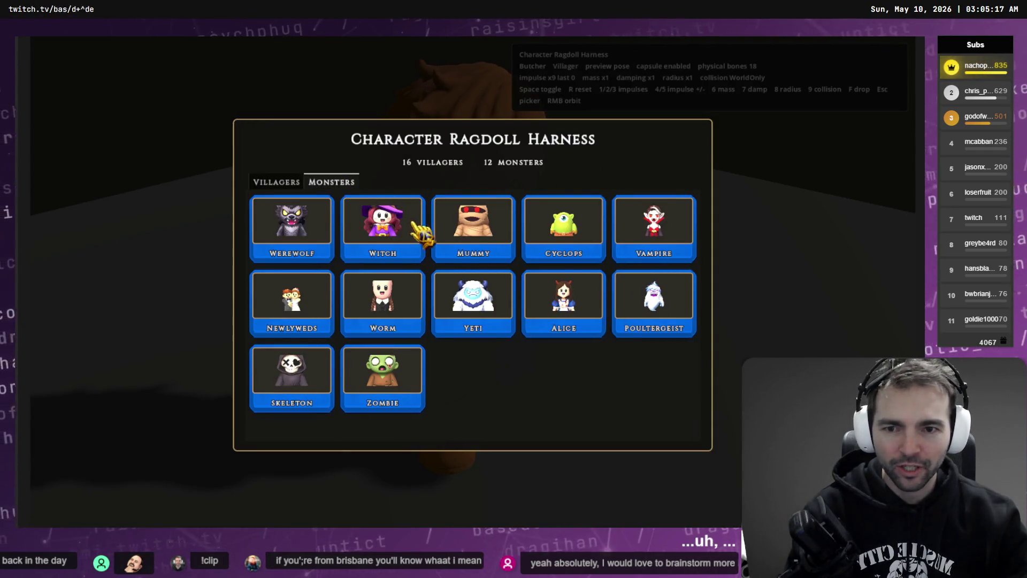
# Load the Yeti and knock it down twice with impulses, resetting it upright.
pyautogui.click(476, 303)
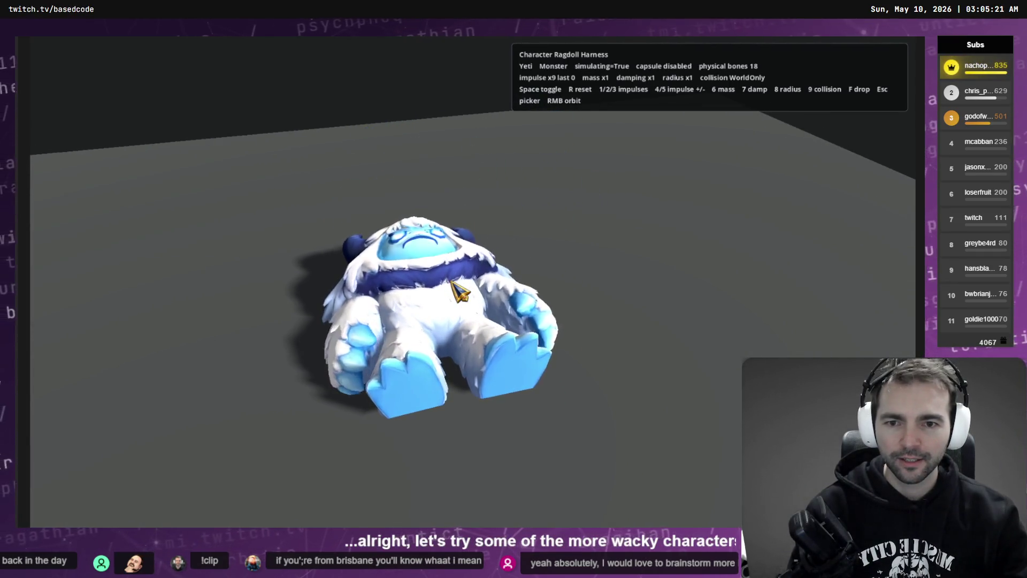
pyautogui.click(459, 292)
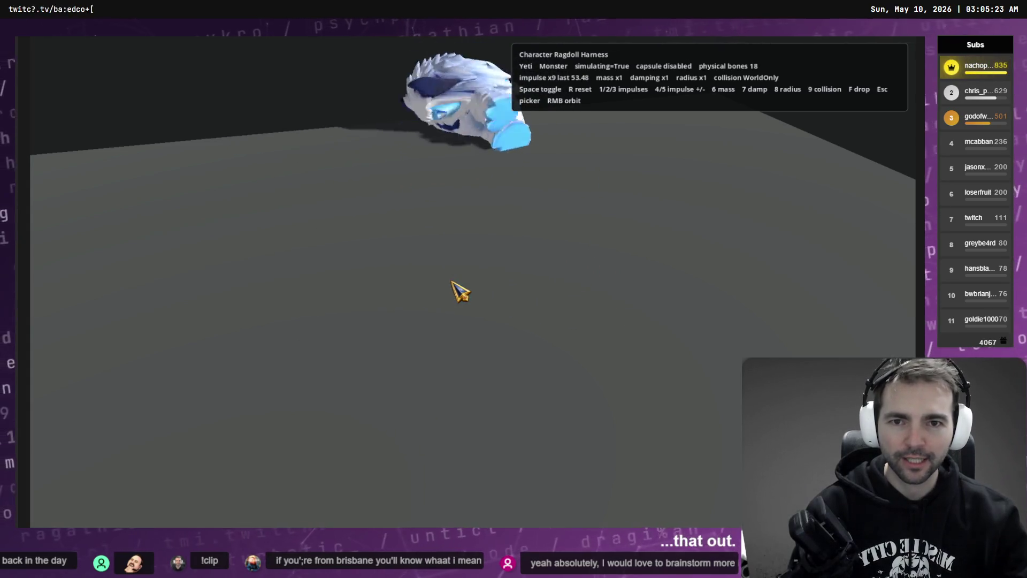
pyautogui.press('r')
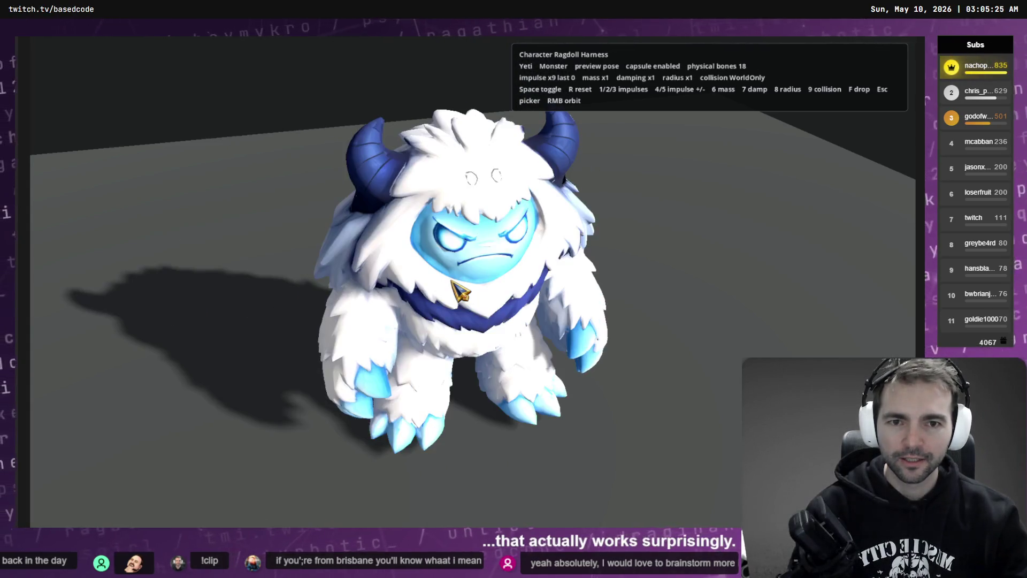
pyautogui.click(459, 291)
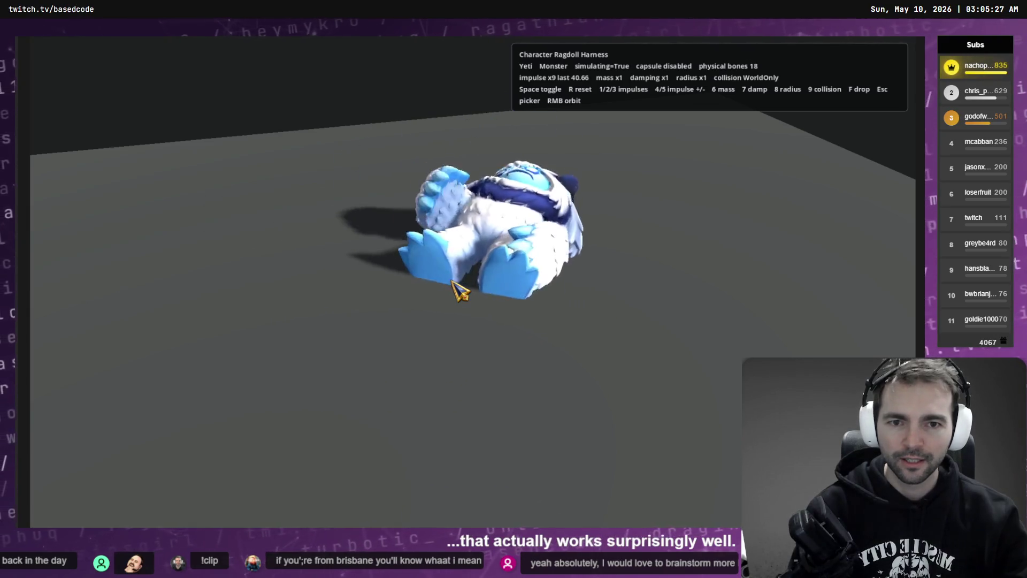
pyautogui.press('r')
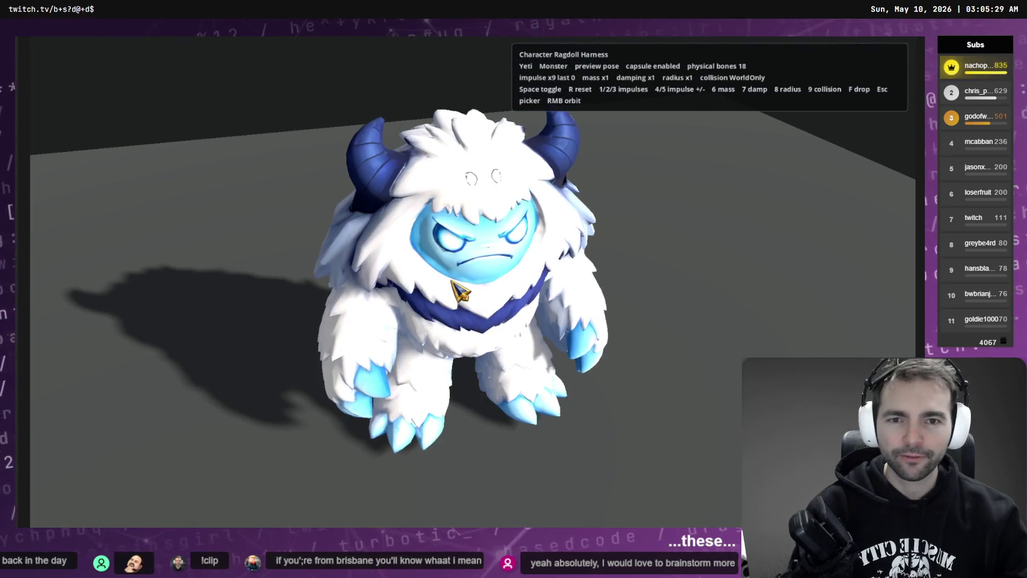
# Toggle the Yeti's ragdoll simulation and relaunch it with impulse 1 after resets.
pyautogui.press('space')
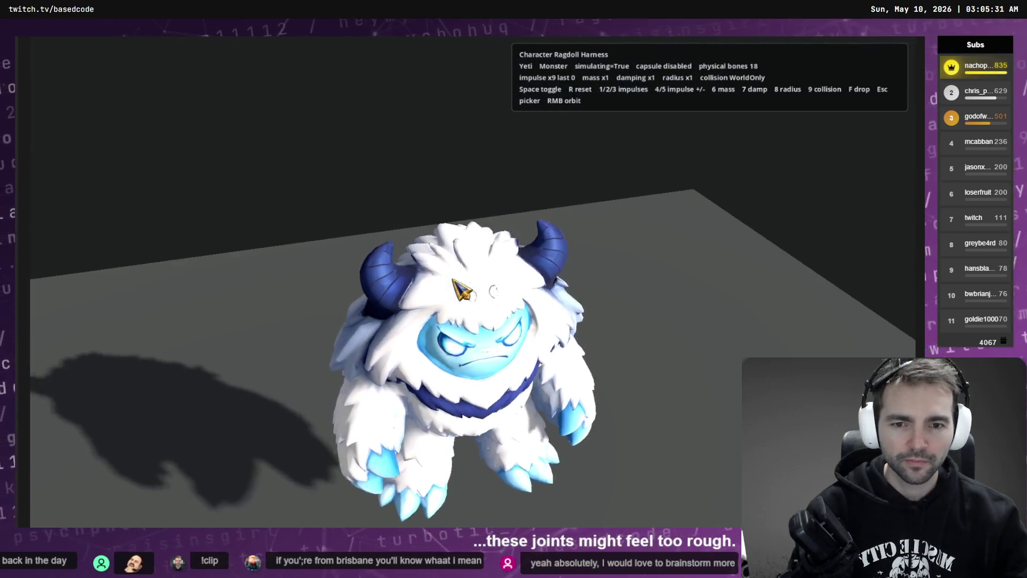
pyautogui.press('r')
pyautogui.press('space')
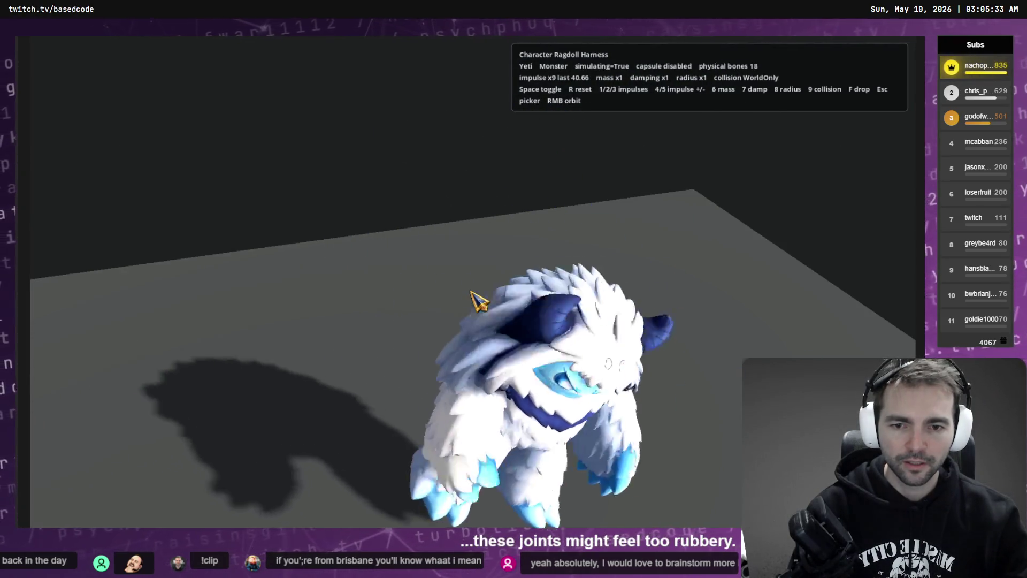
pyautogui.press('r')
pyautogui.press('1')
pyautogui.press('1')
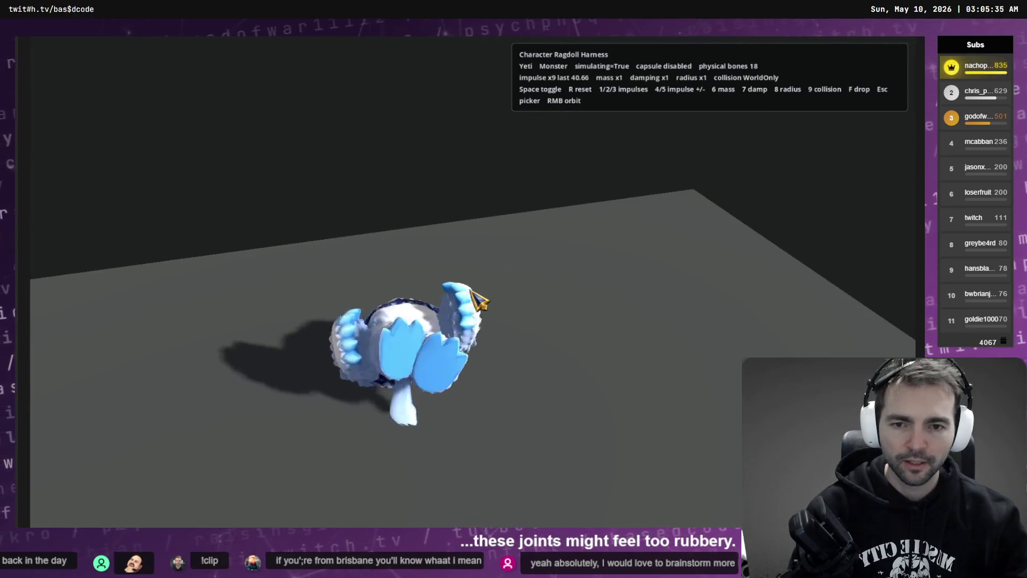
pyautogui.press('r')
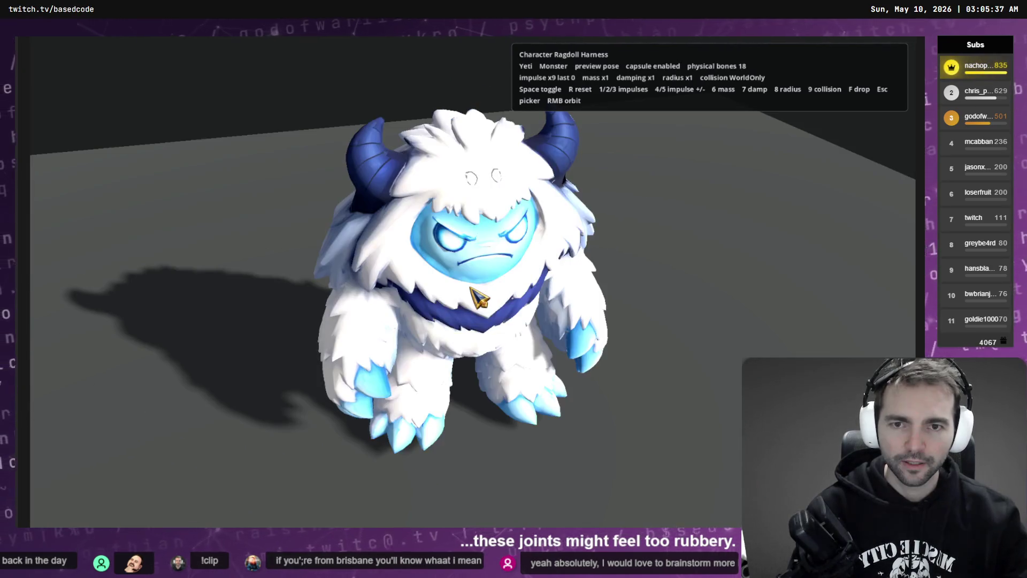
# Launch the Yeti into the air, reset it, and load the Poultergeist from the picker.
pyautogui.press('space')
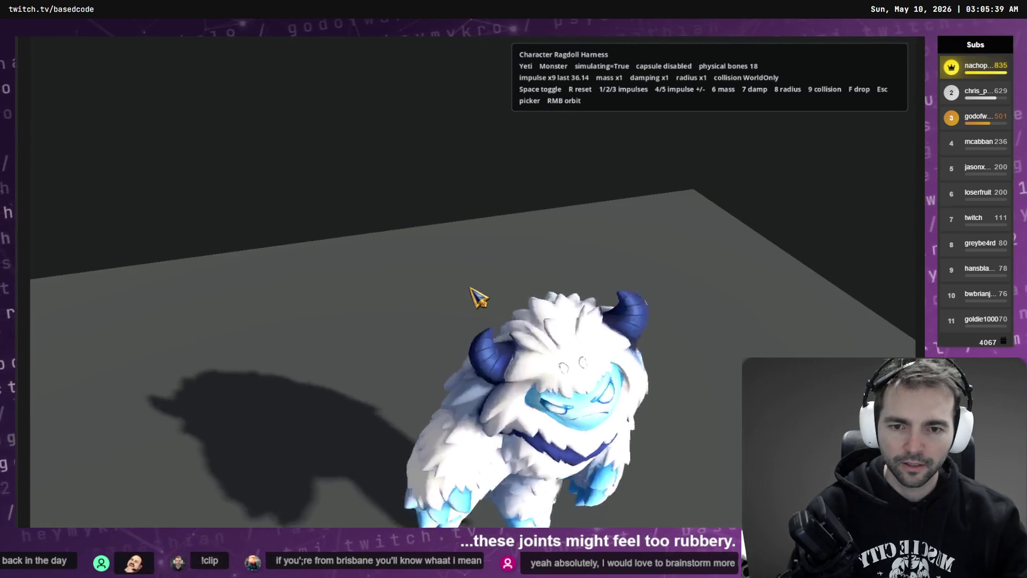
pyautogui.press('1')
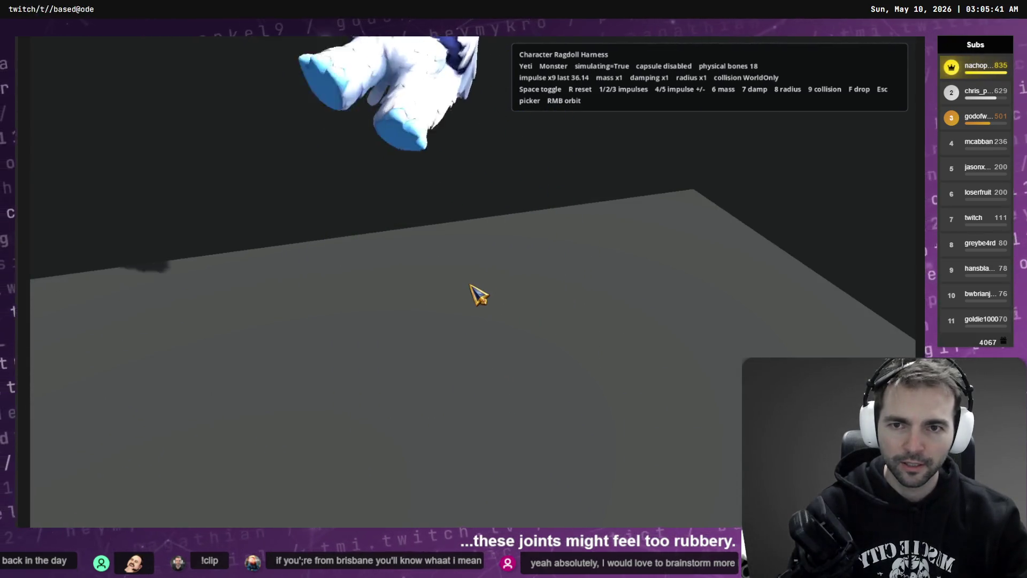
pyautogui.press('r')
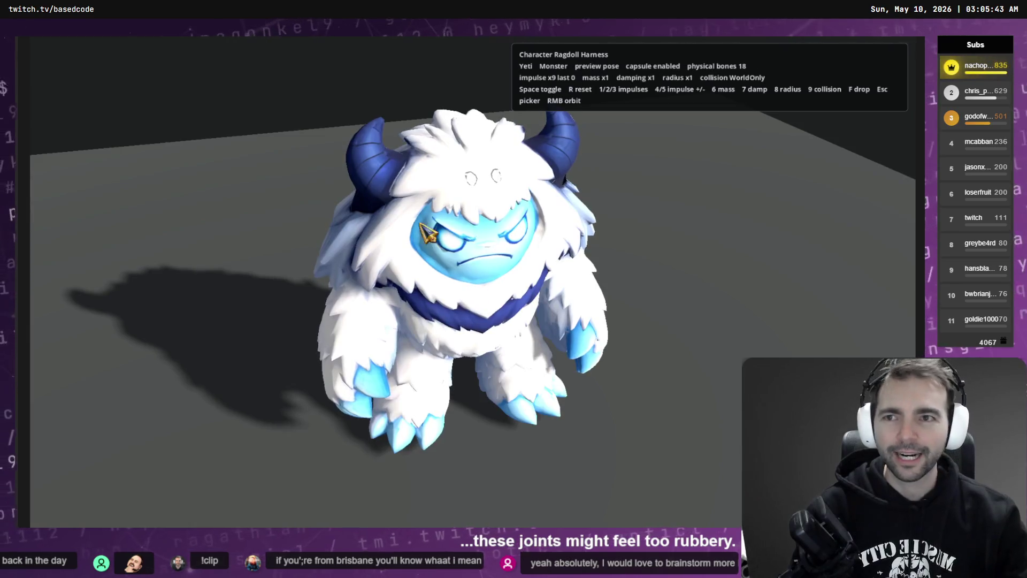
pyautogui.press('Escape')
pyautogui.click(649, 295)
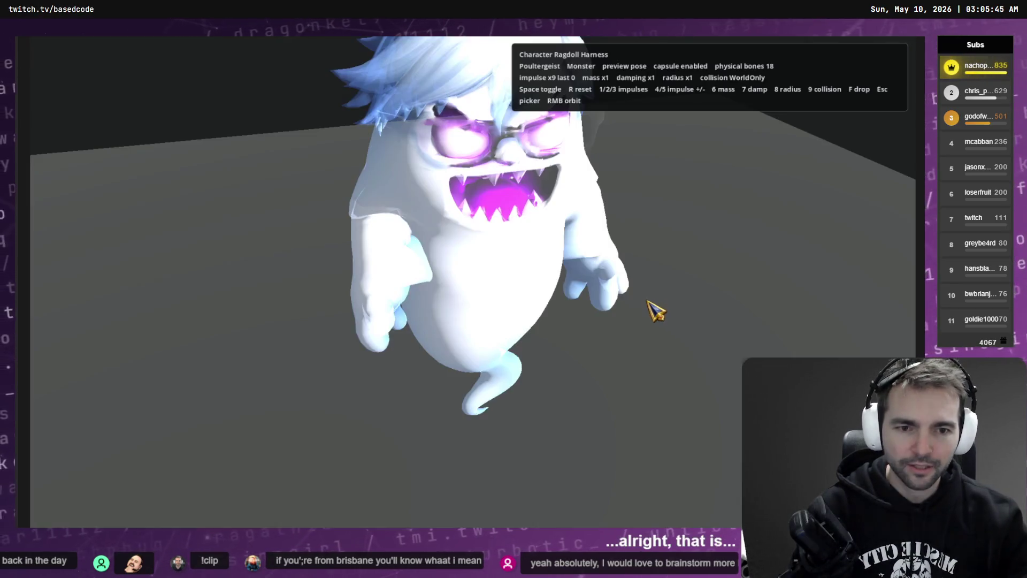
# Ragdoll the Poultergeist, fling it across the floor, reset it, then load Alice from the picker.
pyautogui.press('space')
pyautogui.press('1')
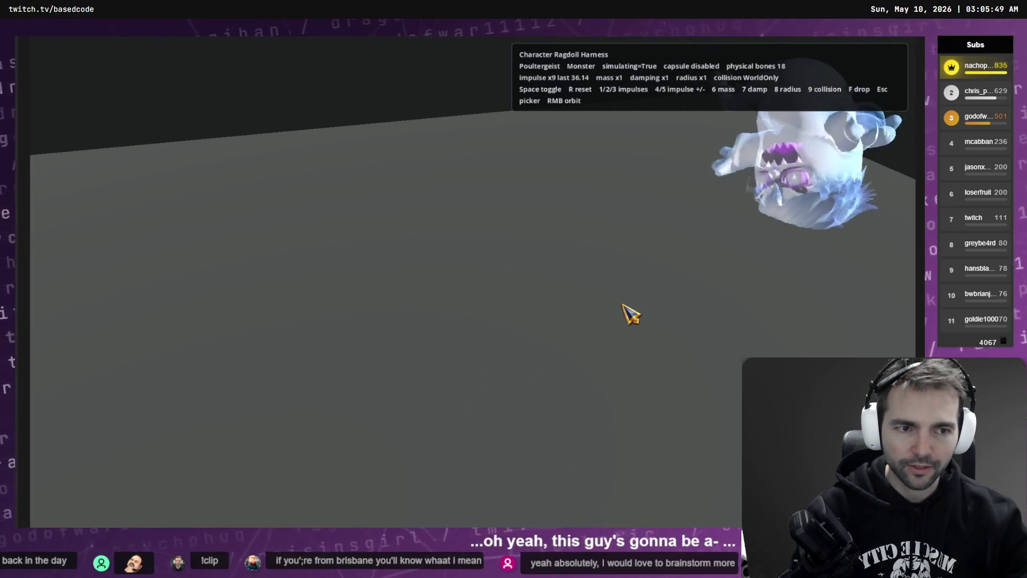
pyautogui.press('r')
pyautogui.press('space')
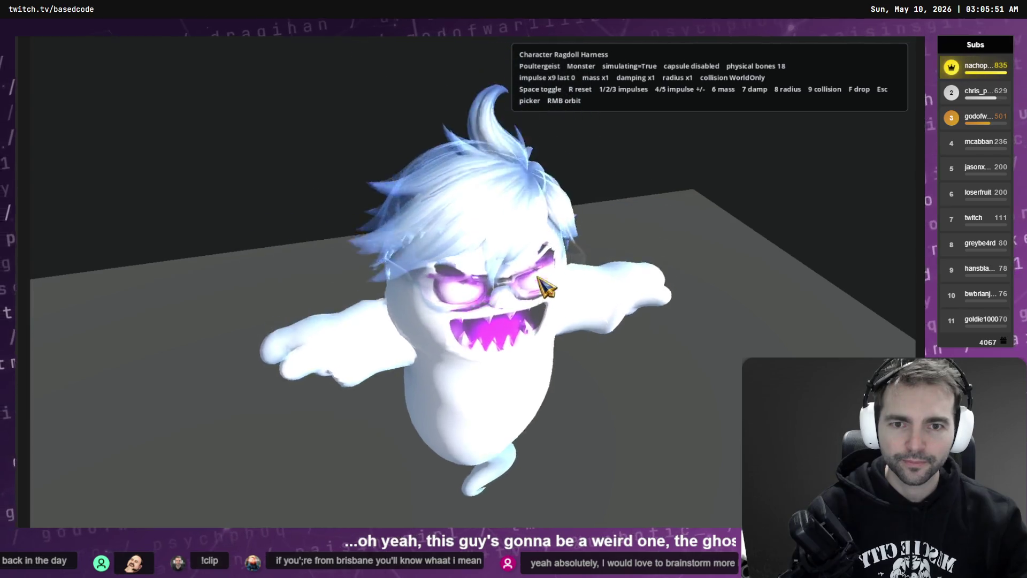
pyautogui.press('r')
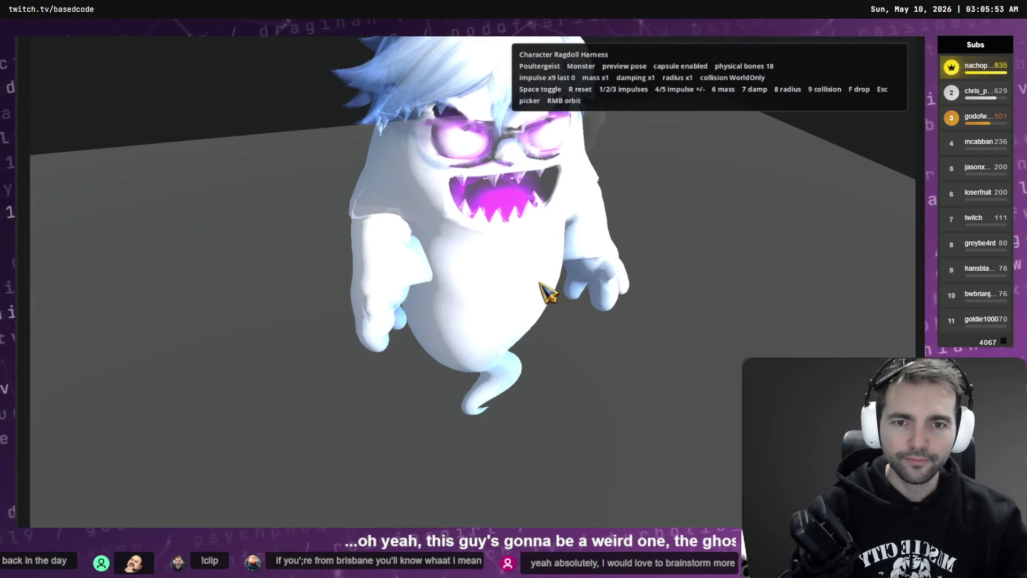
pyautogui.press('Escape')
pyautogui.click(559, 321)
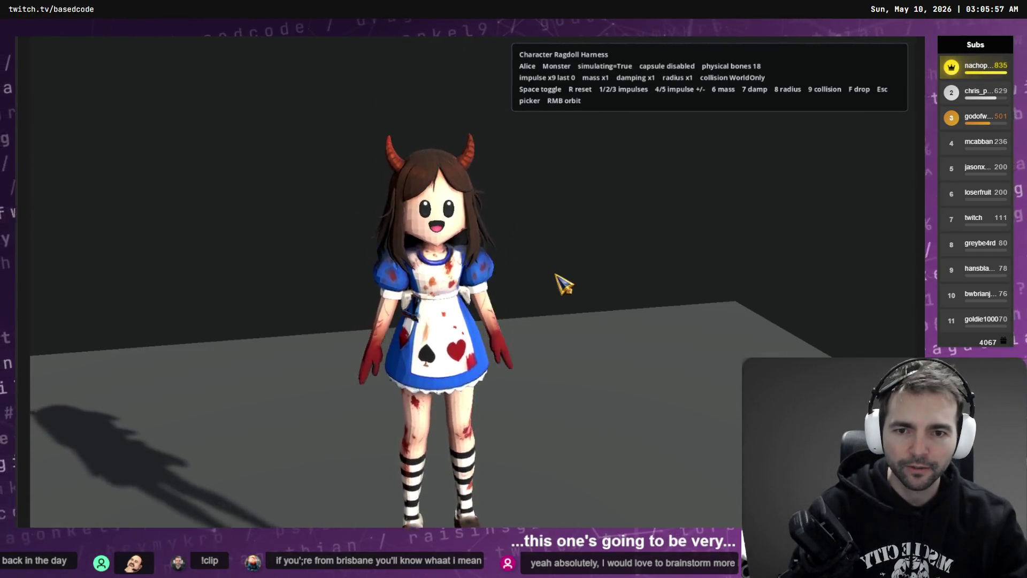
# Toggle Alice's ragdoll, then launch her with impulse 1 several times between resets.
pyautogui.press('space')
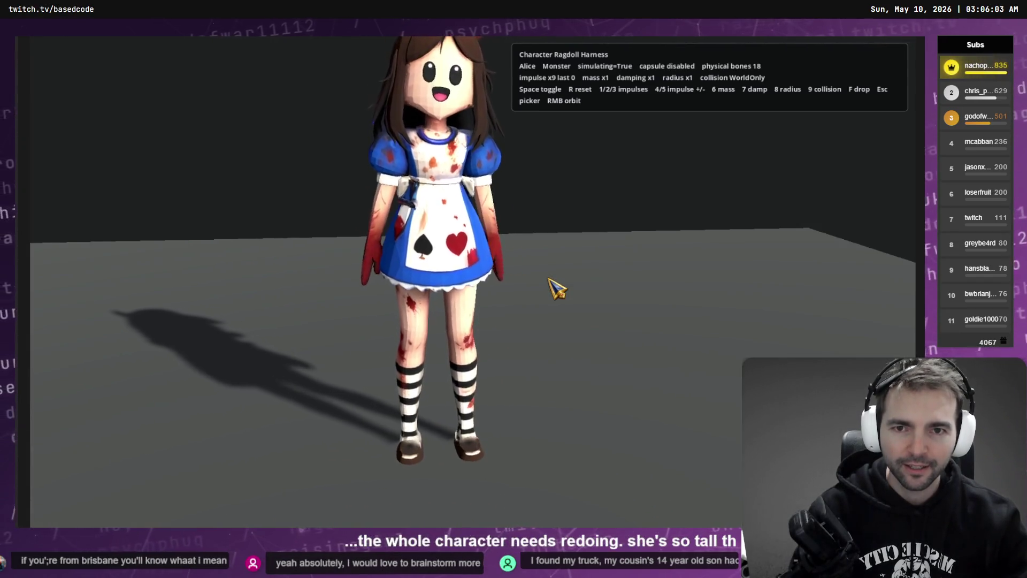
pyautogui.press('space')
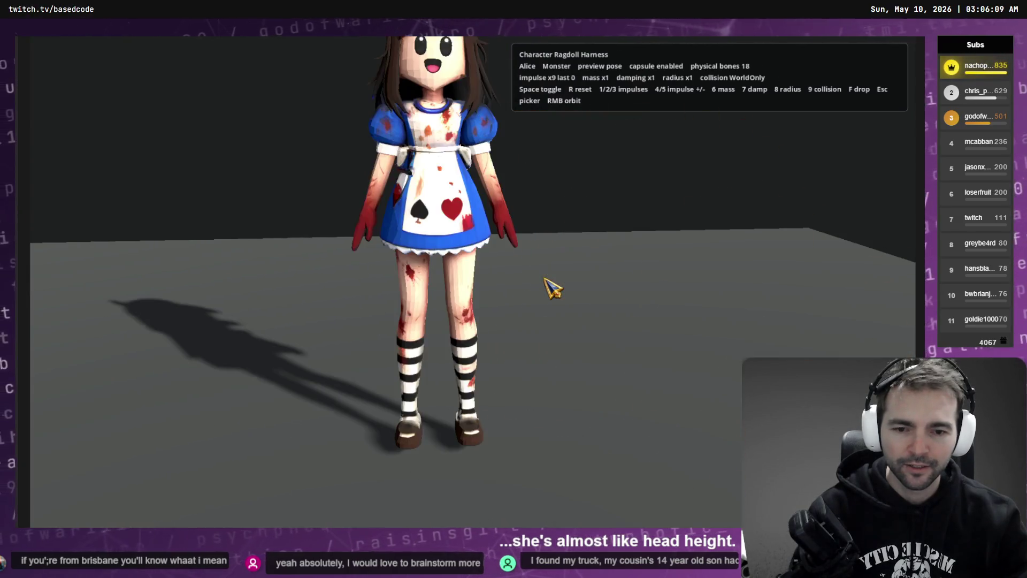
pyautogui.press('1')
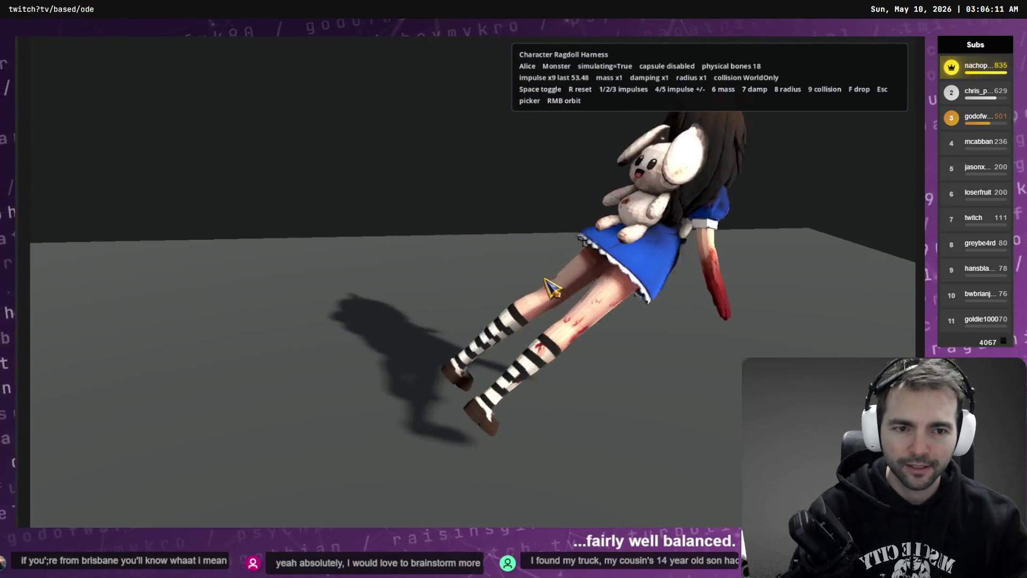
pyautogui.press('r')
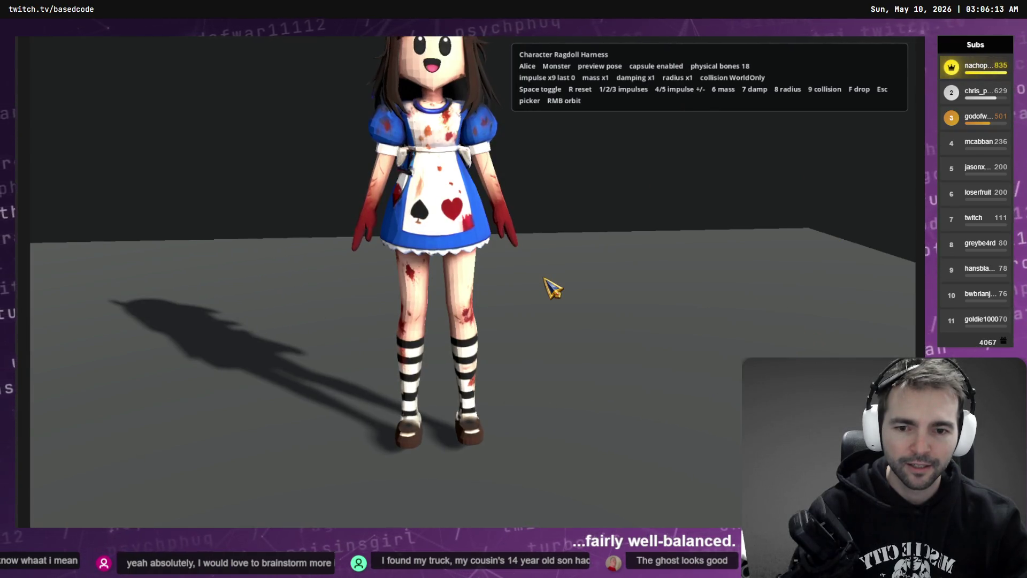
pyautogui.press('1')
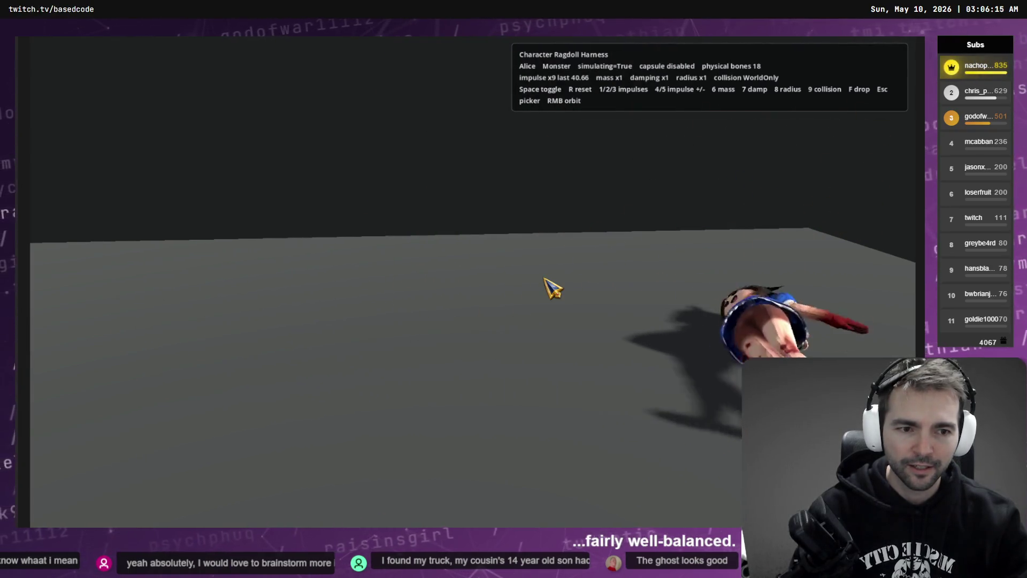
pyautogui.press('r')
pyautogui.press('1')
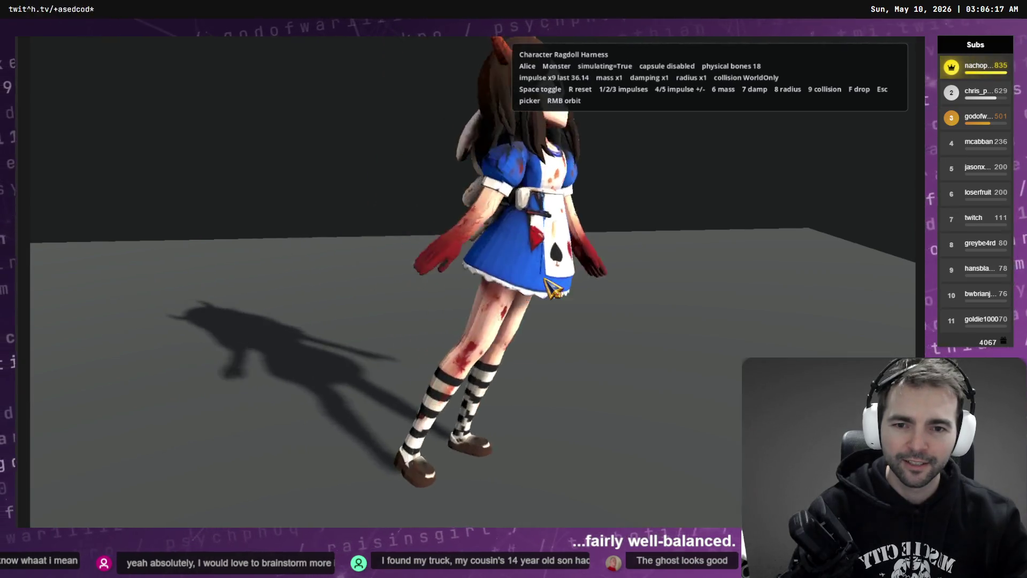
pyautogui.press('1')
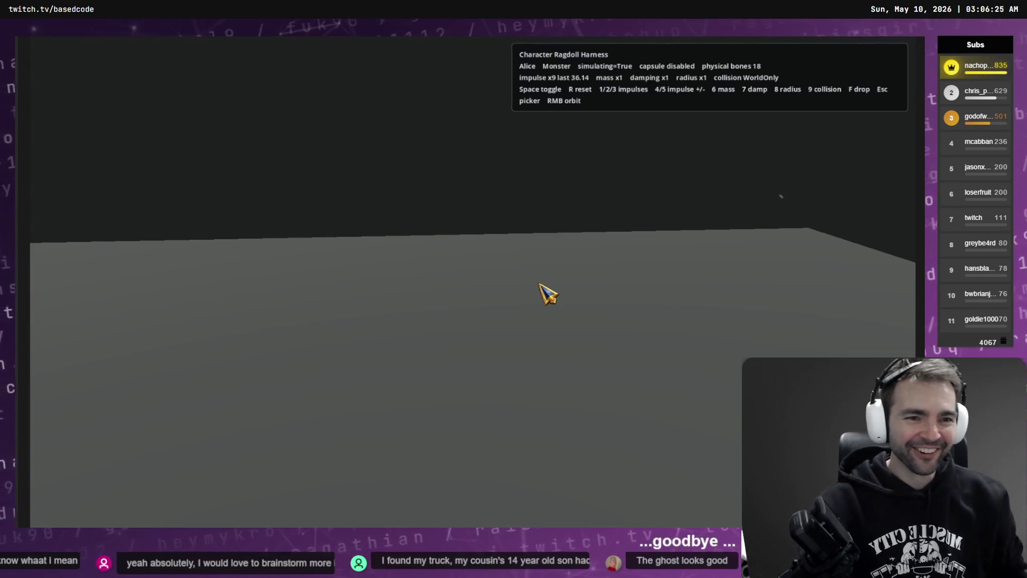
# Knock Alice over and launch her upward with stronger impulses, then open the character picker.
pyautogui.press('r')
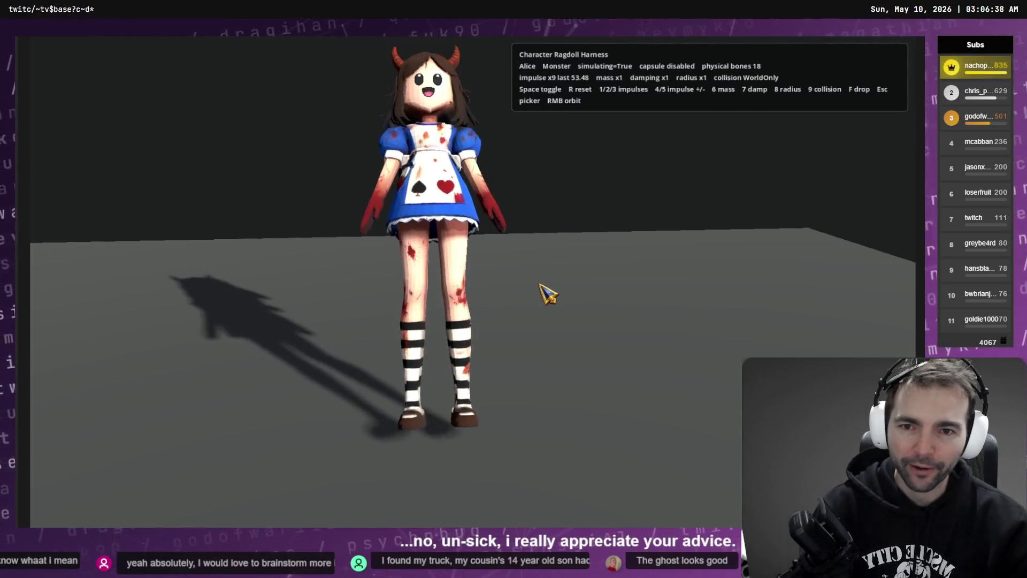
pyautogui.press('1')
pyautogui.press('r')
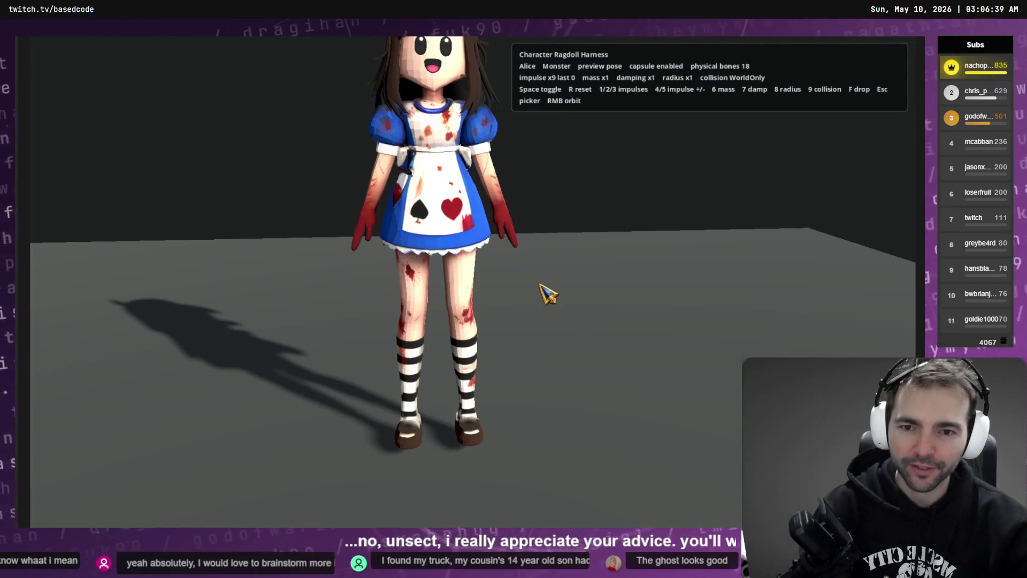
pyautogui.press('1')
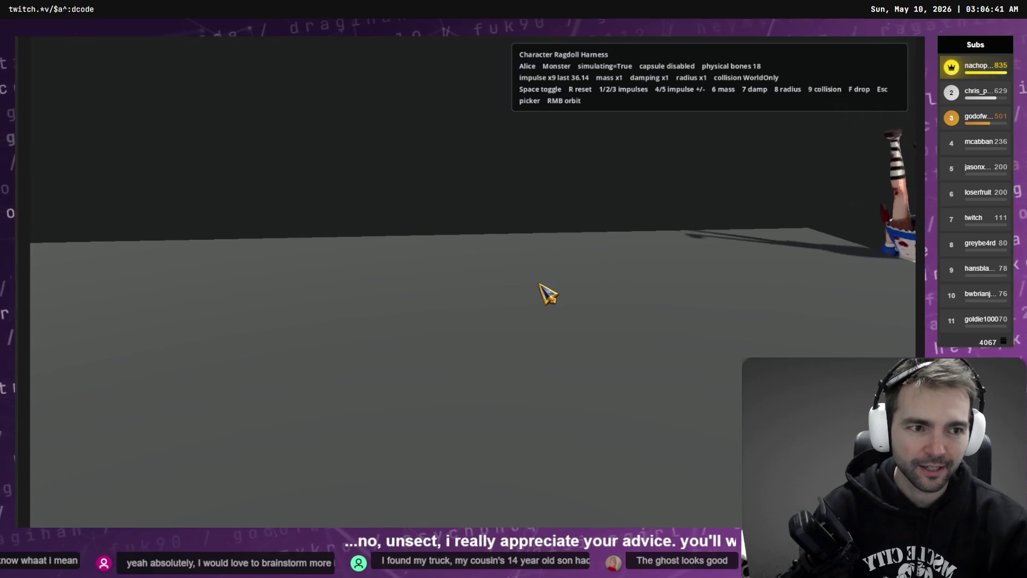
pyautogui.press('r')
pyautogui.press('1')
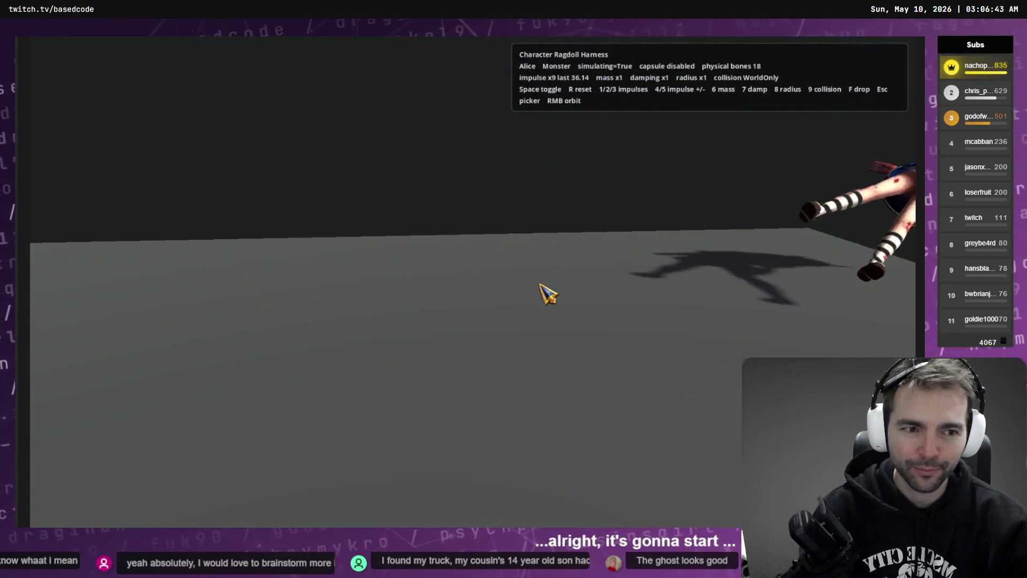
pyautogui.press('r')
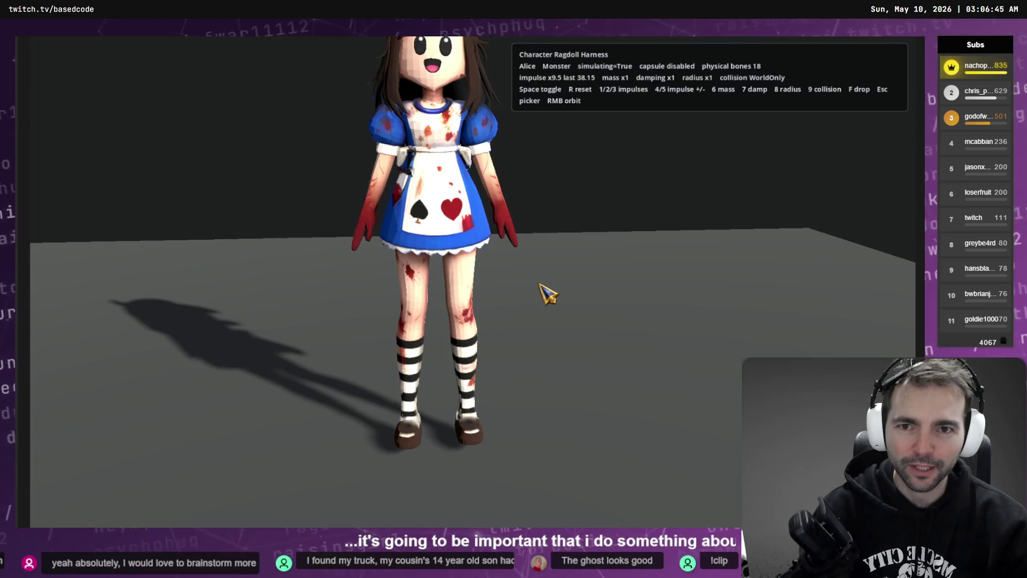
pyautogui.press('1')
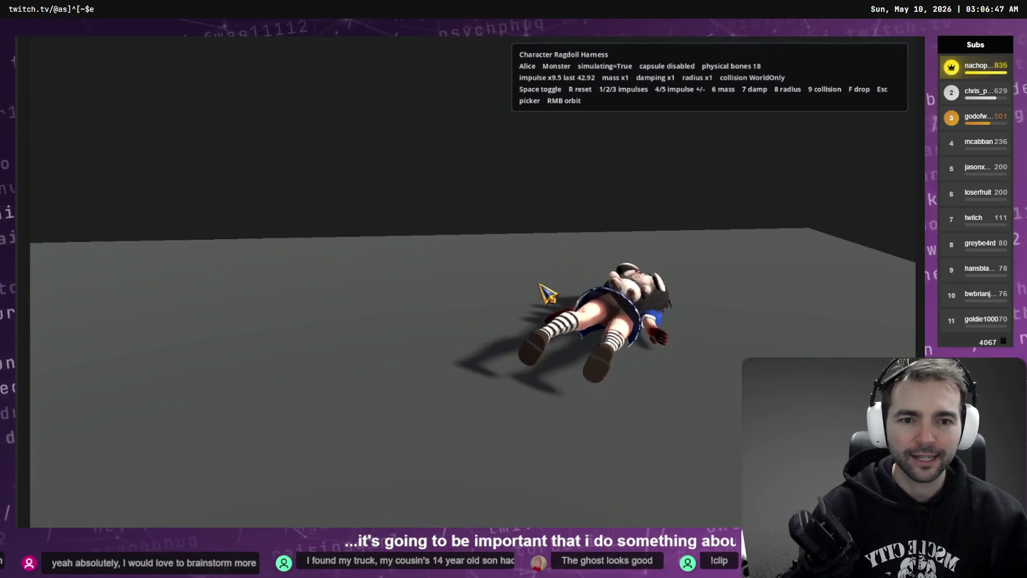
pyautogui.press('1')
pyautogui.press('Escape')
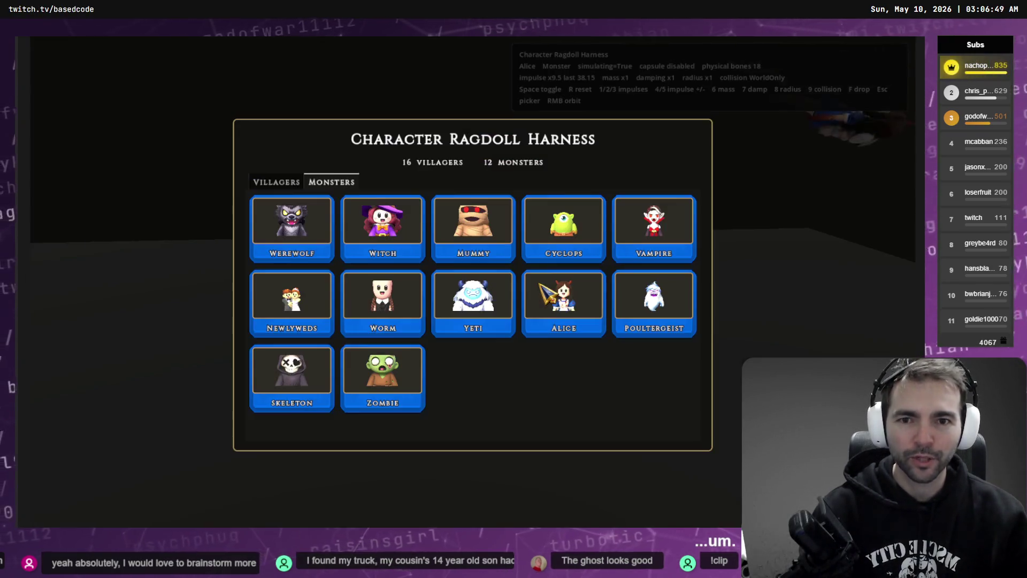
# Load the Vampire and test knock-over and launch impulses, resetting between tries.
pyautogui.click(666, 241)
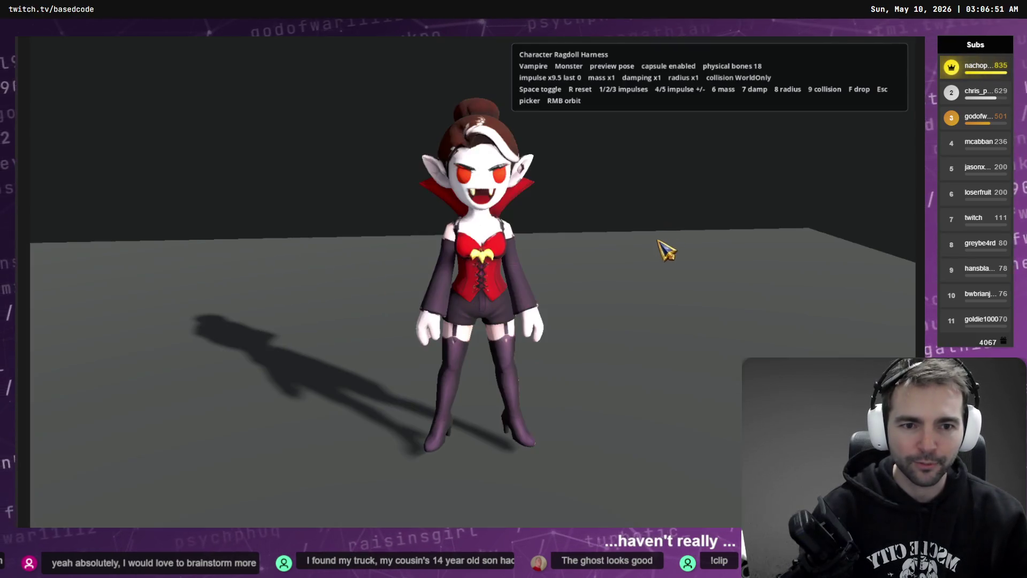
pyautogui.press('1')
pyautogui.press('r')
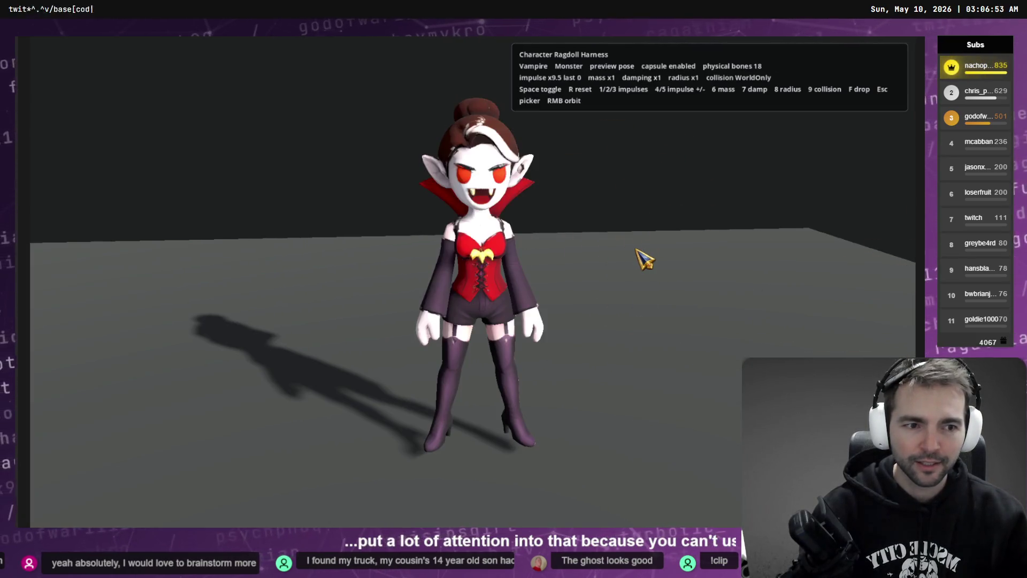
pyautogui.press('1')
pyautogui.press('2')
pyautogui.press('r')
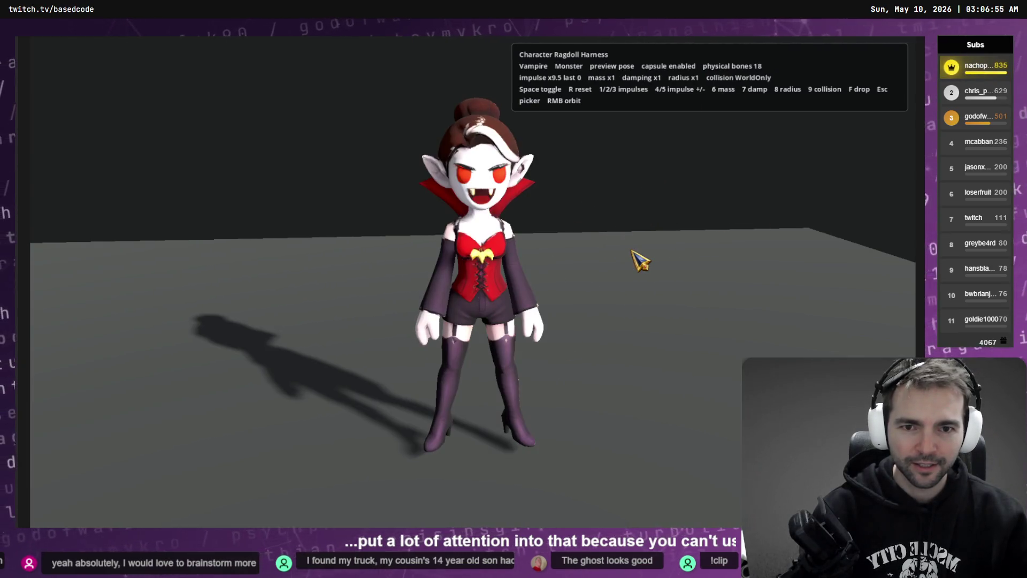
pyautogui.press('1')
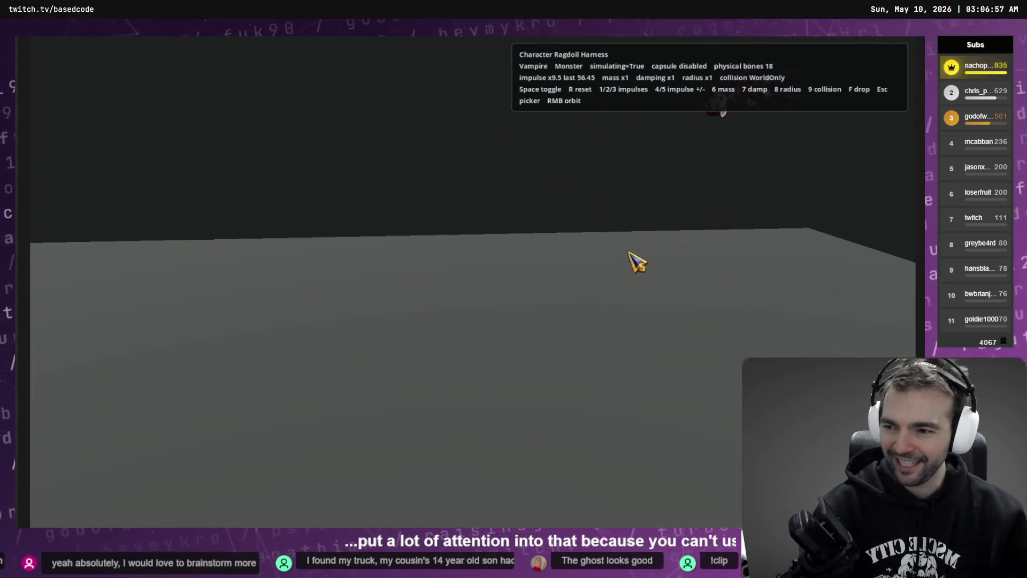
pyautogui.press('r')
# Swap in the Mummy and topple it with impulses, resetting once.
pyautogui.press('Escape')
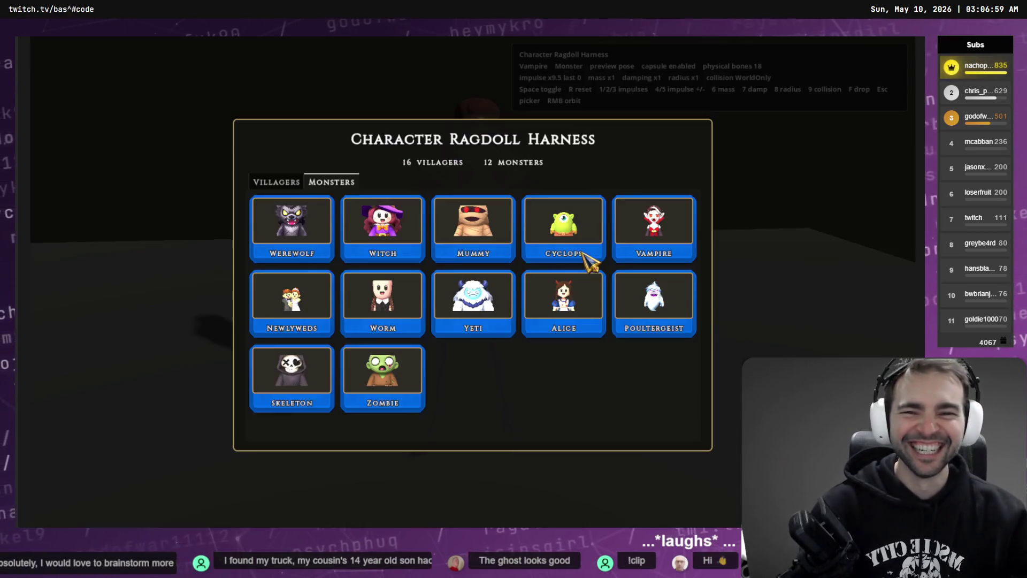
pyautogui.click(515, 241)
pyautogui.press('1')
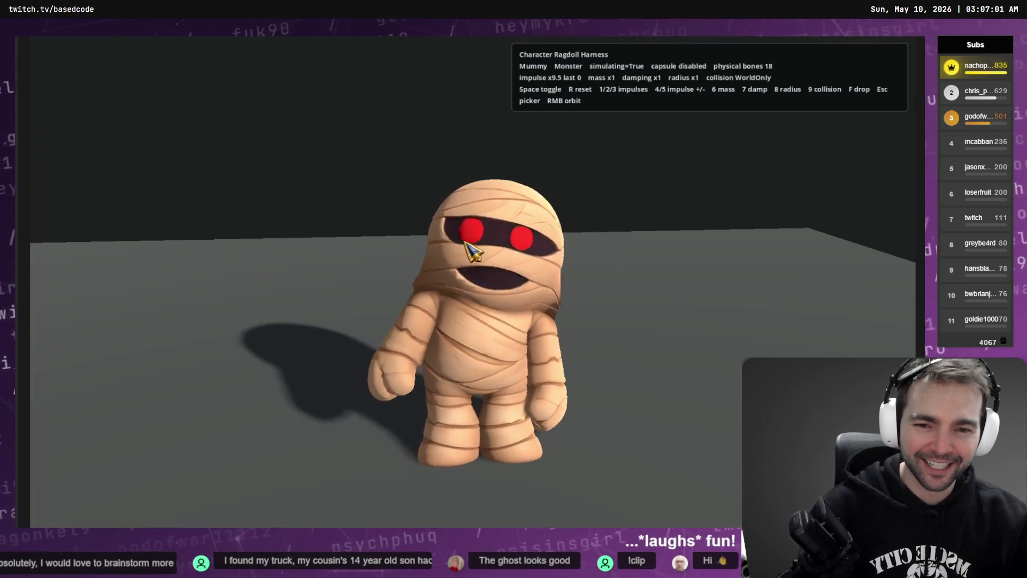
pyautogui.press('r')
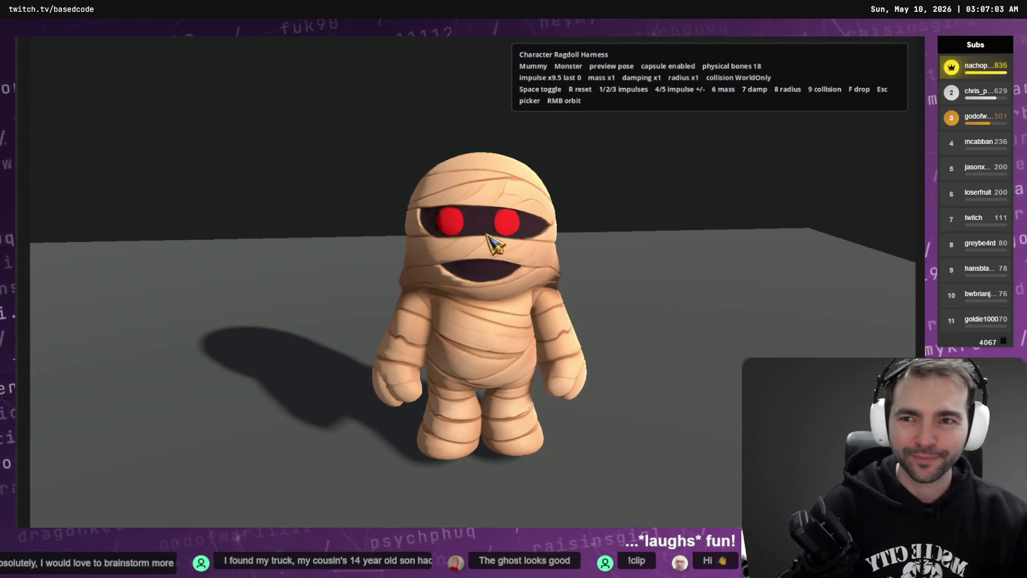
pyautogui.press('1')
# Load the Newlyweds instead of the Worm and knock them over twice.
pyautogui.press('Escape')
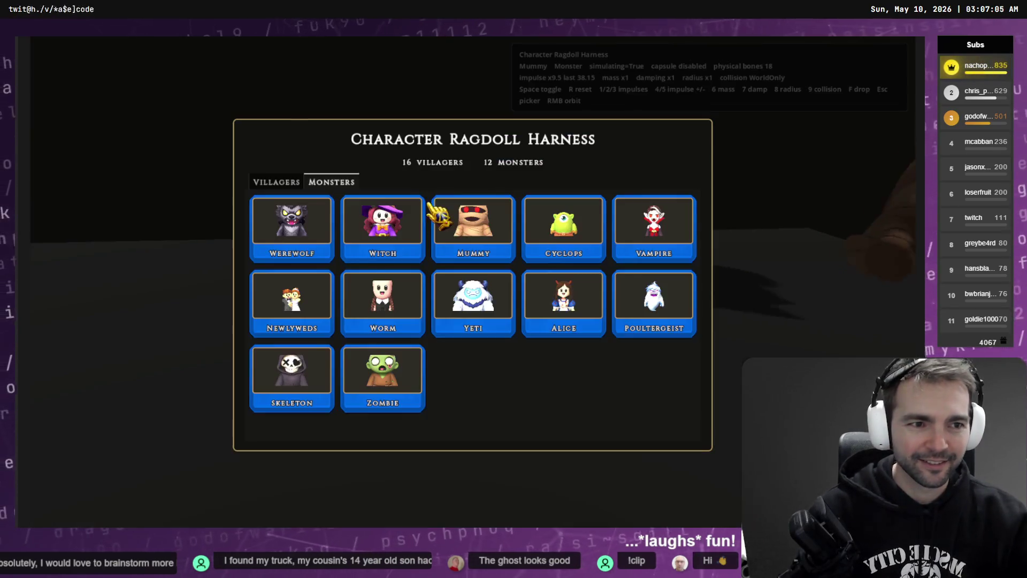
pyautogui.click(382, 299)
pyautogui.press('Escape')
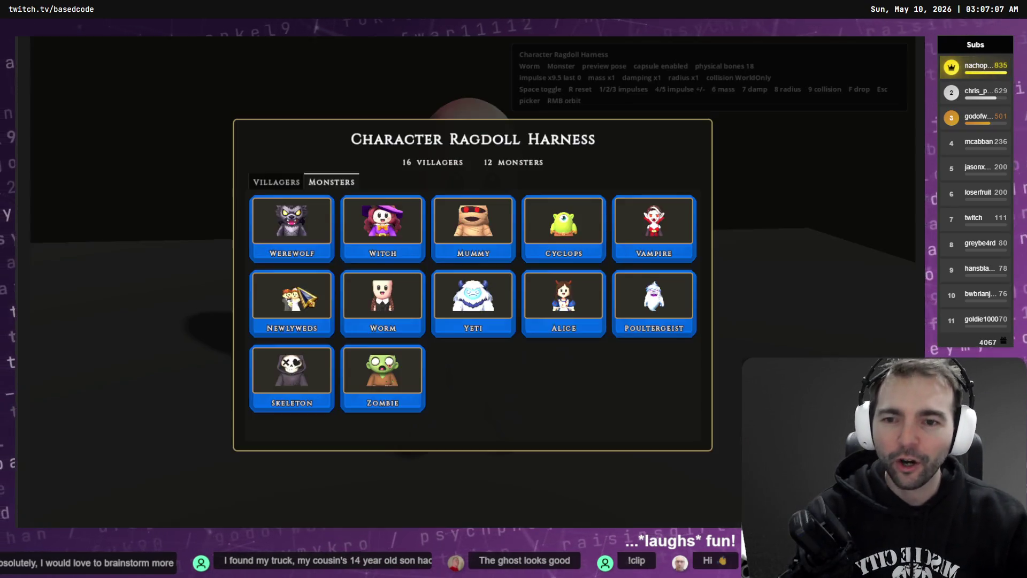
pyautogui.click(293, 306)
pyautogui.press('1')
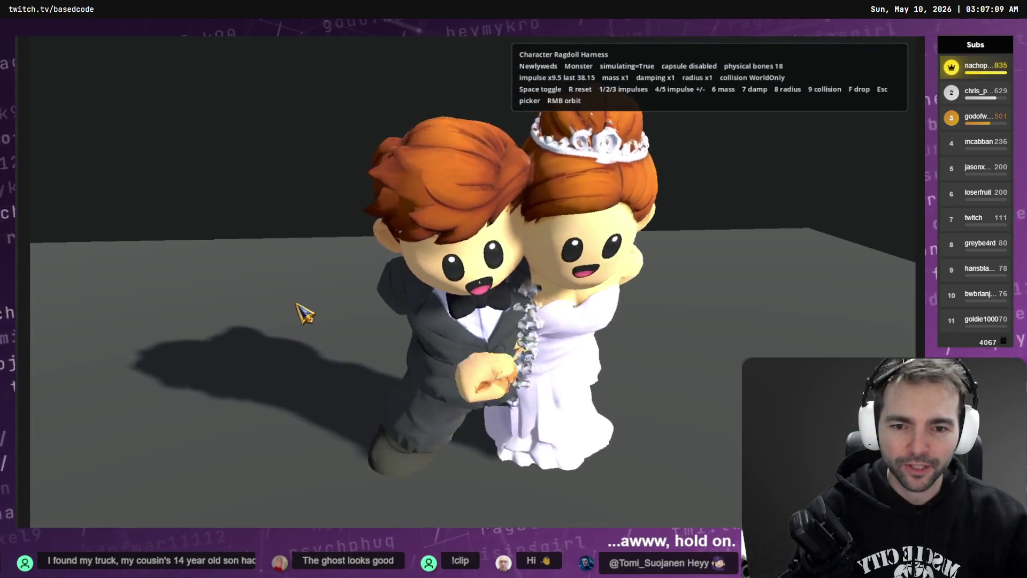
pyautogui.press('r')
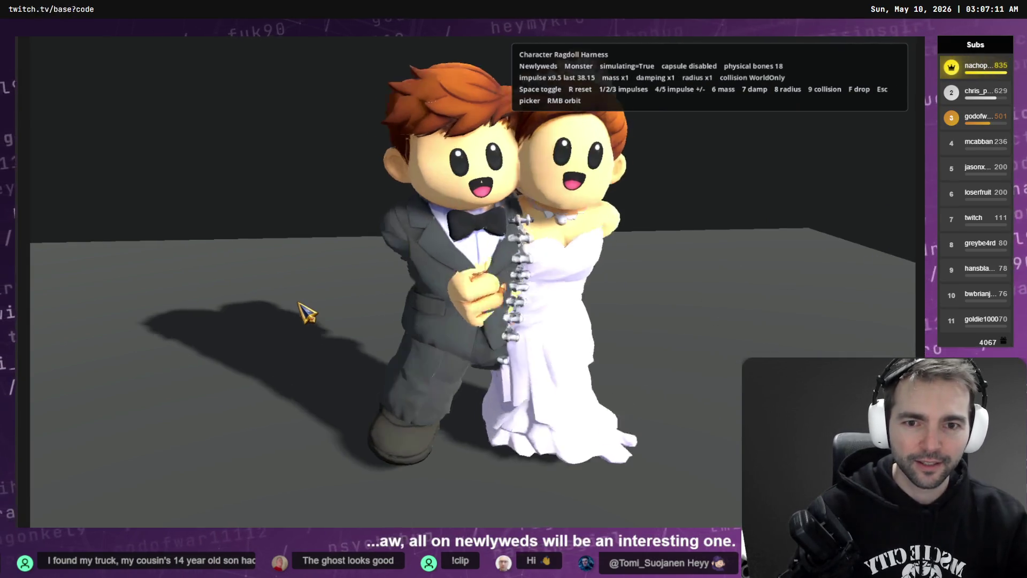
pyautogui.press('1')
# Load the Skeleton and knock it down, raising impulse strength with 5.
pyautogui.press('Escape')
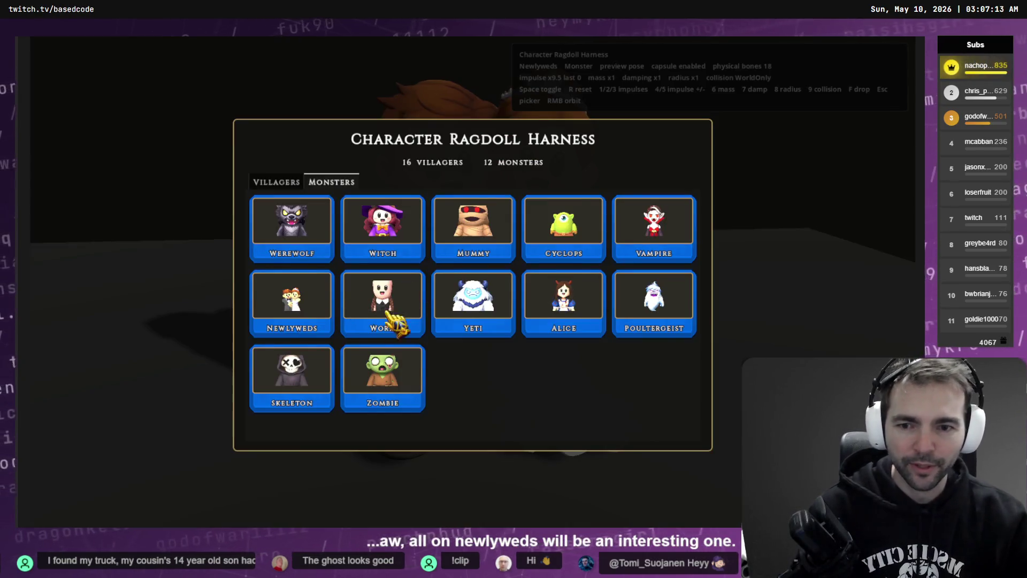
pyautogui.click(310, 378)
pyautogui.press('1')
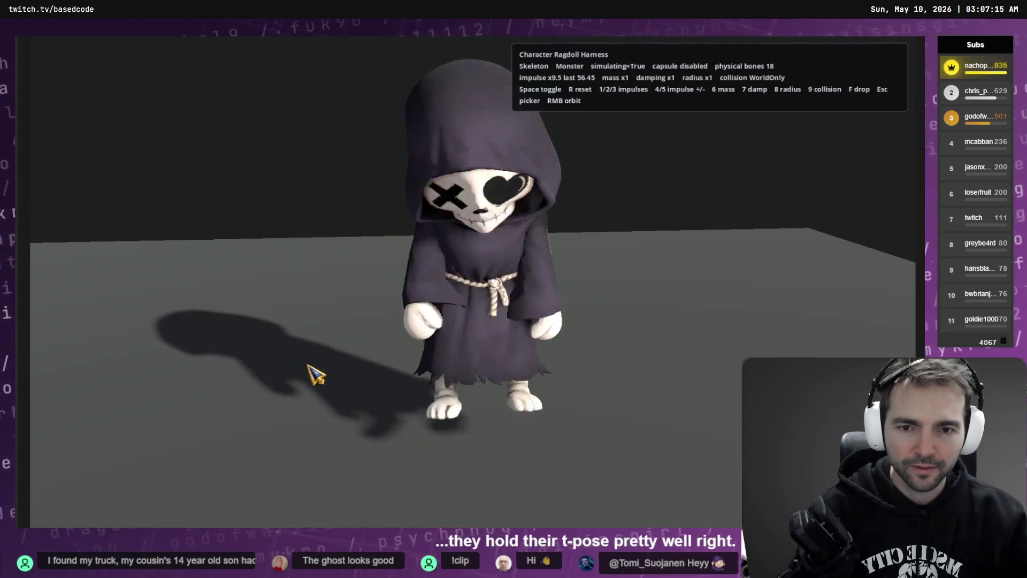
pyautogui.press('5')
pyautogui.press('1')
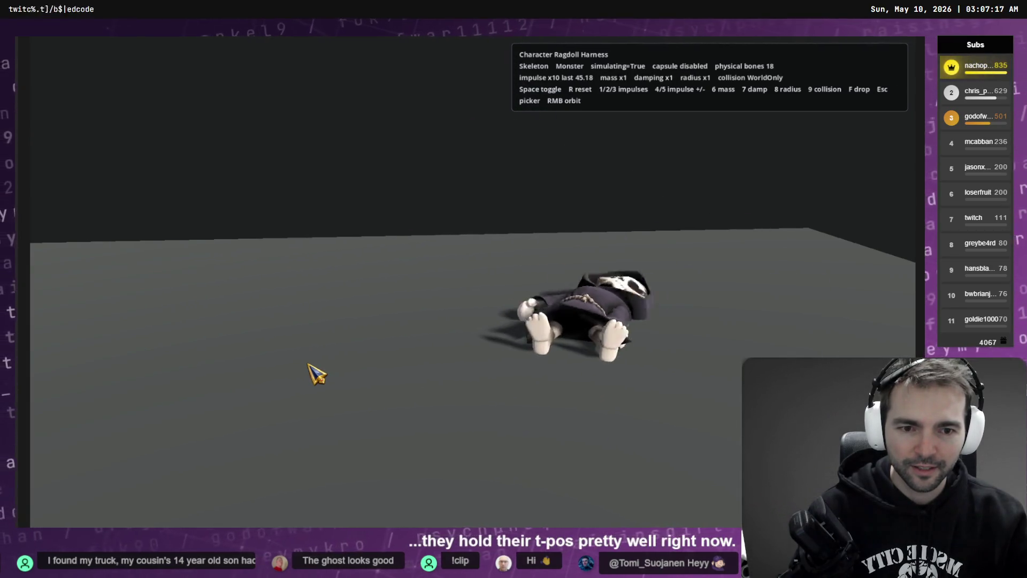
pyautogui.press('r')
pyautogui.press('1')
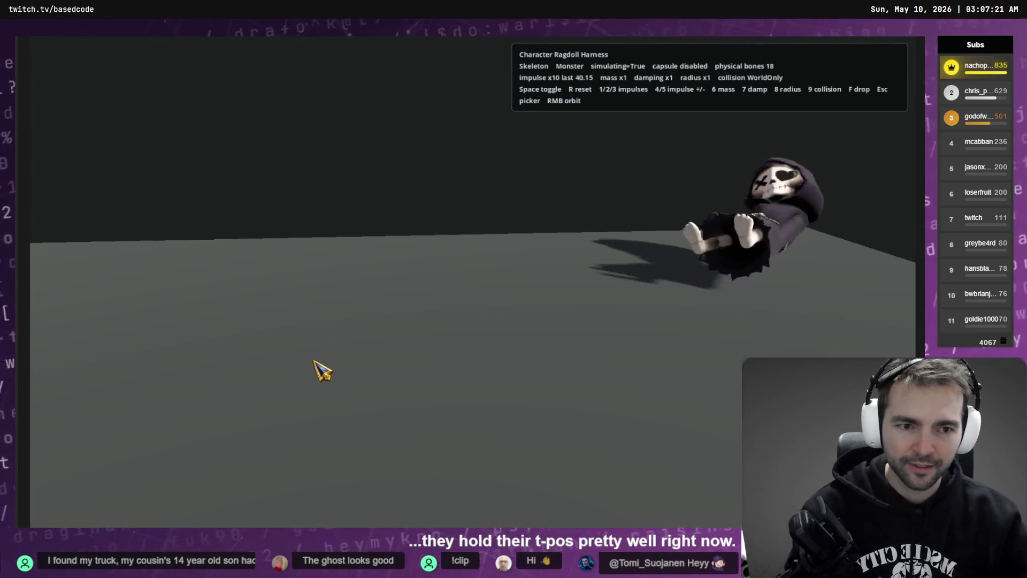
# Load the Zombie, knock it over and reset it, then return to Codex.
pyautogui.press('Escape')
pyautogui.click(422, 371)
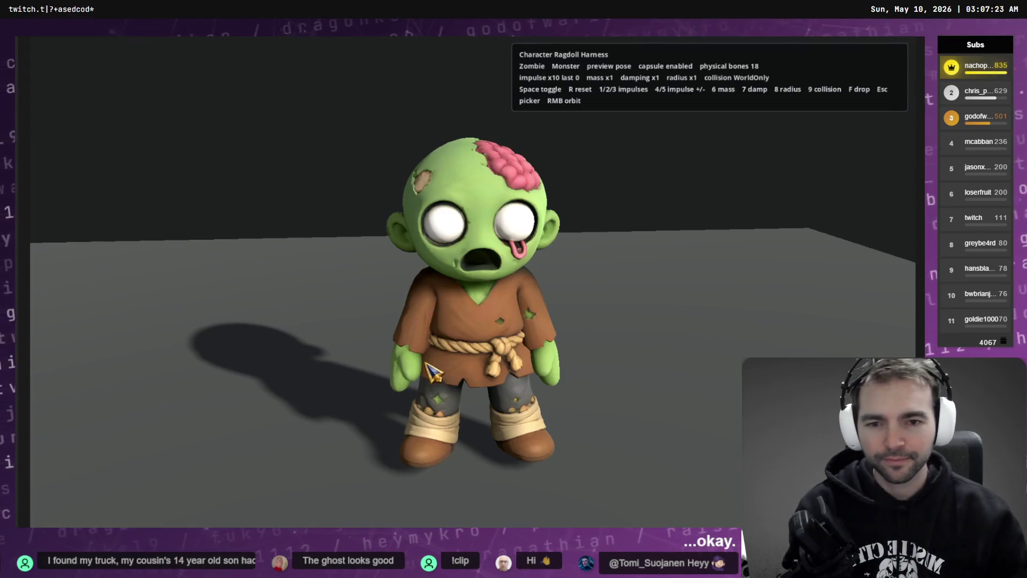
pyautogui.press('1')
pyautogui.press('r')
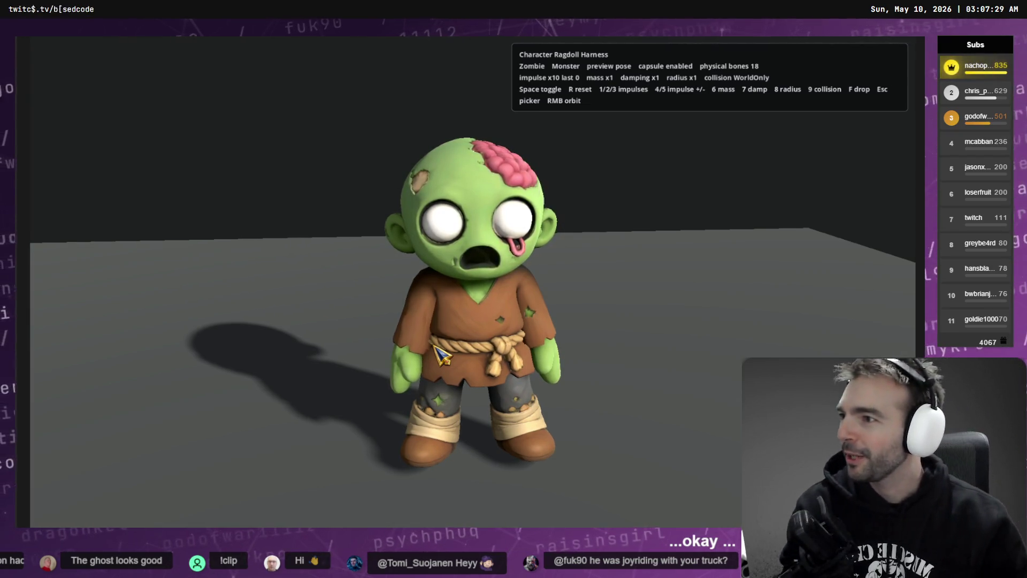
pyautogui.hotkey('alt', 'Tab')
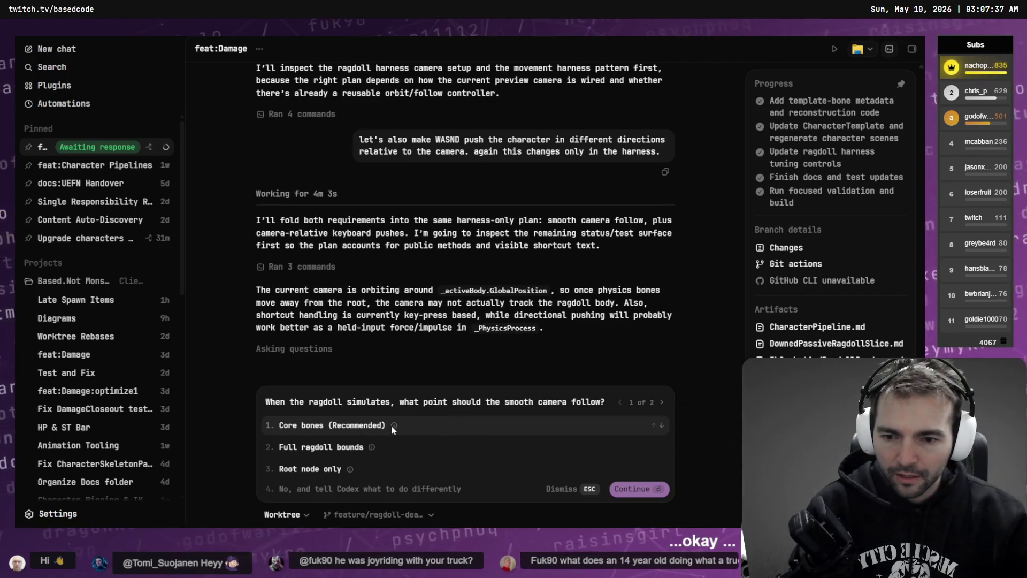
# Answer Codex: camera follows 'Root node only', and WASD uses 'Tap WASD' pushes.
pyautogui.moveTo(392, 426)
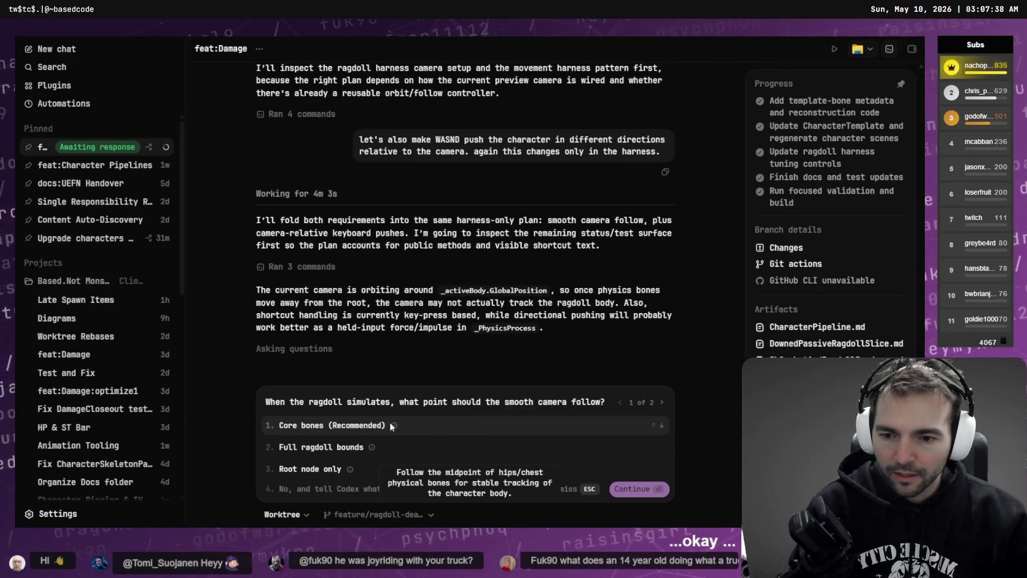
pyautogui.click(331, 469)
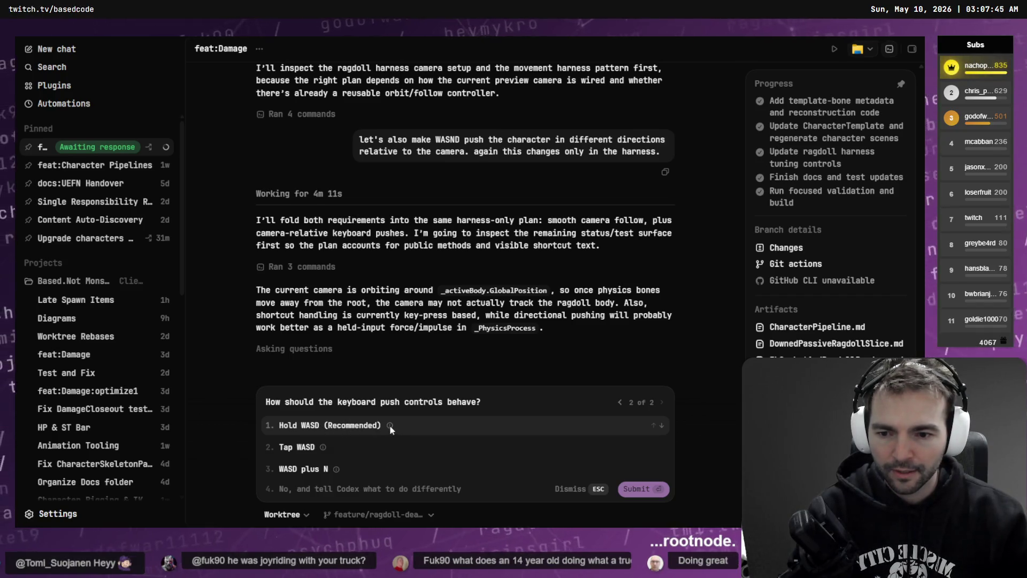
pyautogui.moveTo(390, 426)
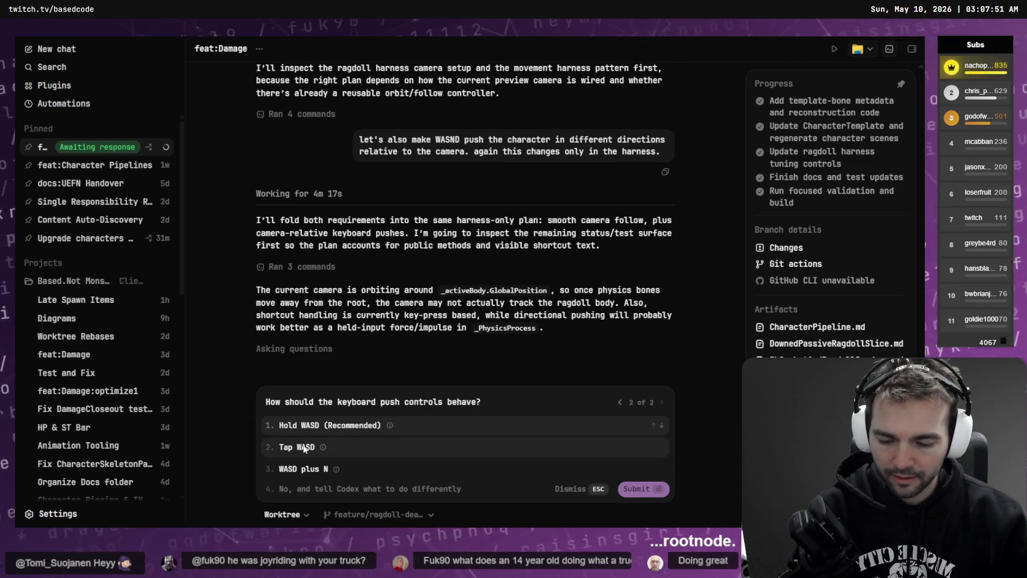
pyautogui.click(304, 448)
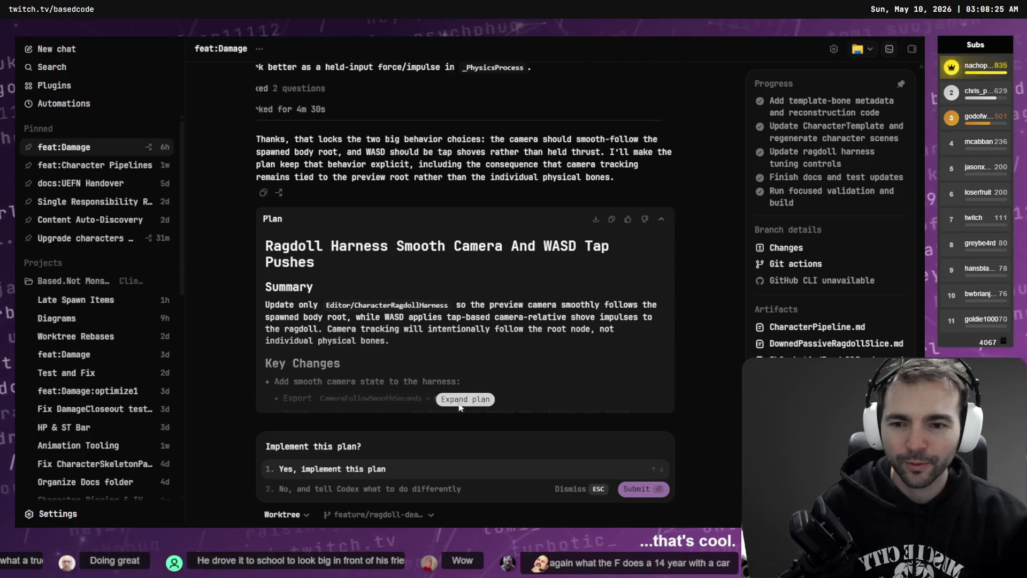
# Expand the full harness plan and read through it to the Assumptions.
pyautogui.click(460, 399)
pyautogui.scroll(10, 424, 324)
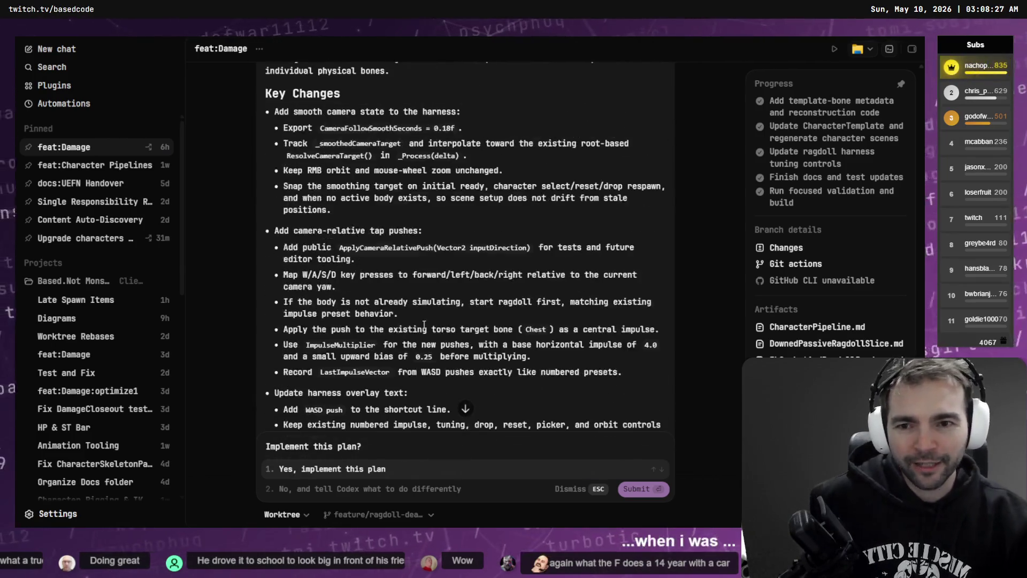
pyautogui.scroll(3, 424, 325)
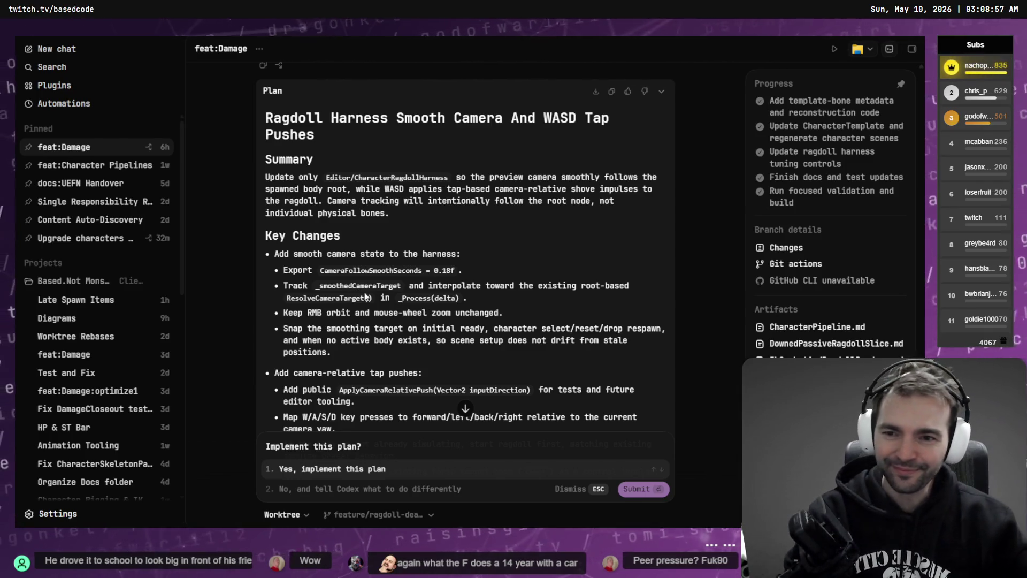
pyautogui.scroll(-5, 325, 160)
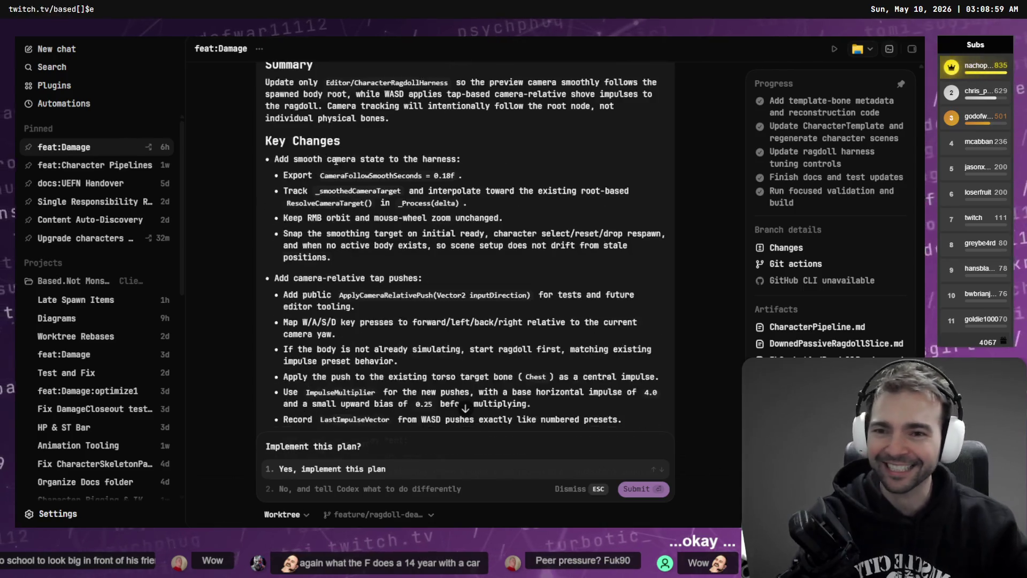
pyautogui.scroll(6, 339, 165)
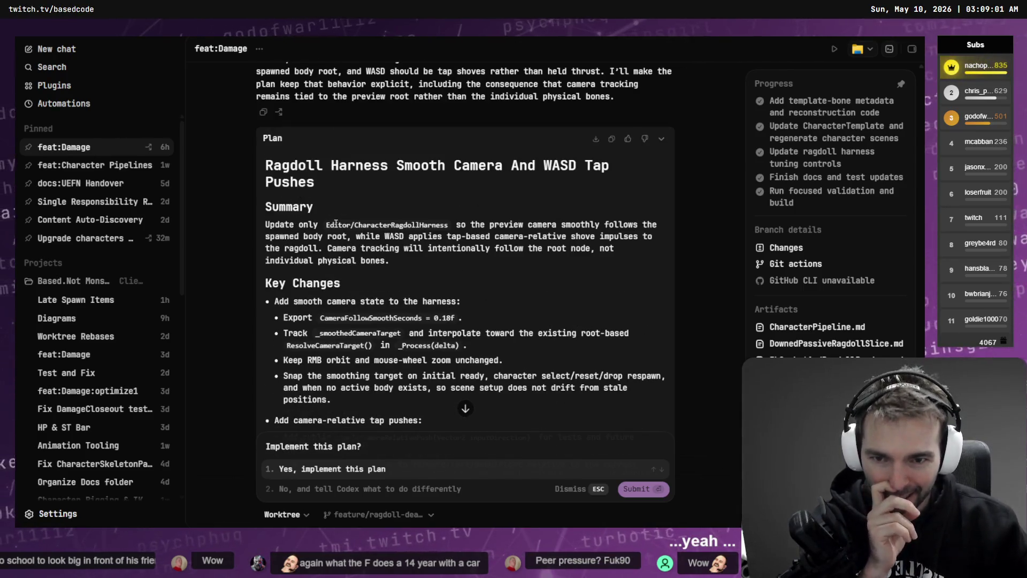
pyautogui.scroll(-2, 350, 192)
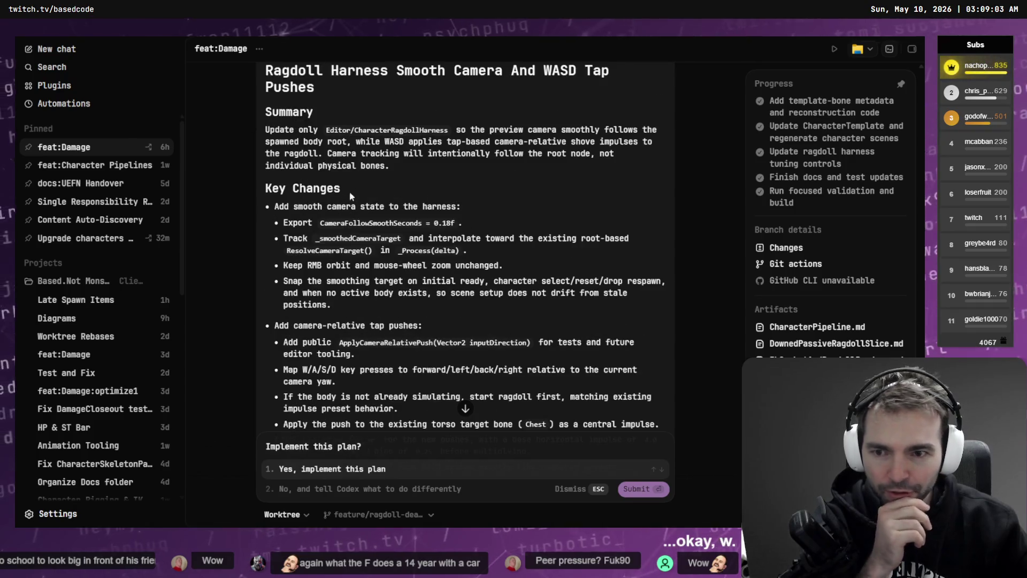
pyautogui.scroll(-2, 301, 208)
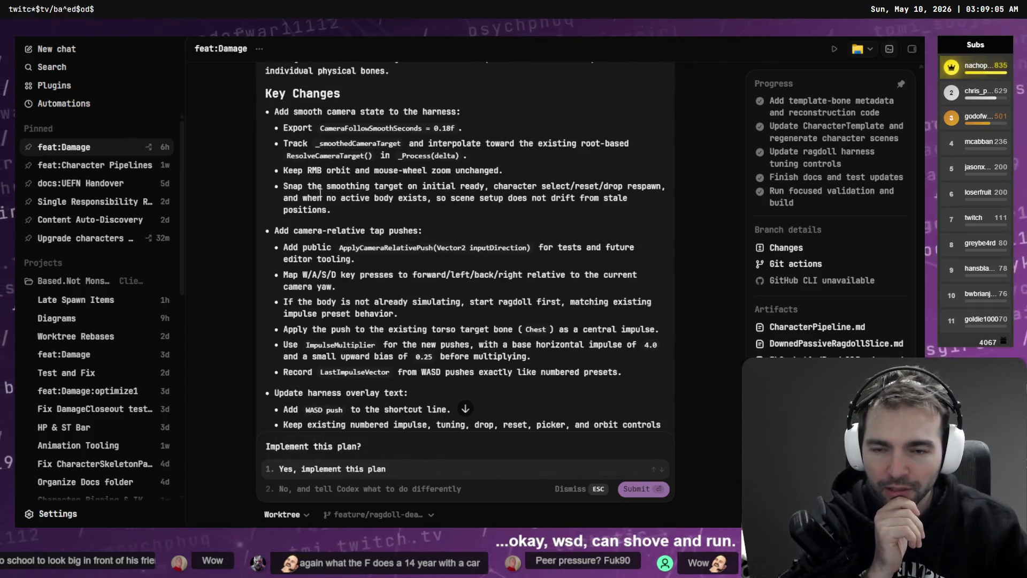
pyautogui.scroll(-4, 321, 230)
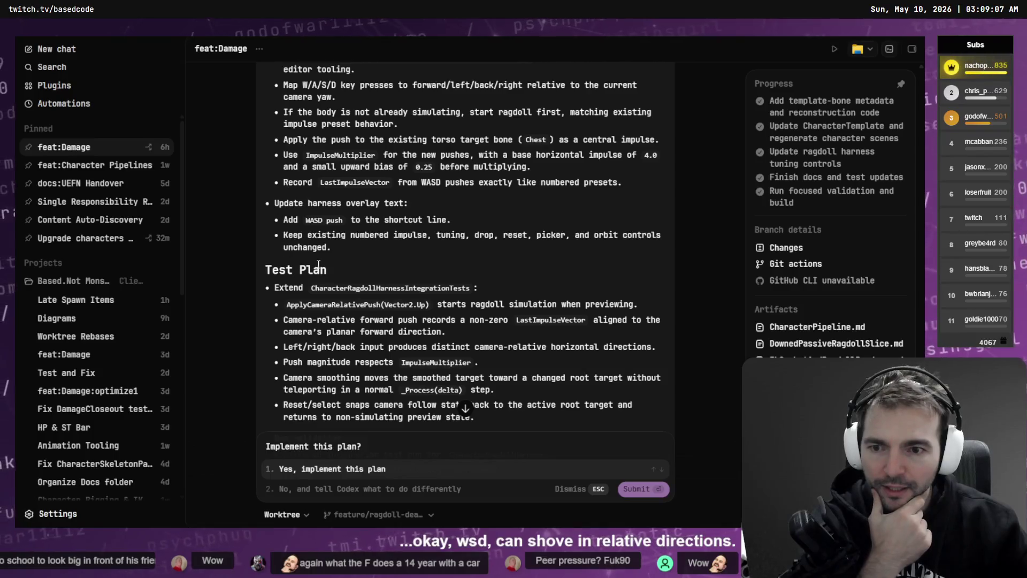
pyautogui.scroll(-2, 308, 264)
pyautogui.scroll(-2, 386, 193)
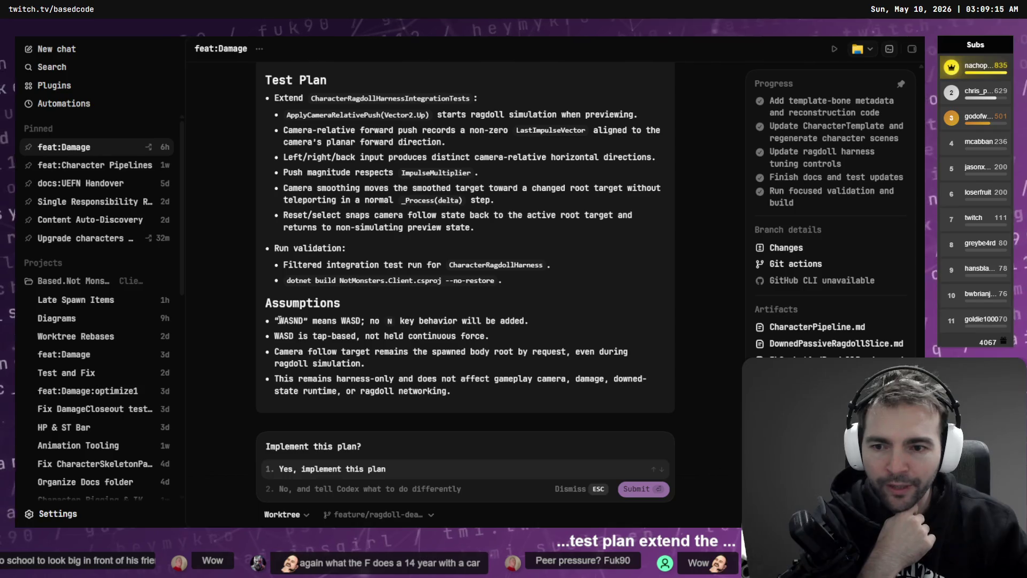
# Highlight the WASD tap-push assumption, then choose 'Yes, implement this plan' and submit.
pyautogui.moveTo(279, 320); pyautogui.dragTo(302, 320)
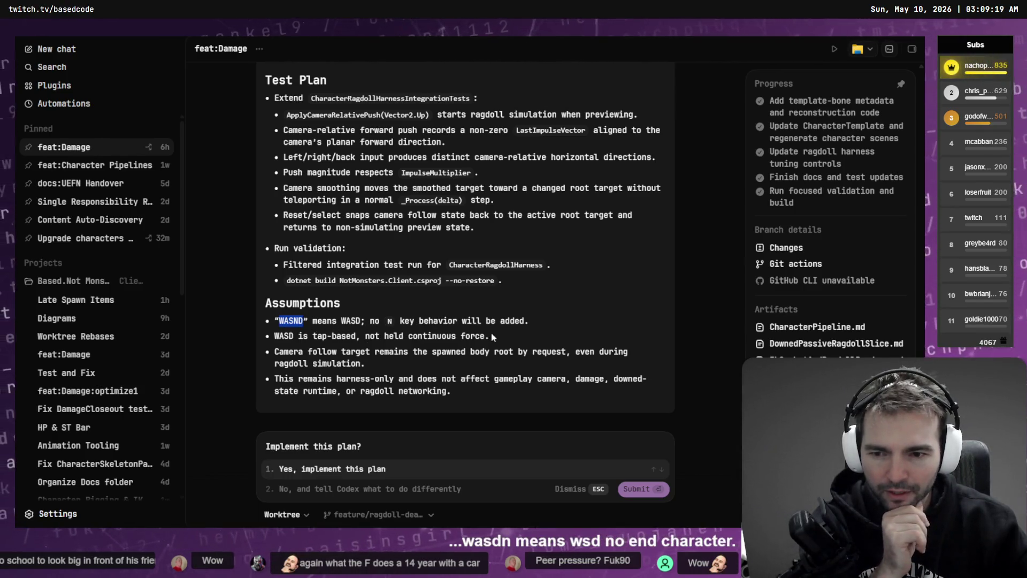
pyautogui.moveTo(493, 336); pyautogui.dragTo(316, 336)
pyautogui.click(316, 336)
pyautogui.click(333, 468)
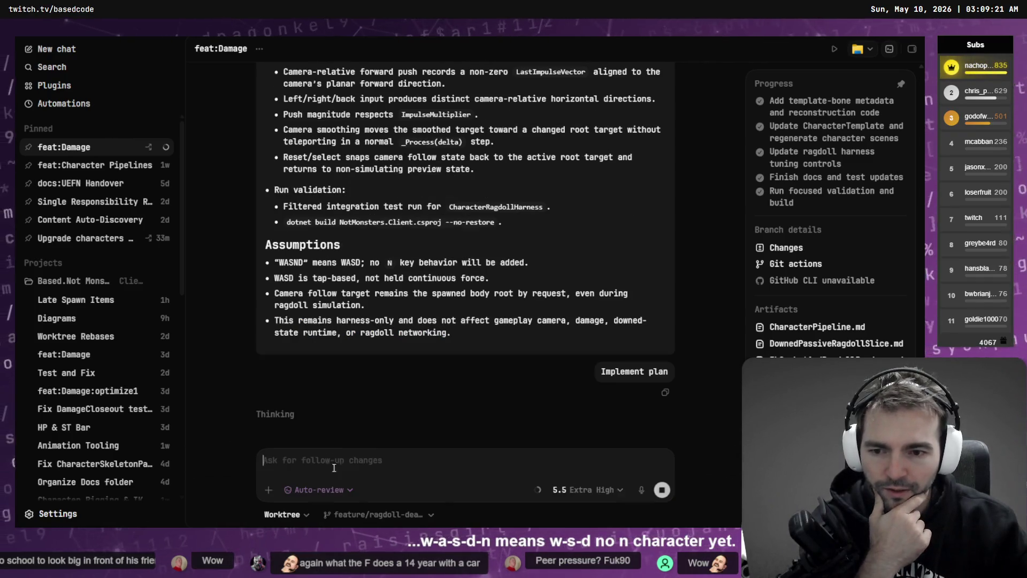
# Use Ctrl+K recently viewed chats to open the Character Art conversation with the Knight OBJ summary.
pyautogui.scroll(20, 411, 373)
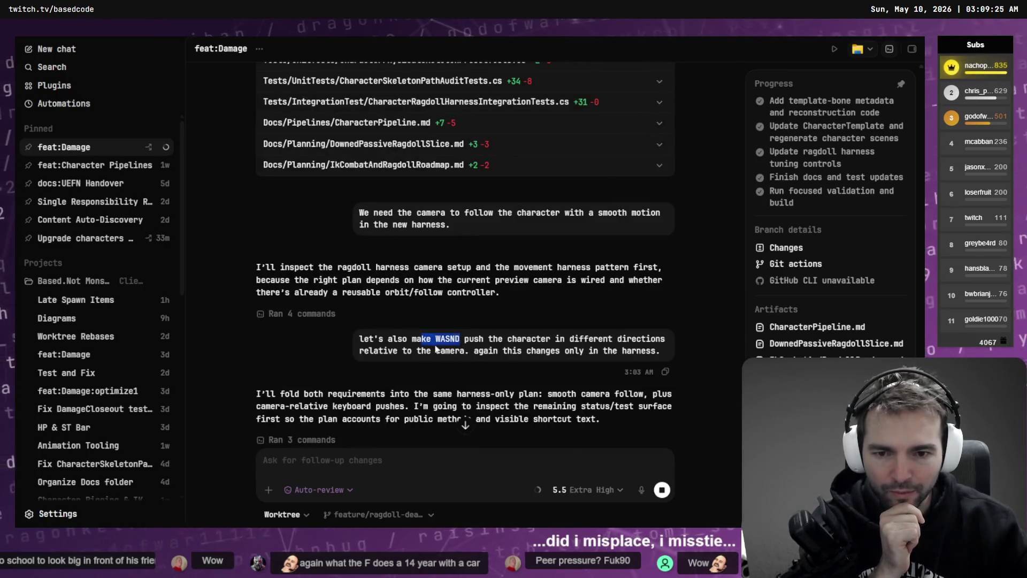
pyautogui.scroll(-20, 440, 343)
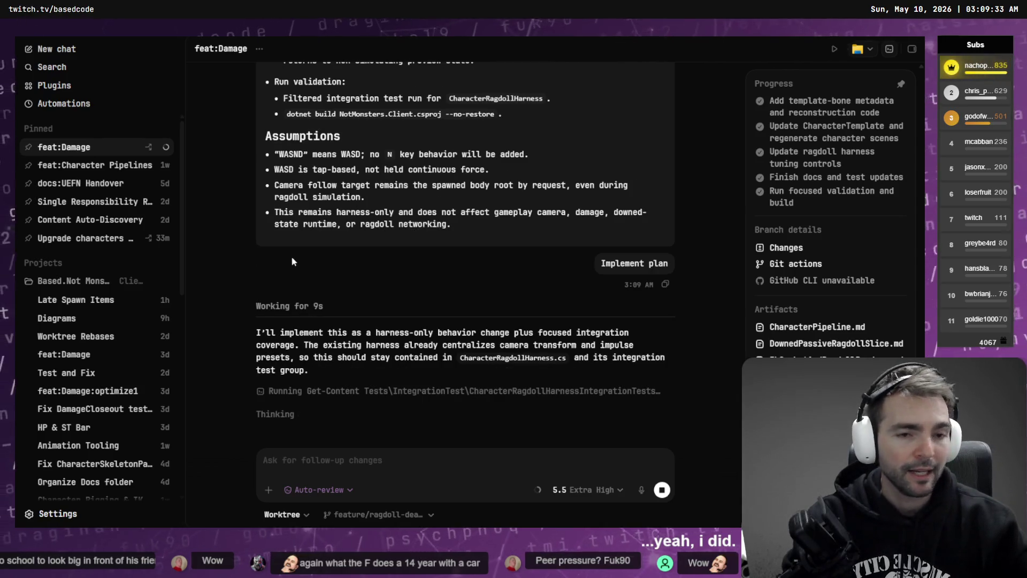
pyautogui.hotkey('alt', 'Tab')
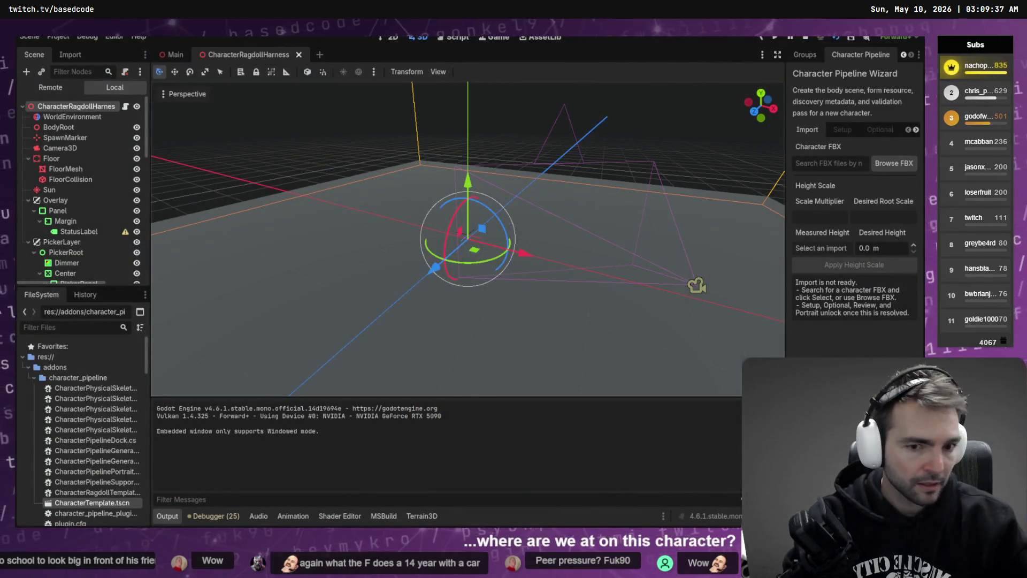
pyautogui.hotkey('alt', 'Tab')
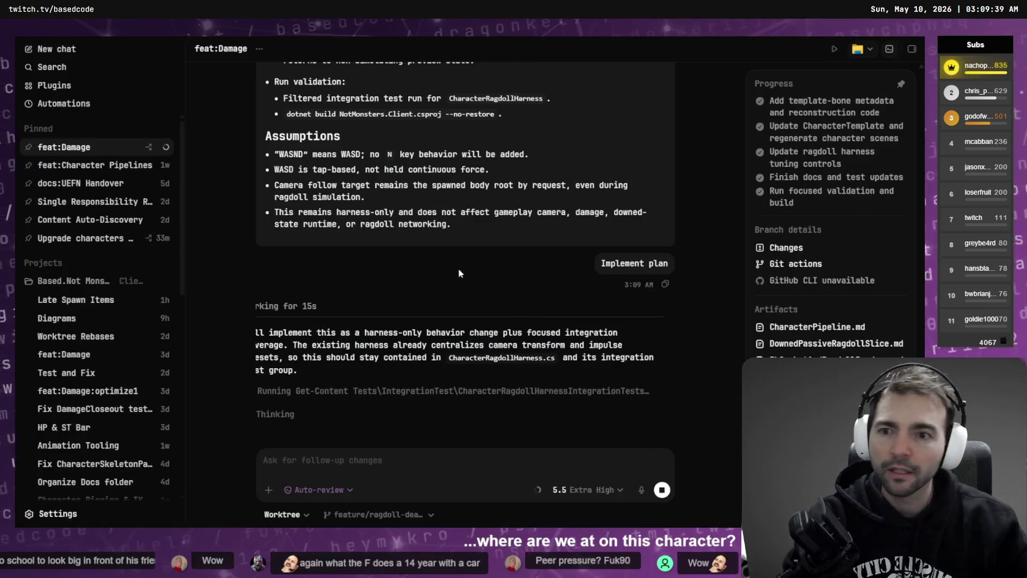
pyautogui.hotkey('ctrl', 'k')
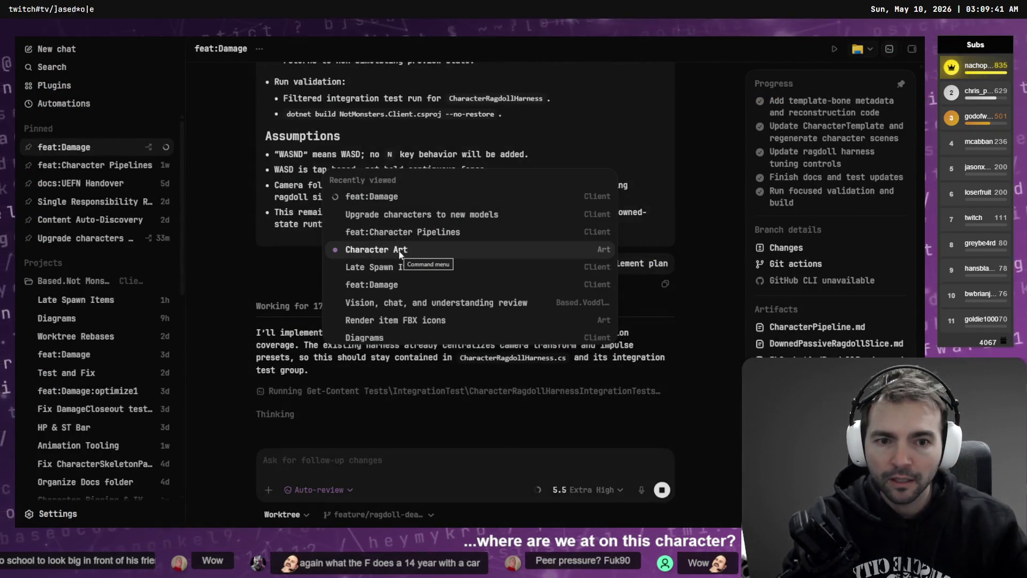
pyautogui.click(400, 251)
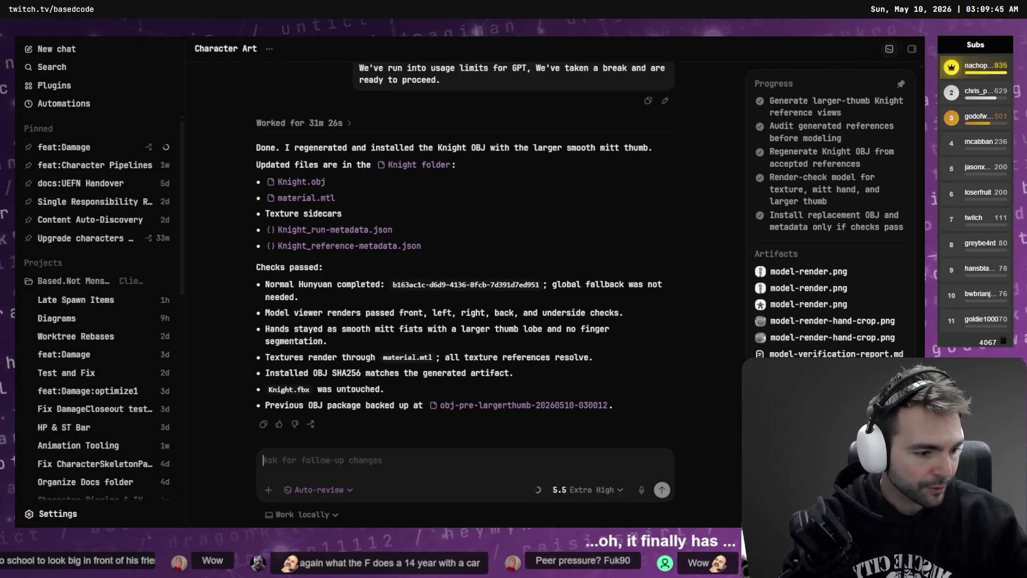
pyautogui.hotkey('alt', 'Tab')
pyautogui.scroll(8, 515, 258)
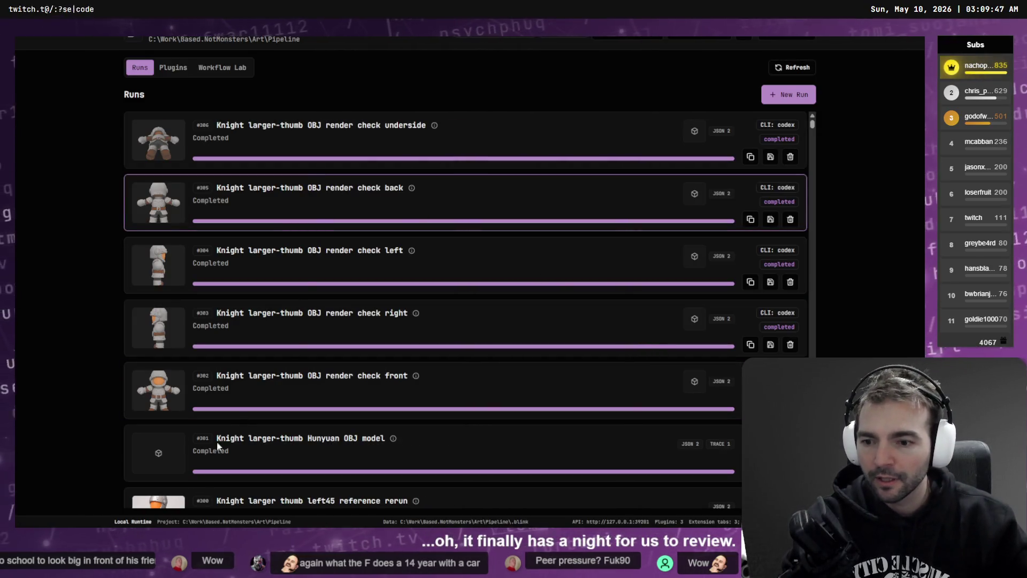
pyautogui.click(222, 456)
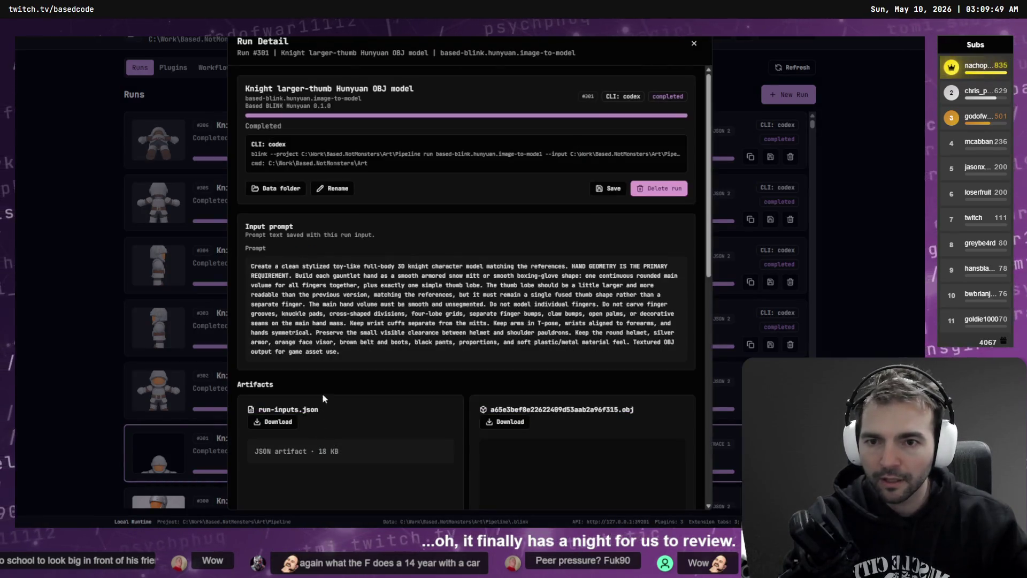
pyautogui.press('Escape')
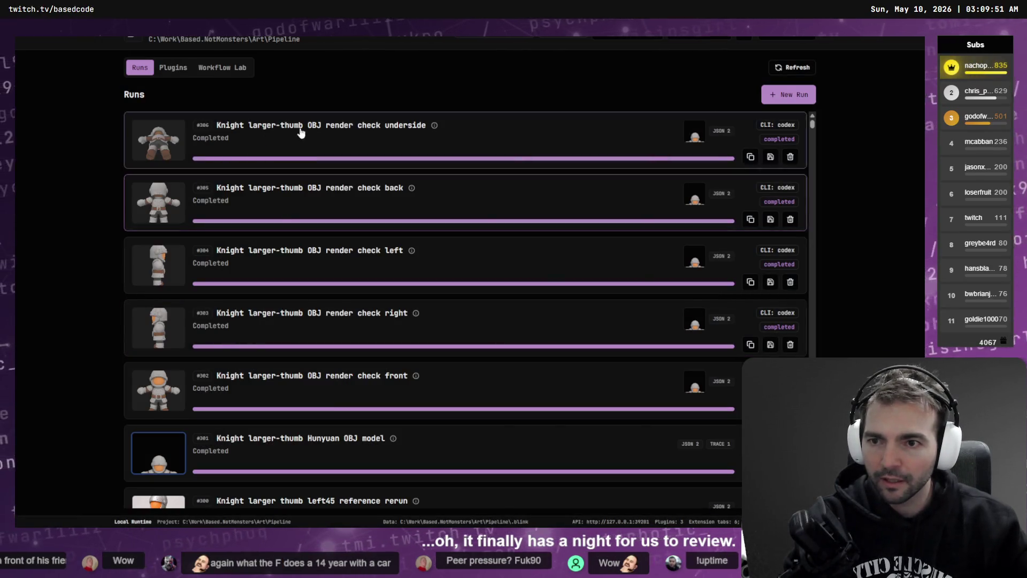
pyautogui.scroll(-5, 298, 144)
pyautogui.scroll(5, 303, 246)
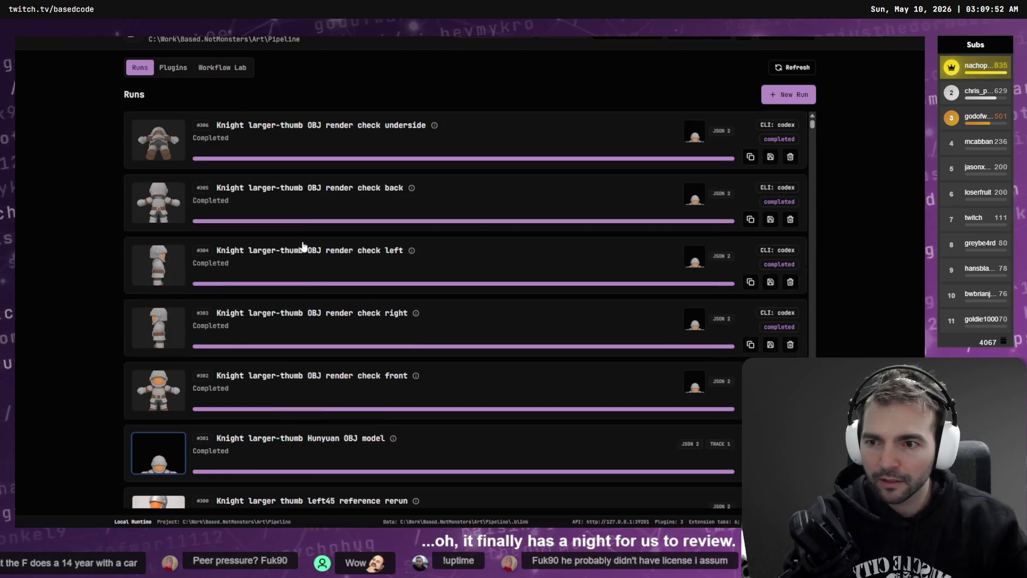
pyautogui.click(298, 131)
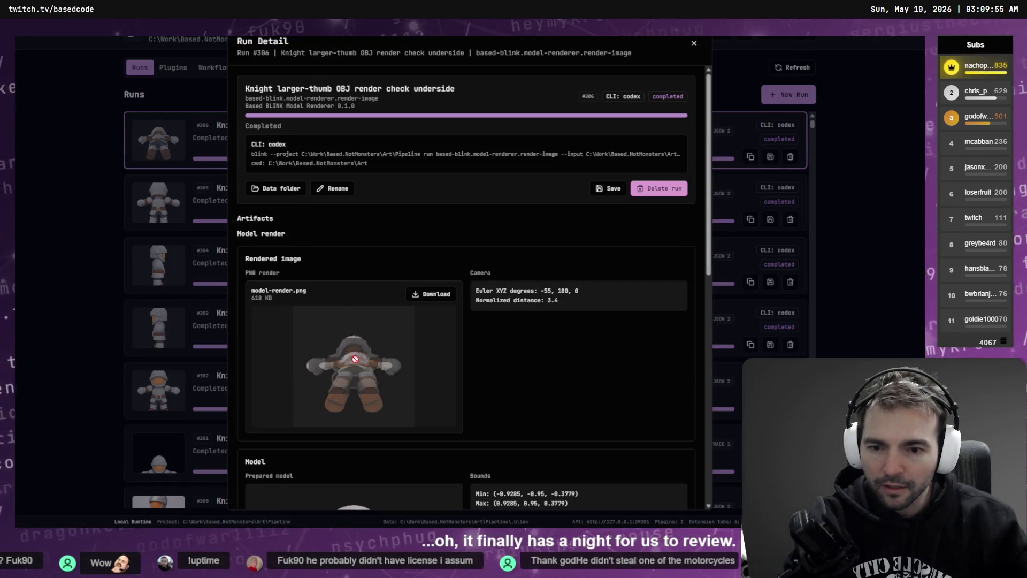
pyautogui.press('Escape')
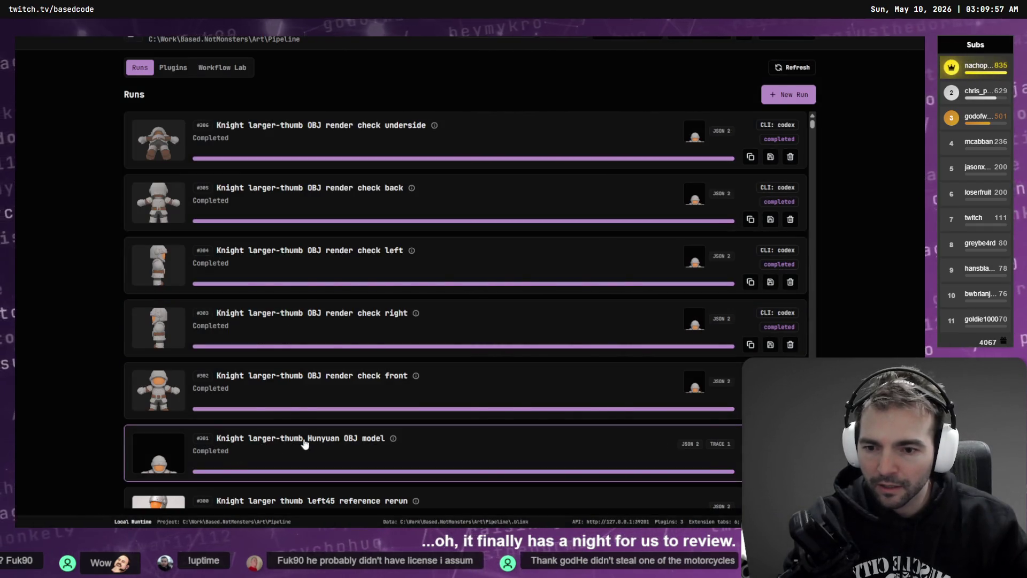
pyautogui.click(304, 444)
pyautogui.scroll(-2, 513, 316)
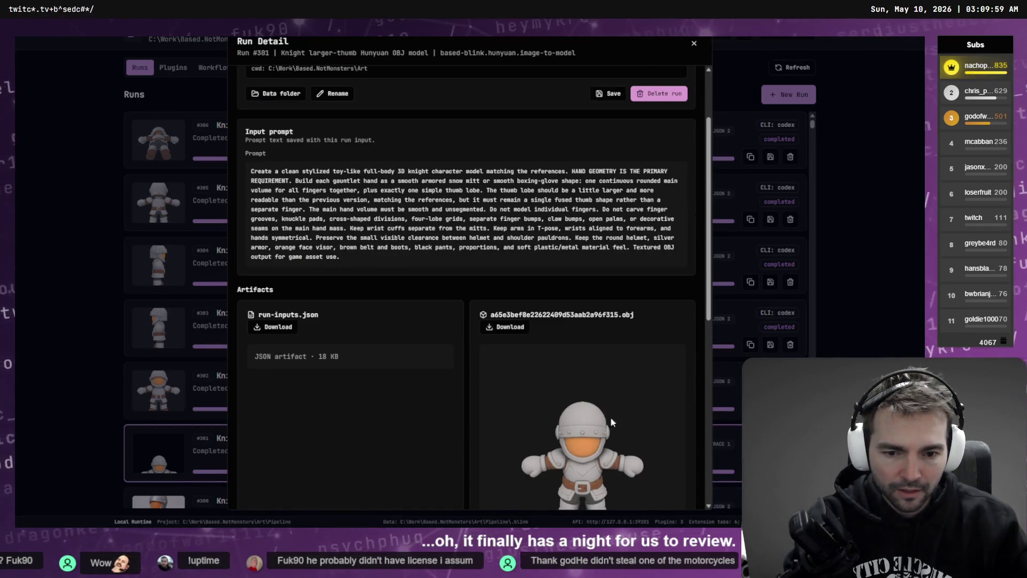
pyautogui.moveTo(611, 416)
pyautogui.mouseDown()
pyautogui.moveTo(553, 382)
pyautogui.moveTo(576, 430)
pyautogui.moveTo(540, 440)
pyautogui.moveTo(580, 450)
pyautogui.moveTo(554, 459)
pyautogui.mouseUp()
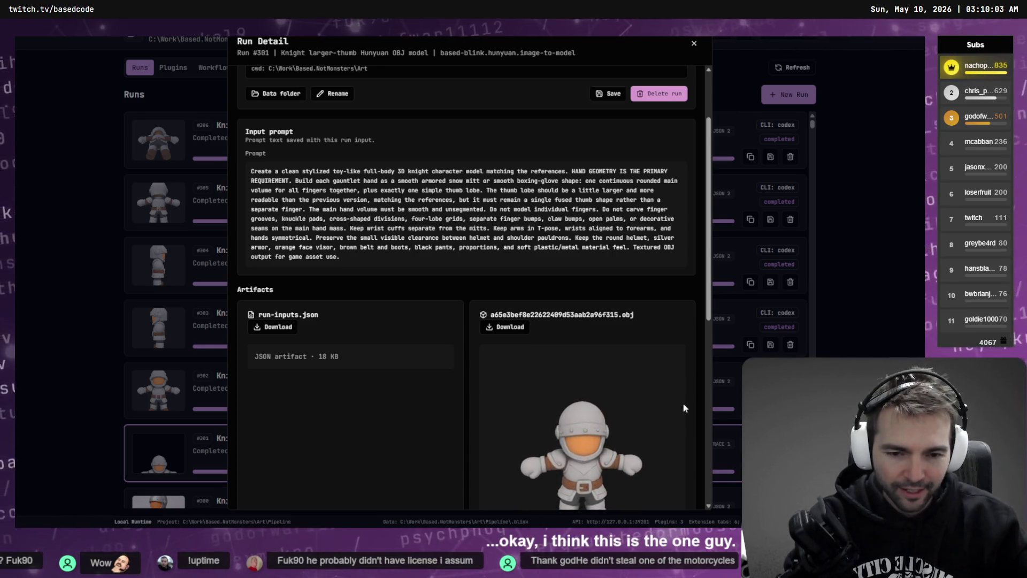
pyautogui.scroll(-4, 682, 403)
pyautogui.moveTo(654, 319)
pyautogui.mouseDown()
pyautogui.moveTo(614, 300)
pyautogui.moveTo(625, 275)
pyautogui.moveTo(545, 288)
pyautogui.moveTo(567, 258)
pyautogui.moveTo(592, 283)
pyautogui.moveTo(542, 284)
pyautogui.moveTo(630, 269)
pyautogui.moveTo(622, 272)
pyautogui.mouseUp()
pyautogui.scroll(3, 620, 270)
pyautogui.scroll(-3, 589, 280)
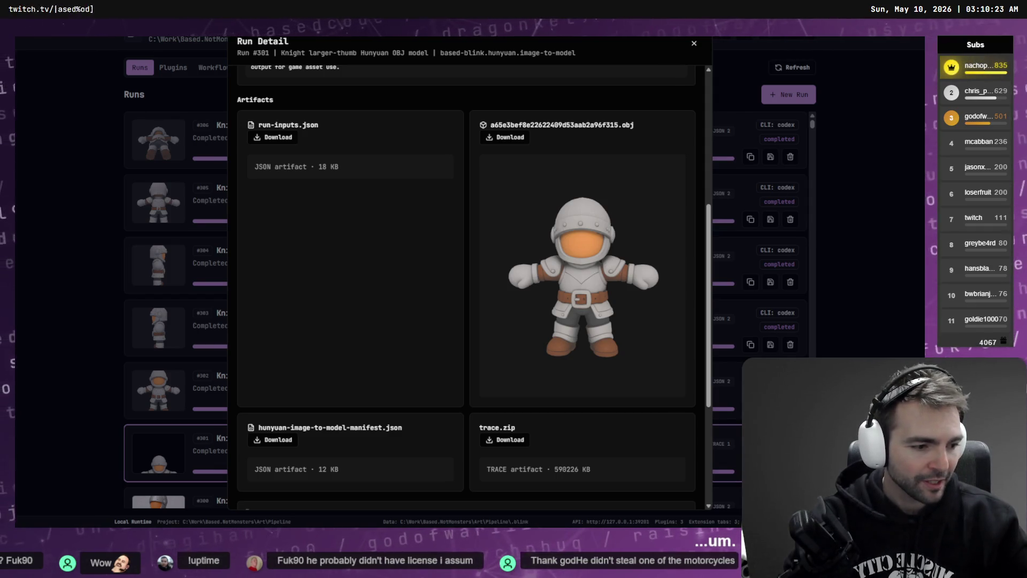
pyautogui.hotkey('alt', 'Tab')
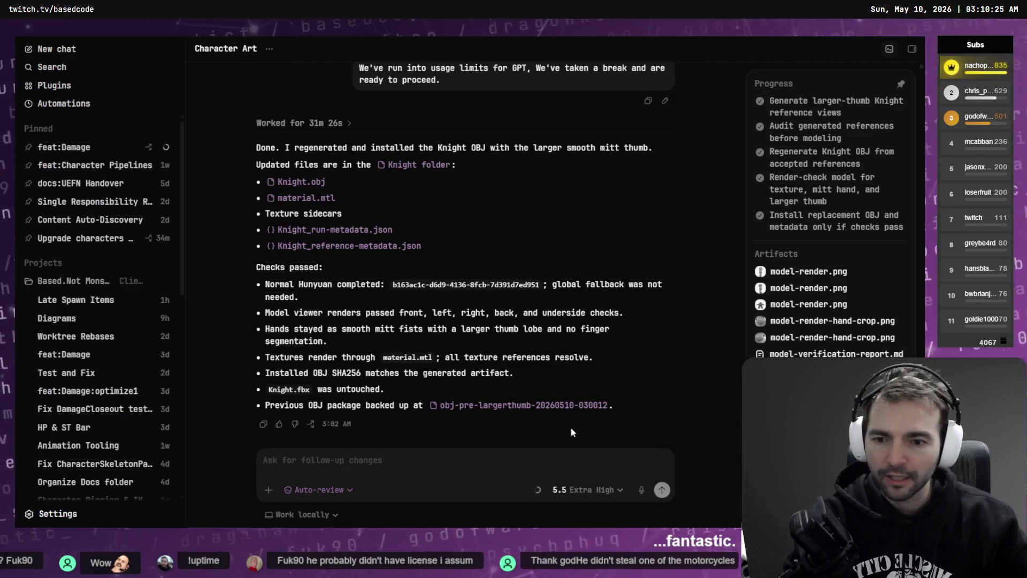
pyautogui.press('super+v')
pyautogui.scroll(-2, 384, 401)
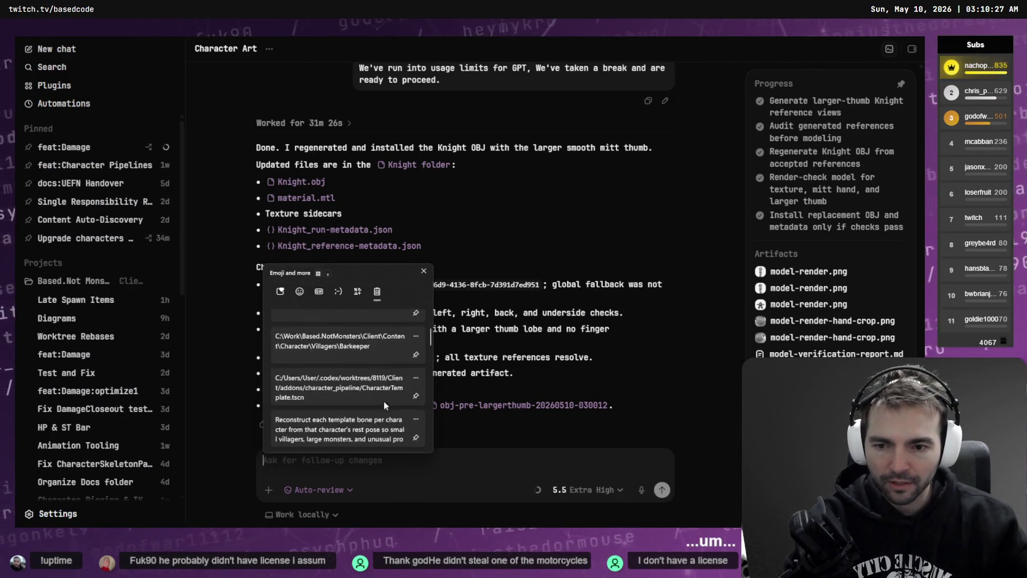
pyautogui.scroll(-5, 378, 393)
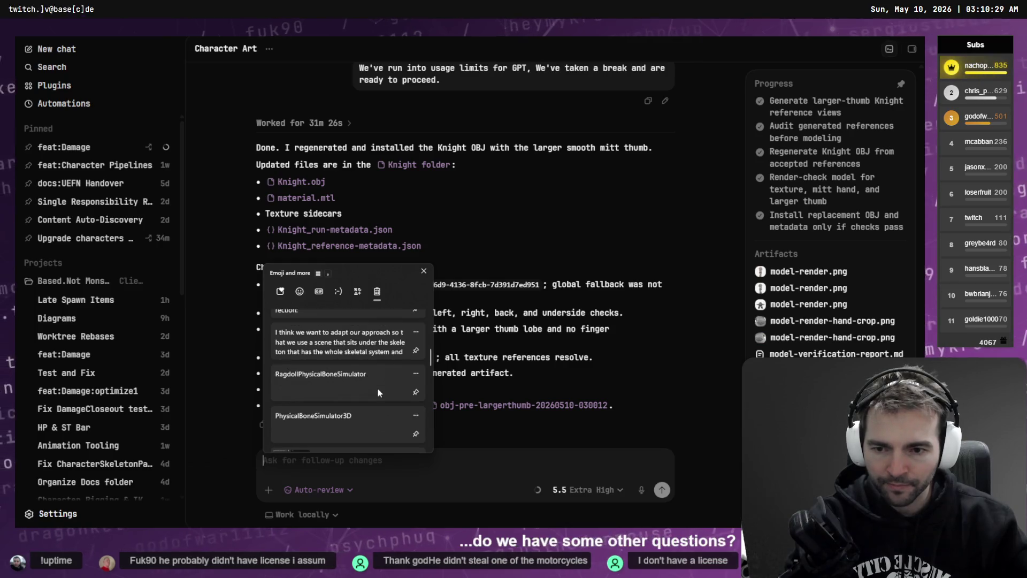
pyautogui.scroll(-5, 378, 386)
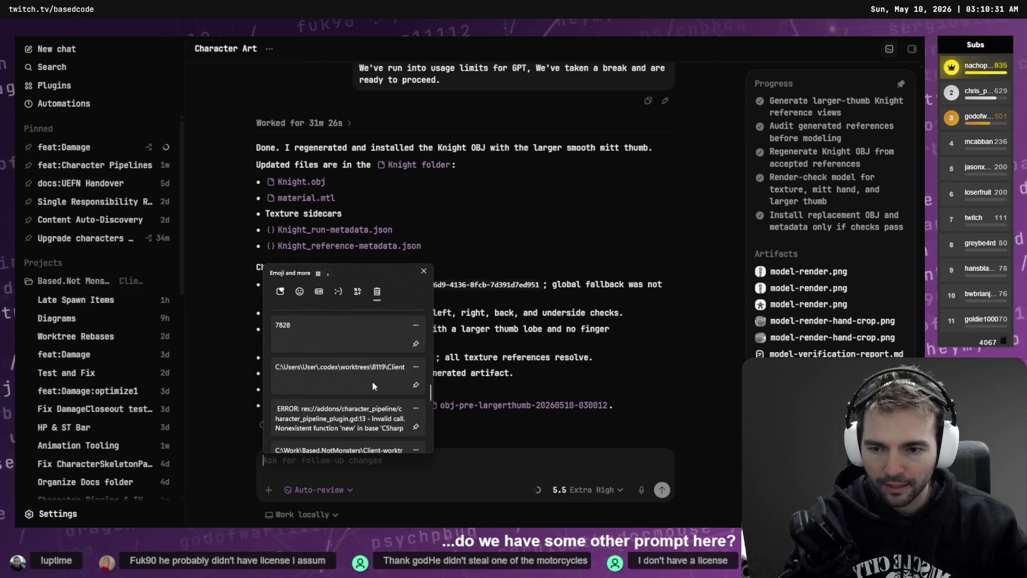
pyautogui.click(441, 464)
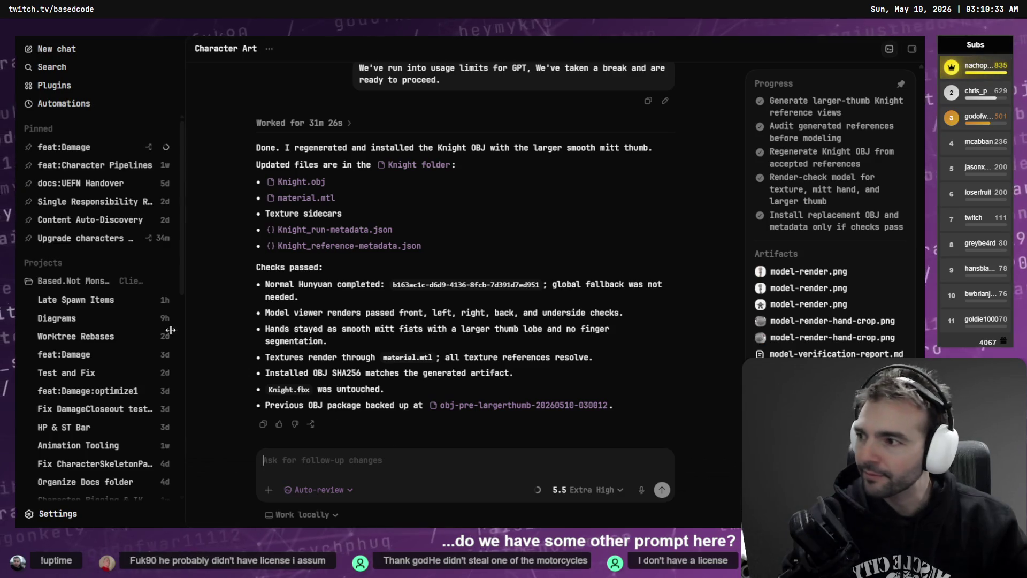
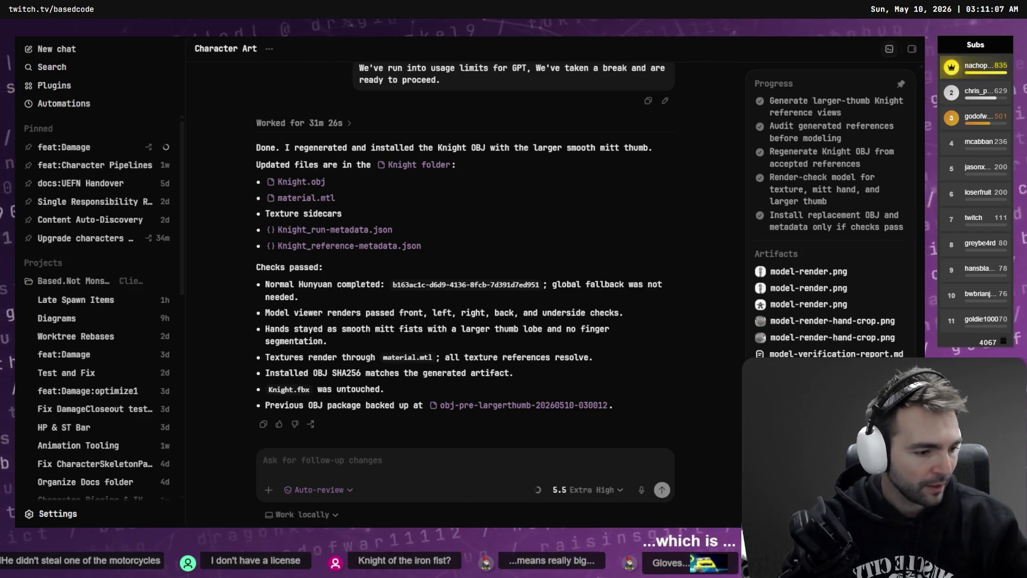
# In File Explorer, go up to Based.NotMonsters, open Art\Pipeline\_Characters\NightWatchmen and copy its path.
pyautogui.hotkey('alt', 'Tab')
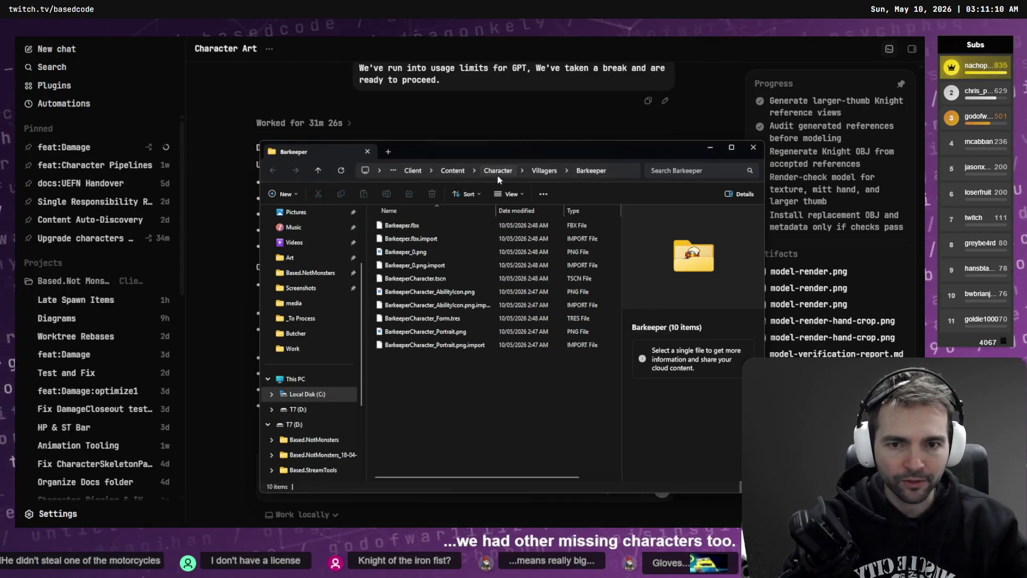
pyautogui.click(498, 170)
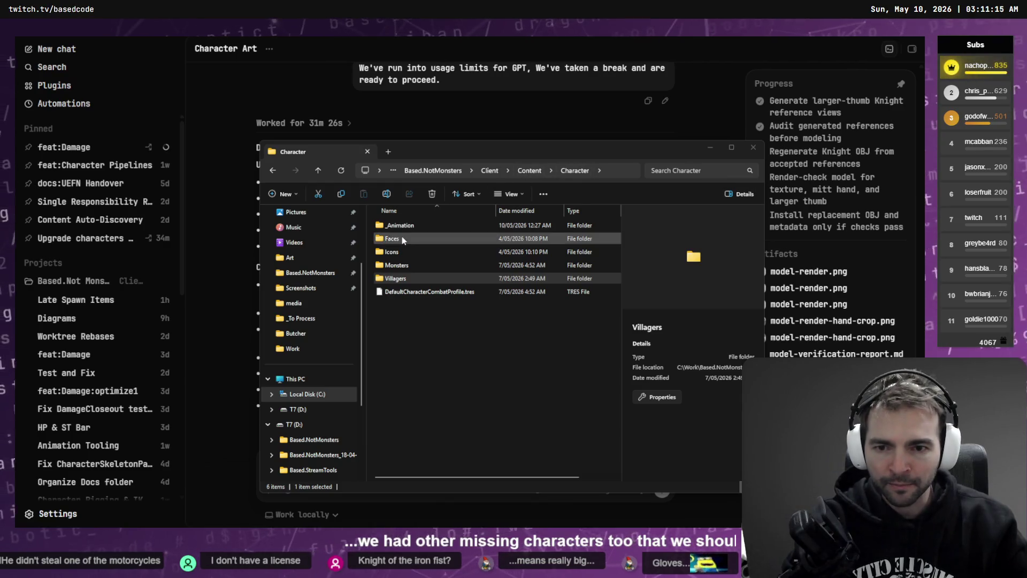
pyautogui.click(530, 175)
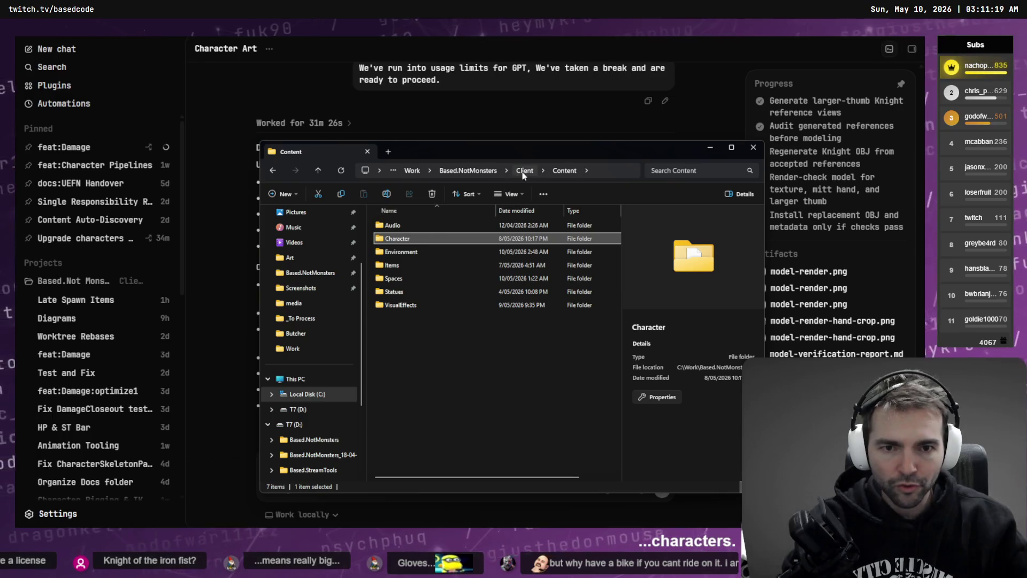
pyautogui.click(454, 175)
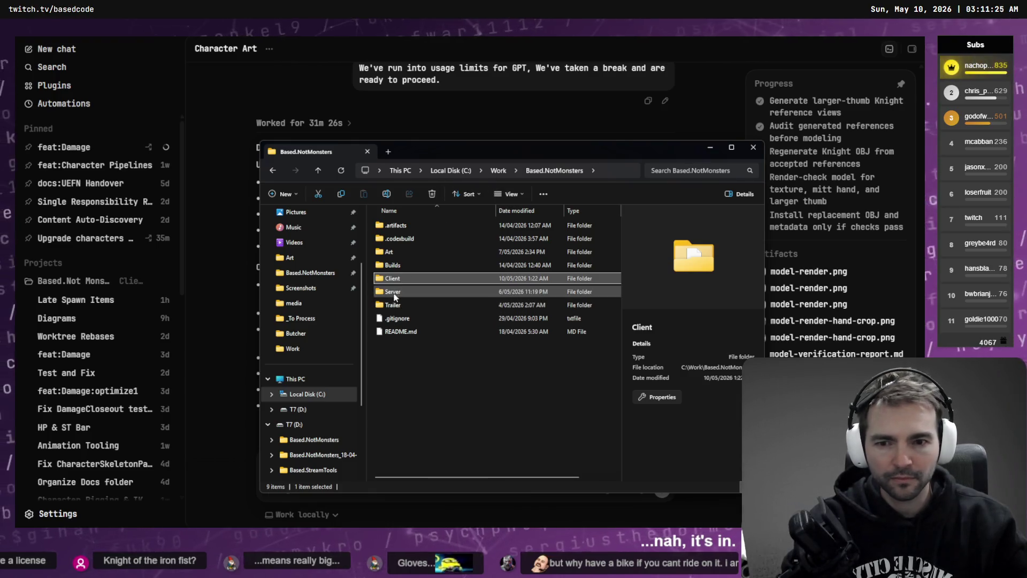
pyautogui.doubleClick(408, 257)
pyautogui.doubleClick(409, 250)
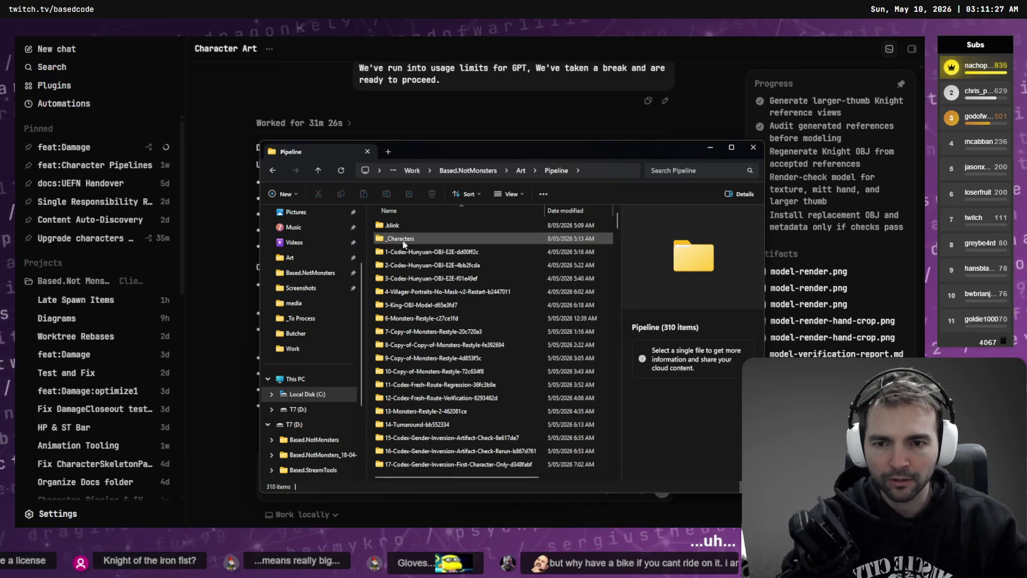
pyautogui.doubleClick(411, 248)
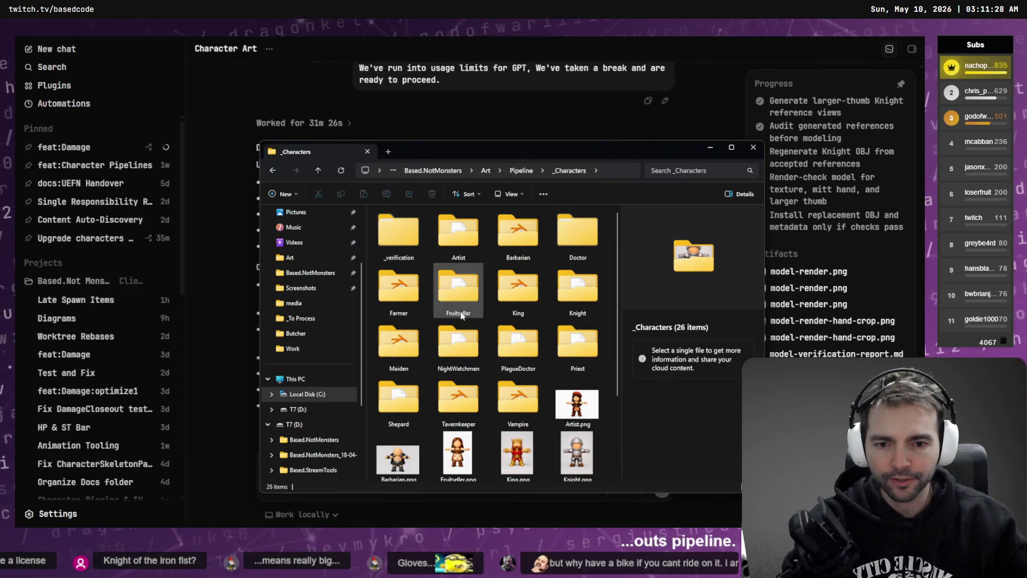
pyautogui.doubleClick(459, 347)
pyautogui.hotkey('ctrl', 'l')
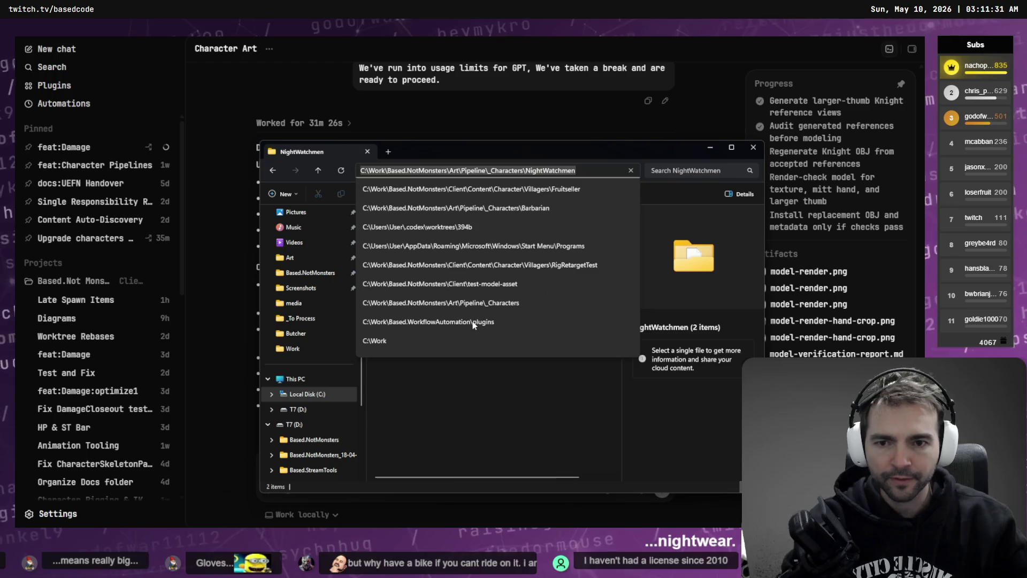
pyautogui.click(493, 114)
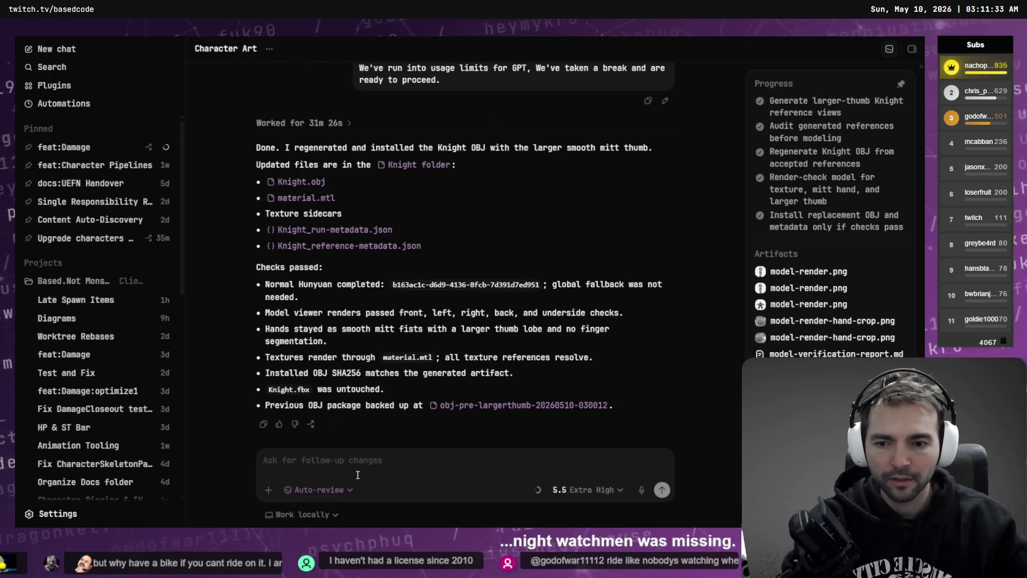
# Dictate the follow-up message and paste the NightWatchmen folder path on a new line.
pyautogui.press('ctrl+super')
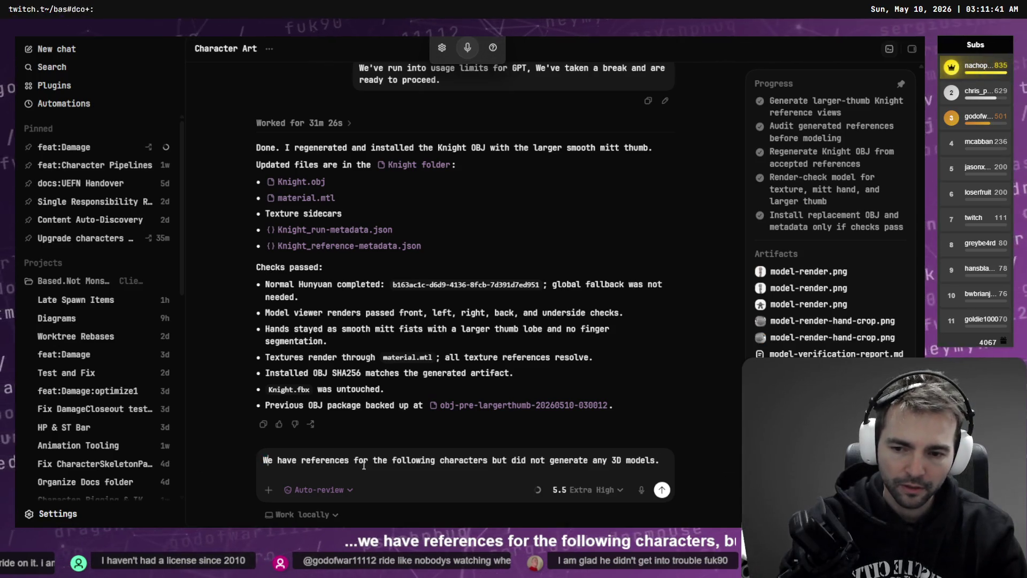
pyautogui.hotkey('shift', 'Return')
pyautogui.write('C:\\Work\\Based.NotMonsters\\Art\\Pipeline\\_Characters\\NightWatchmen')
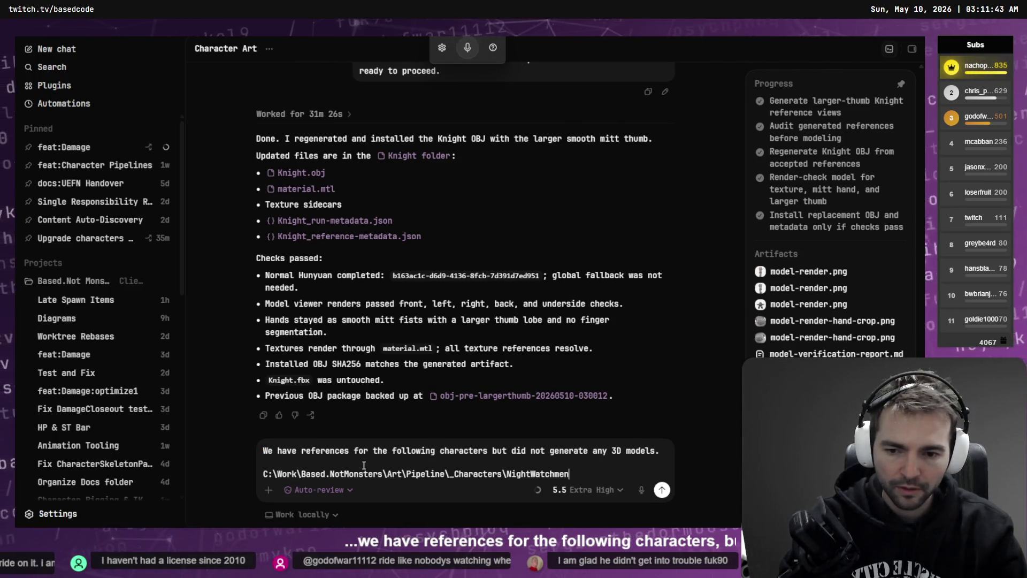
pyautogui.hotkey('shift', 'Return')
# Copy the PlagueDoctor folder path from Explorer and paste it on its own line.
pyautogui.hotkey('alt', 'Tab')
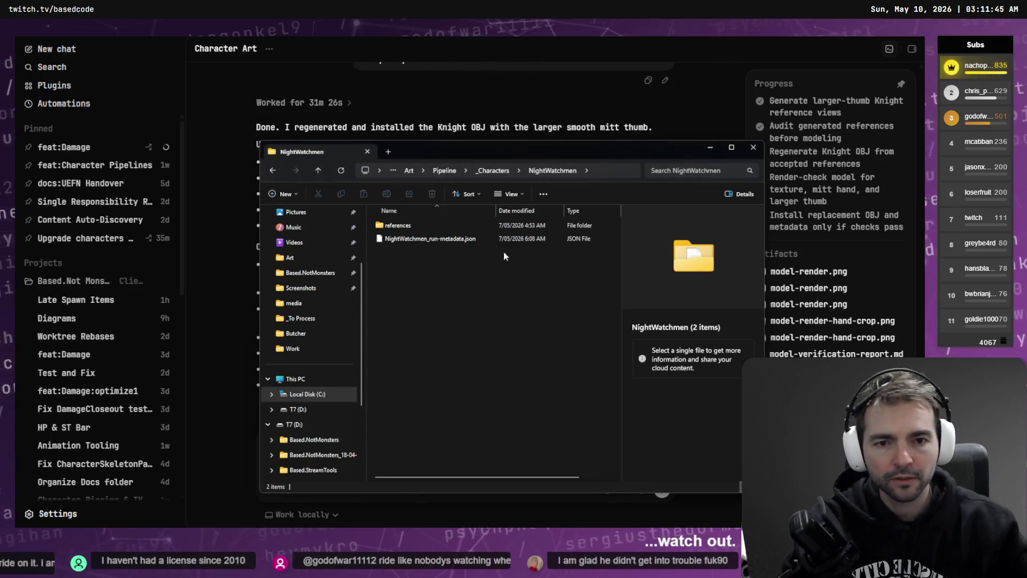
pyautogui.click(499, 175)
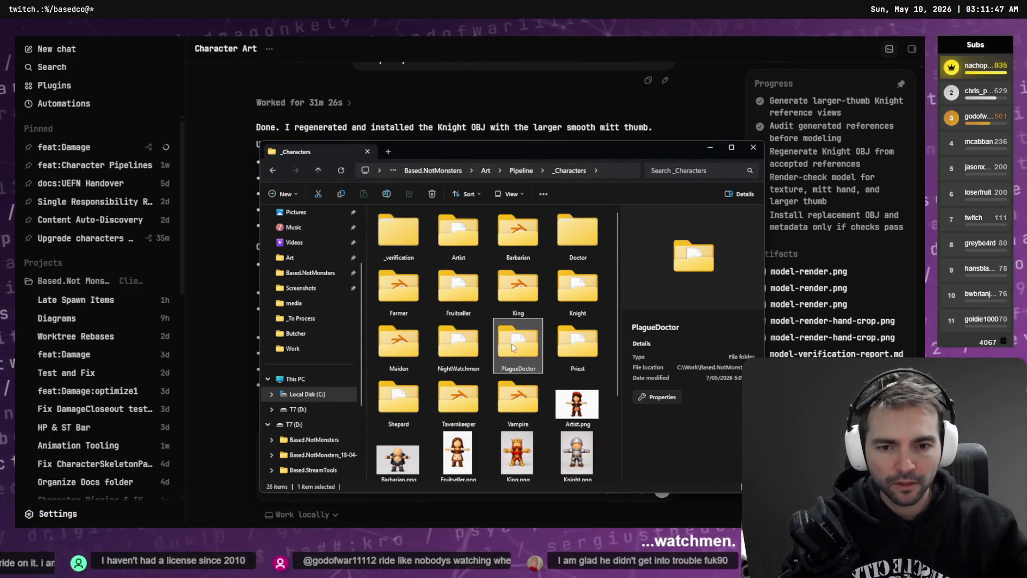
pyautogui.doubleClick(511, 345)
pyautogui.hotkey('alt', 'd')
pyautogui.hotkey('ctrl', 'c')
pyautogui.hotkey('alt', 'Tab')
pyautogui.hotkey('shift', 'Return')
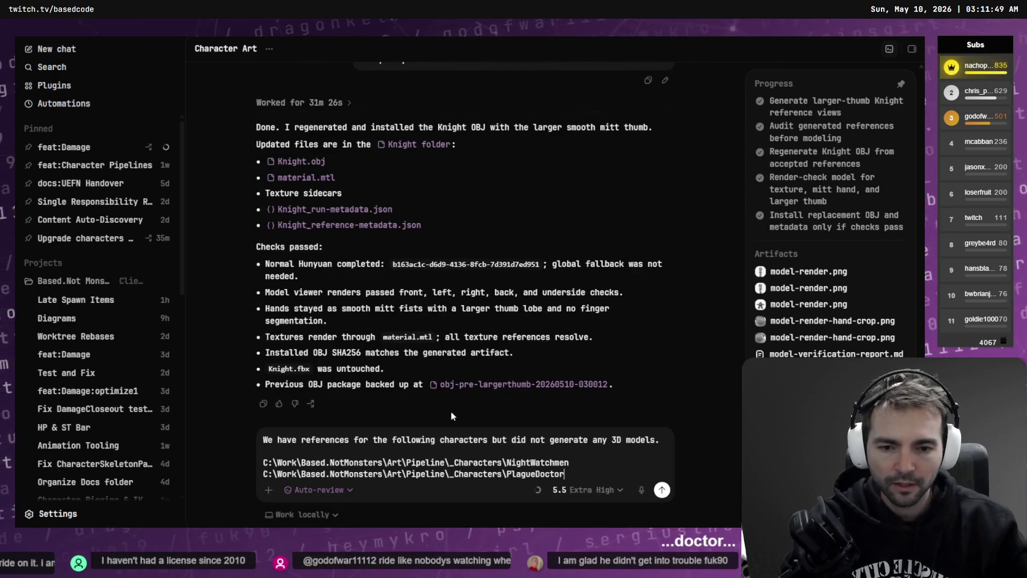
pyautogui.hotkey('ctrl', 'v')
pyautogui.hotkey('shift', 'Return')
# Copy the Priest folder path from Explorer and paste it into the message.
pyautogui.hotkey('alt', 'Tab')
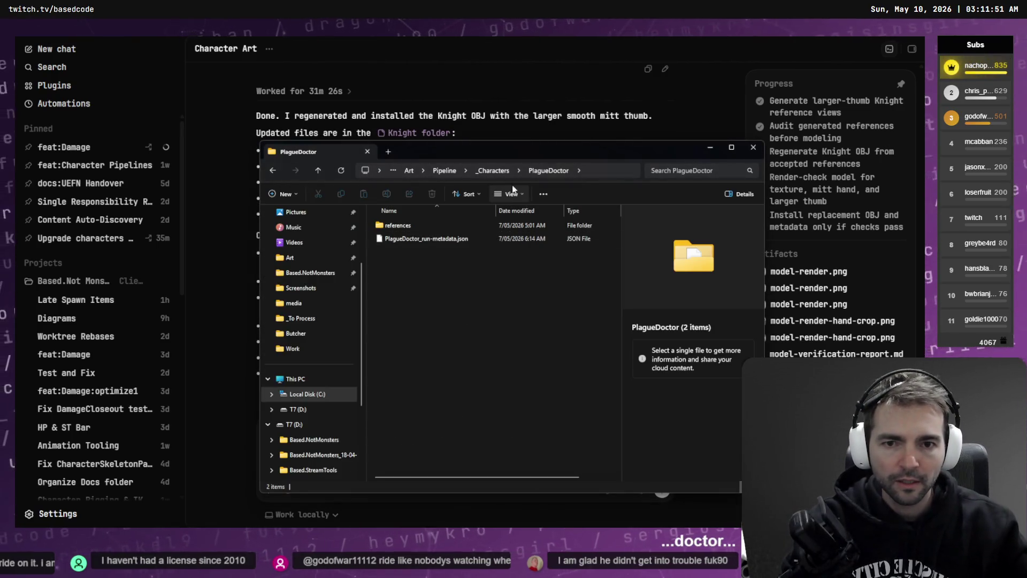
pyautogui.click(496, 173)
pyautogui.doubleClick(553, 336)
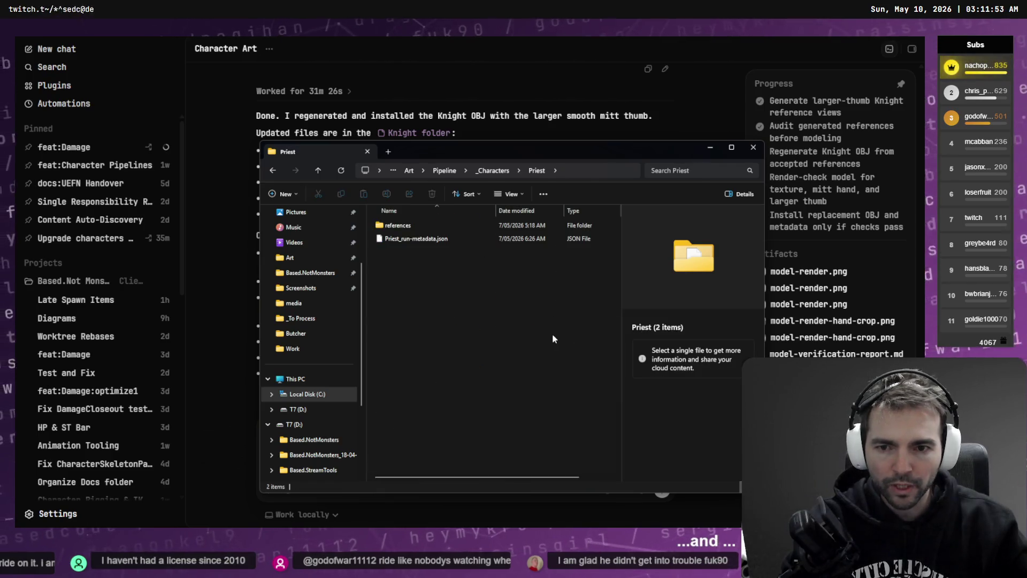
pyautogui.hotkey('alt', 'd')
pyautogui.hotkey('ctrl', 'c')
pyautogui.hotkey('alt', 'Tab')
pyautogui.hotkey('shift', 'Return')
pyautogui.hotkey('ctrl', 'v')
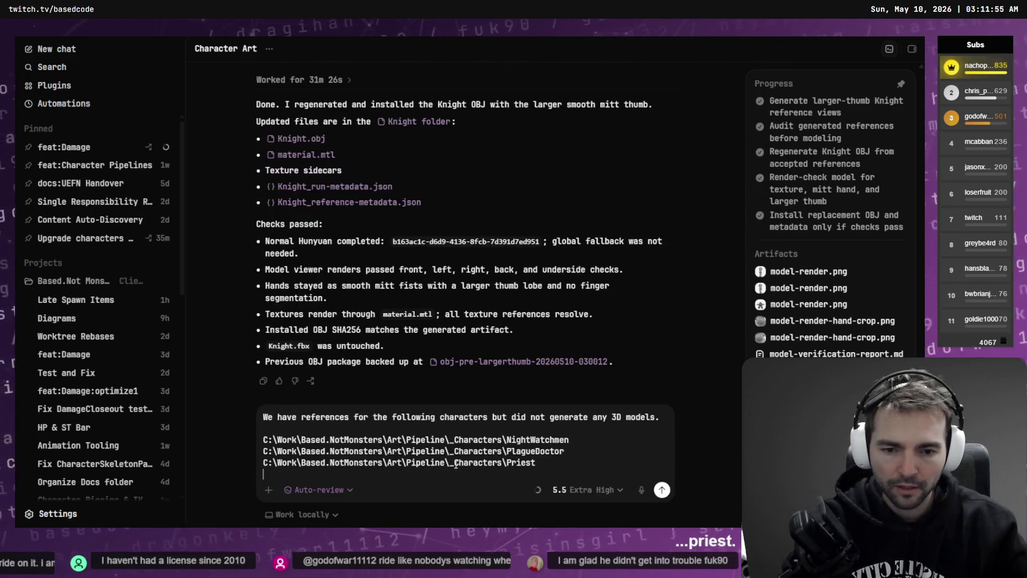
# Check the Shepard and Priest character folders for existing models.
pyautogui.hotkey('alt', 'Tab')
pyautogui.hotkey('alt', 'd')
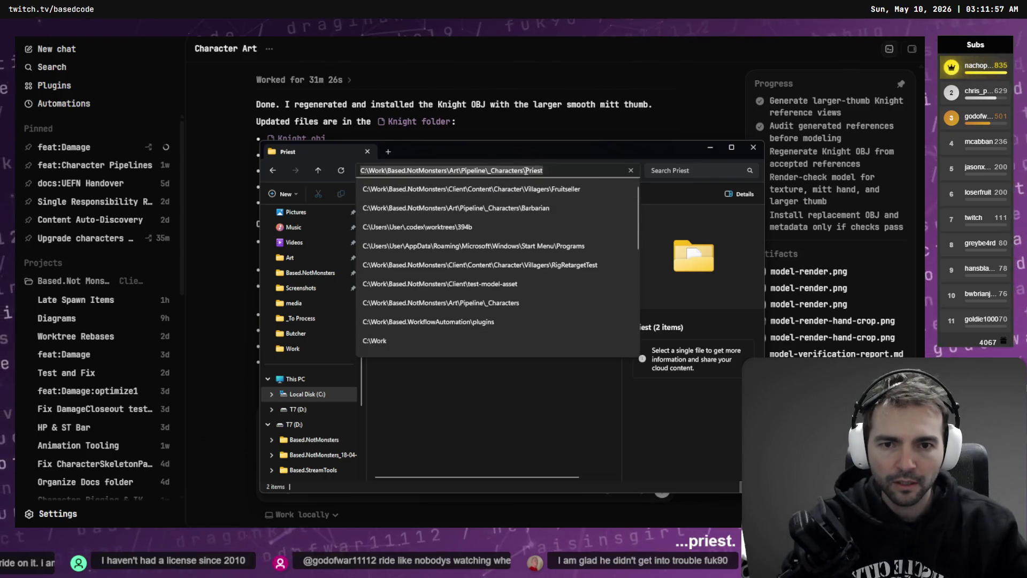
pyautogui.press('Escape')
pyautogui.click(503, 176)
pyautogui.doubleClick(407, 409)
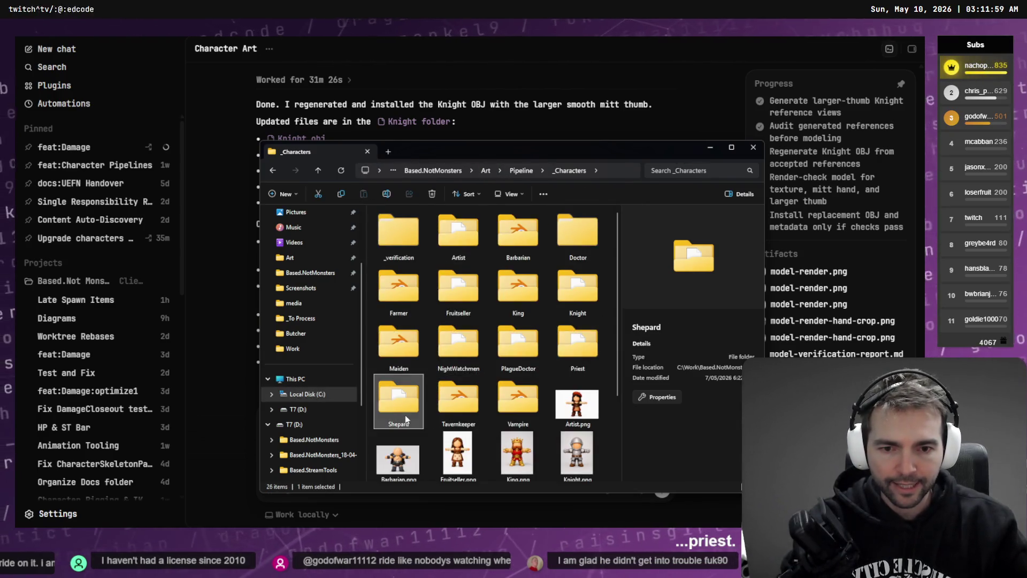
pyautogui.click(277, 174)
pyautogui.doubleClick(553, 351)
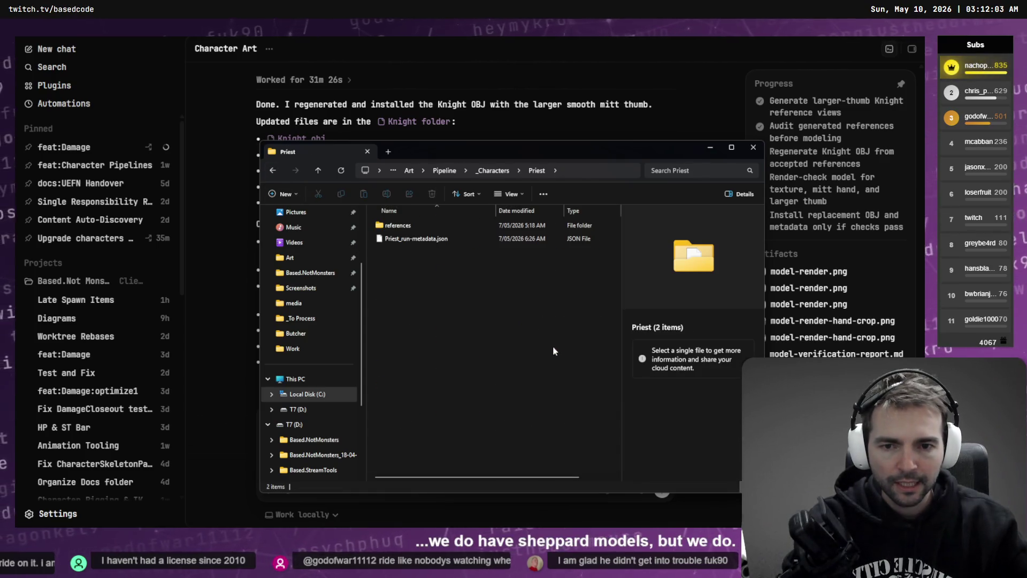
# Recheck the PlagueDoctor, NightWatchmen and Fruitseller folders, then resume dictating after a blank line.
pyautogui.click(274, 171)
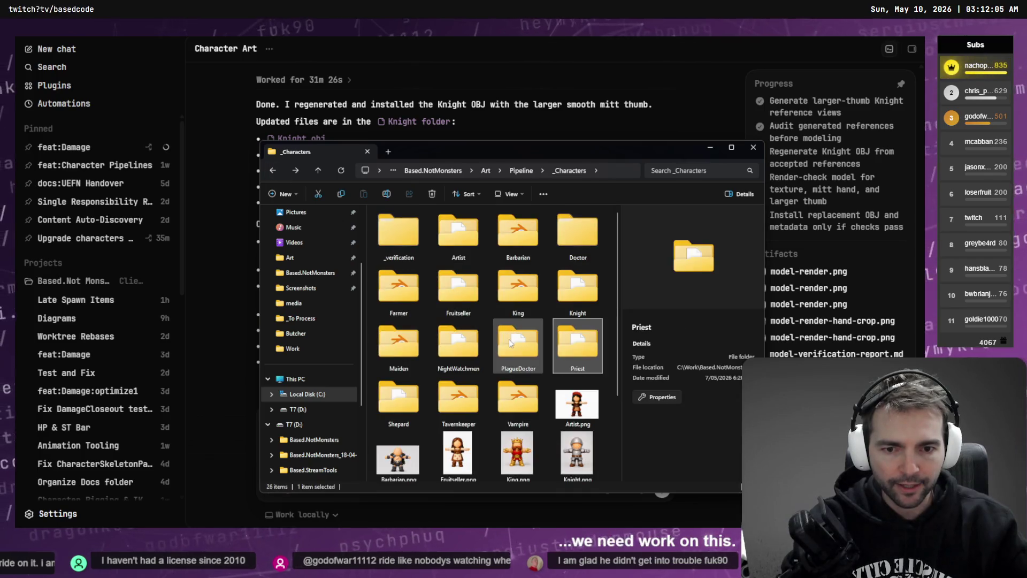
pyautogui.doubleClick(509, 339)
pyautogui.click(273, 170)
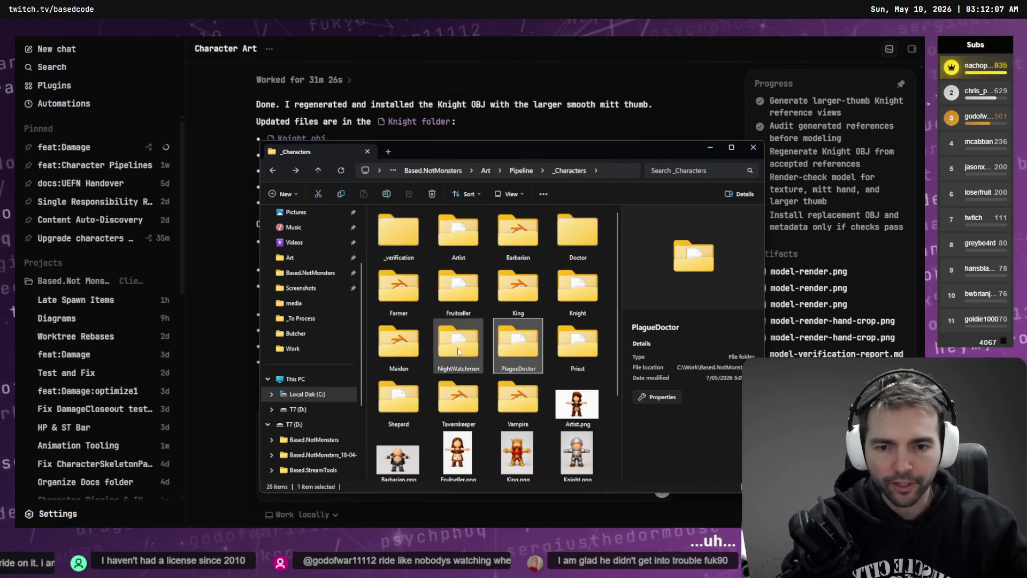
pyautogui.doubleClick(461, 336)
pyautogui.click(273, 170)
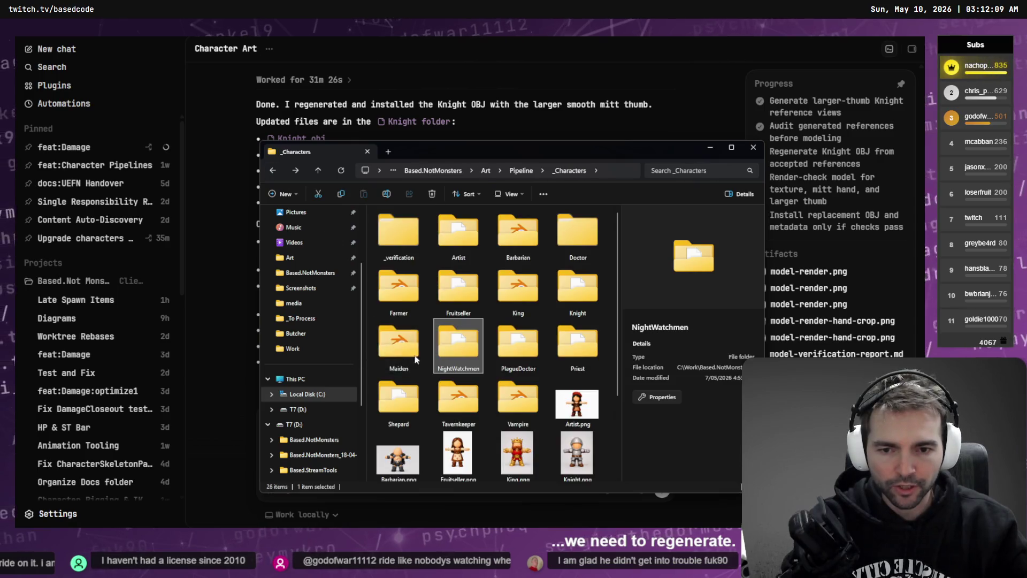
pyautogui.click(447, 297)
pyautogui.doubleClick(447, 297)
pyautogui.click(273, 170)
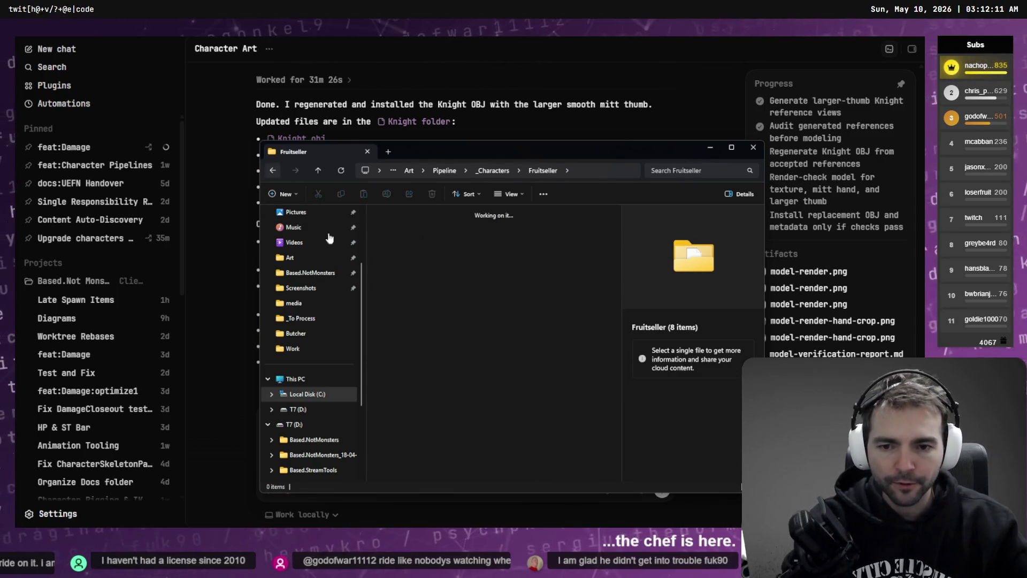
pyautogui.click(508, 111)
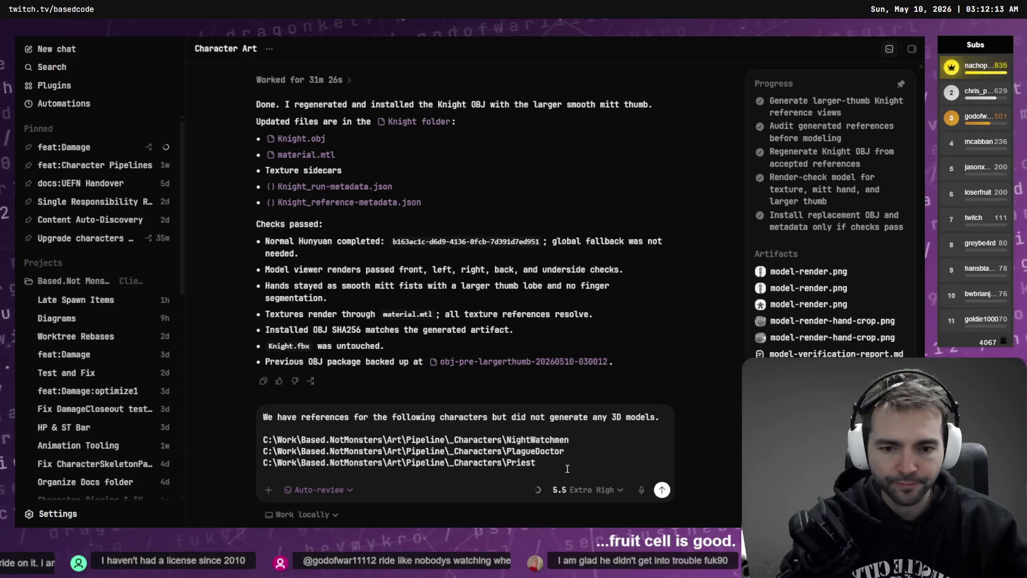
pyautogui.hotkey('shift', 'Return')
pyautogui.press('ctrl+super')
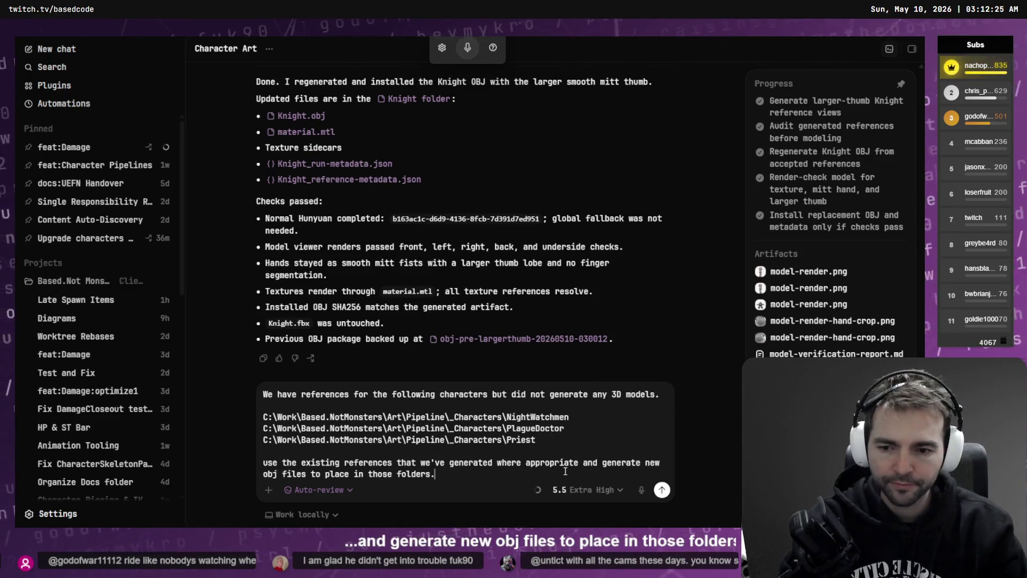
# Send Codex the request for new OBJ models of NightWatchmen, PlagueDoctor and Priest.
pyautogui.press('Return')
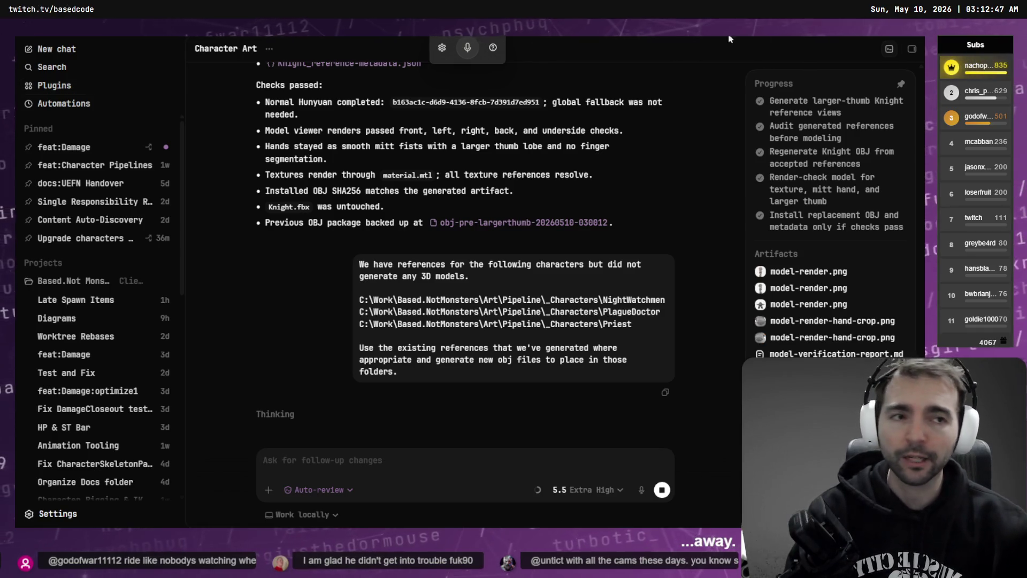
pyautogui.hotkey('alt', 'Tab')
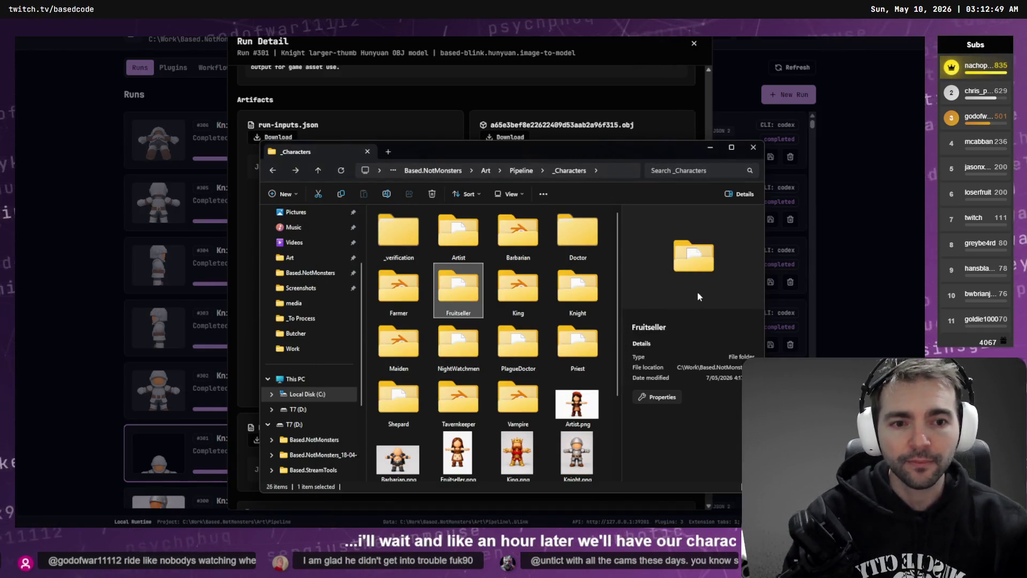
# Review the finished Knight larger-thumb model preview, then close its run details.
pyautogui.hotkey('alt', 'Tab')
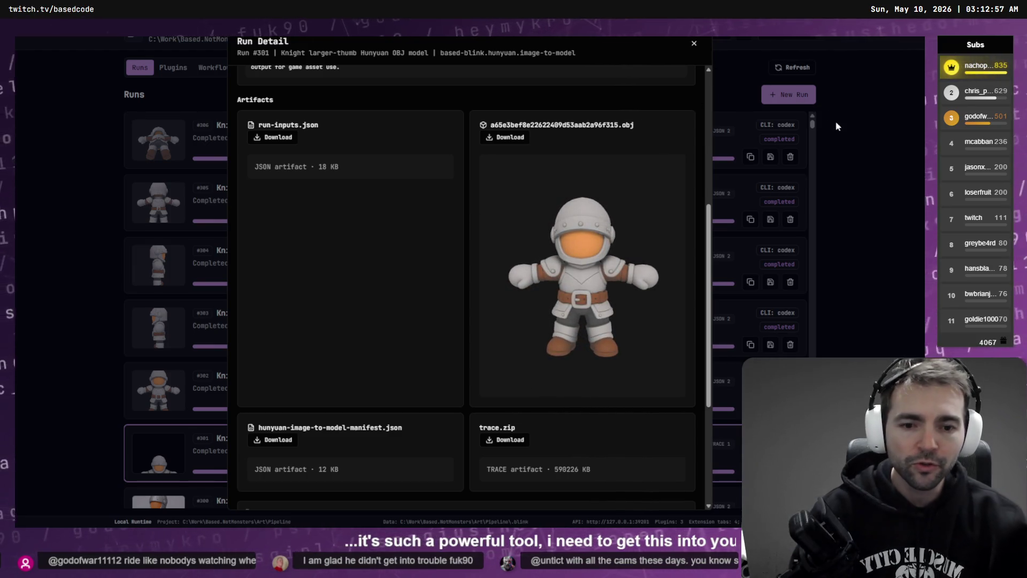
pyautogui.click(695, 43)
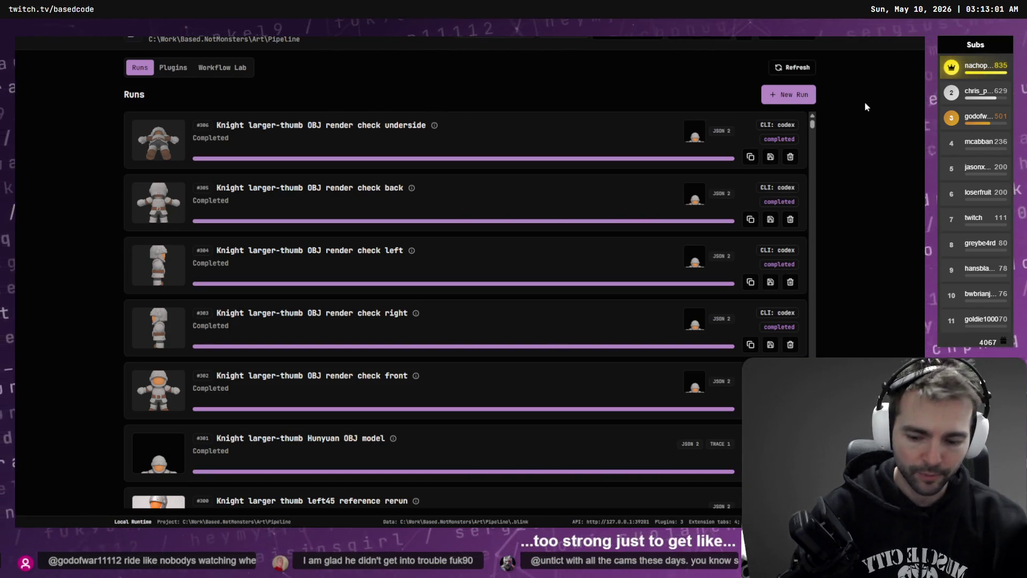
pyautogui.hotkey('alt', 'Tab')
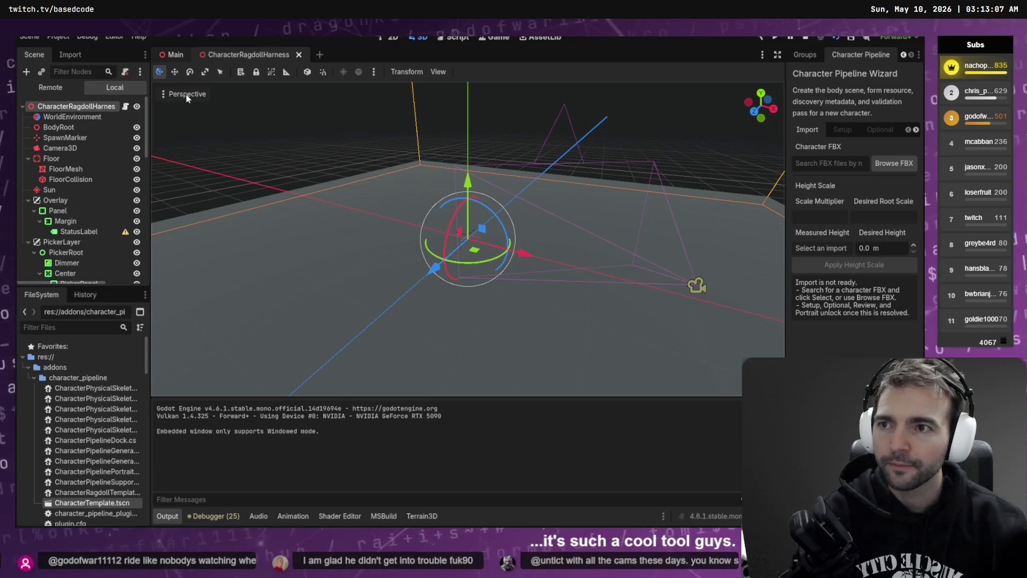
# Switch to the Main scene and fly the camera into a side street and back.
pyautogui.click(176, 55)
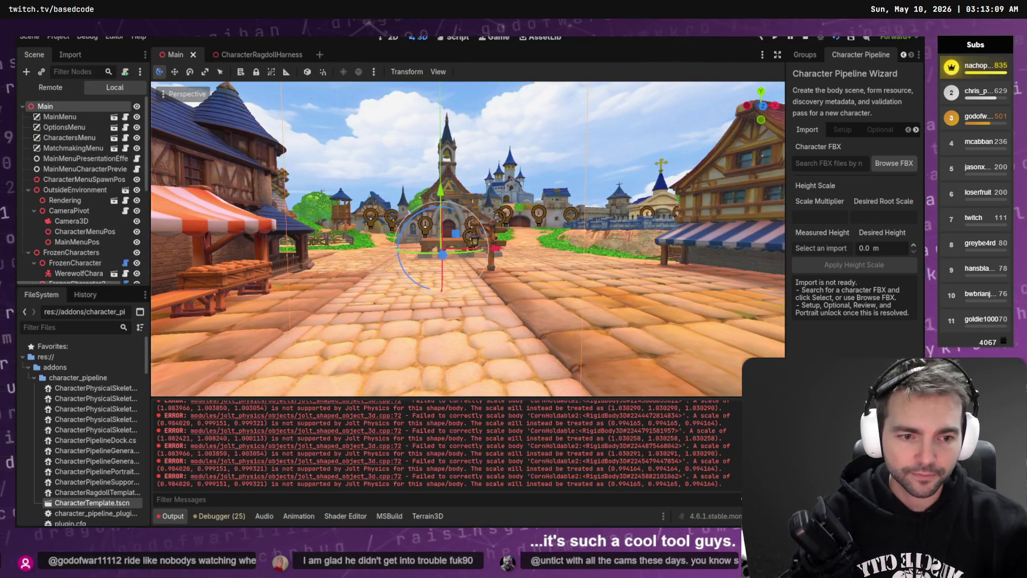
pyautogui.press('w')
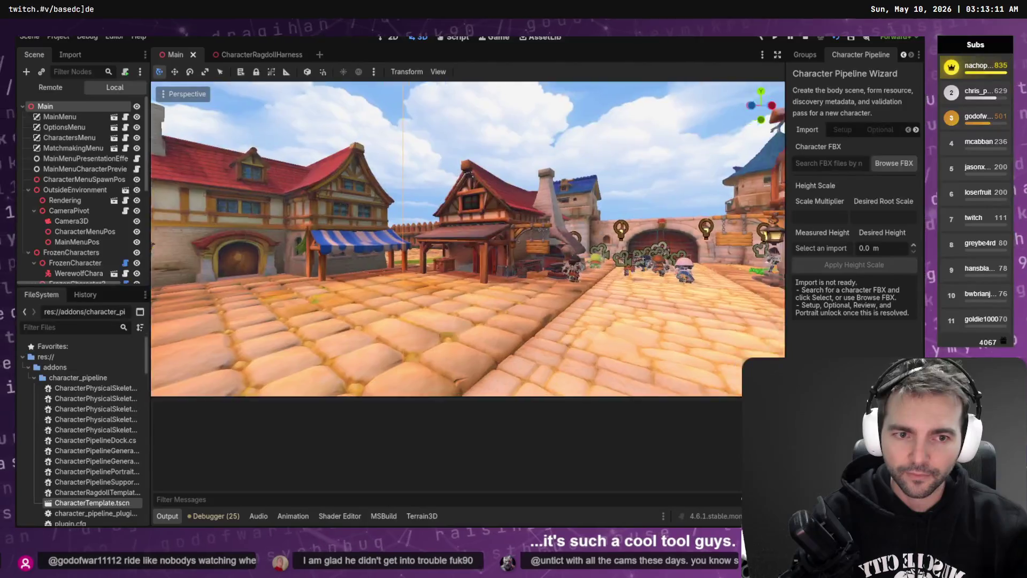
pyautogui.press('s')
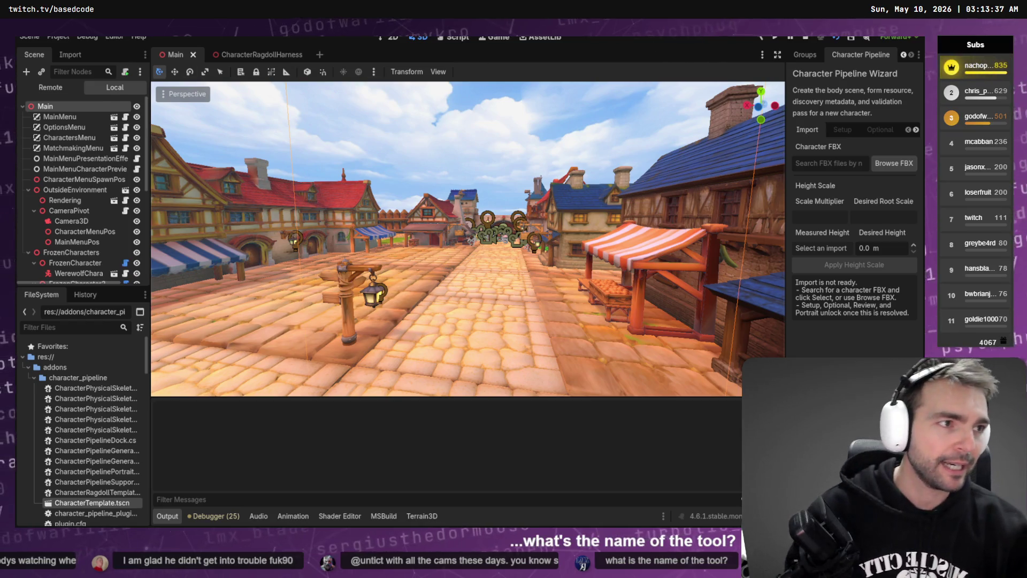
pyautogui.hotkey('alt', 'Tab')
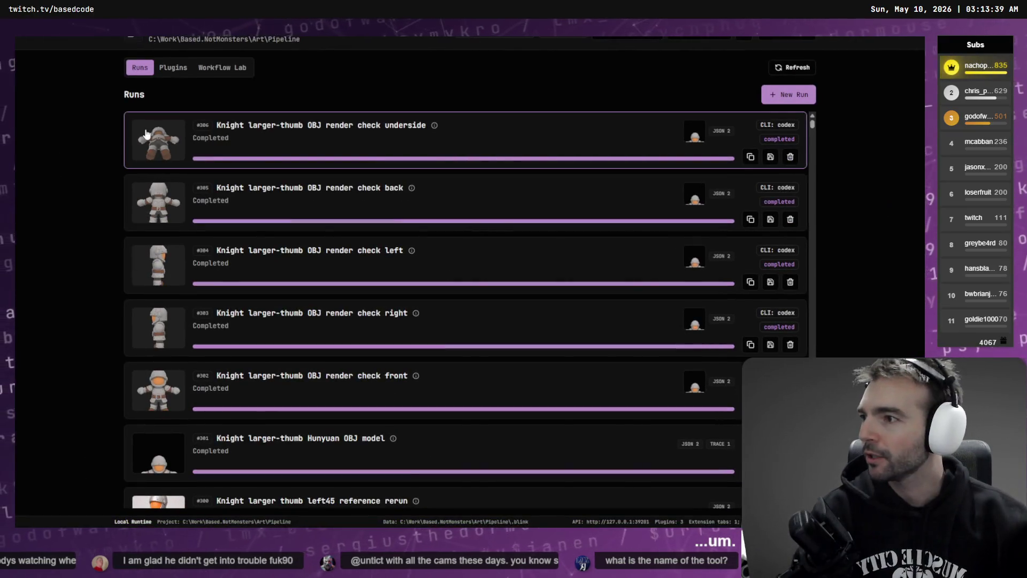
# Browse past runs, then look over the Workflow Lab and installed plugins.
pyautogui.scroll(-15, 283, 160)
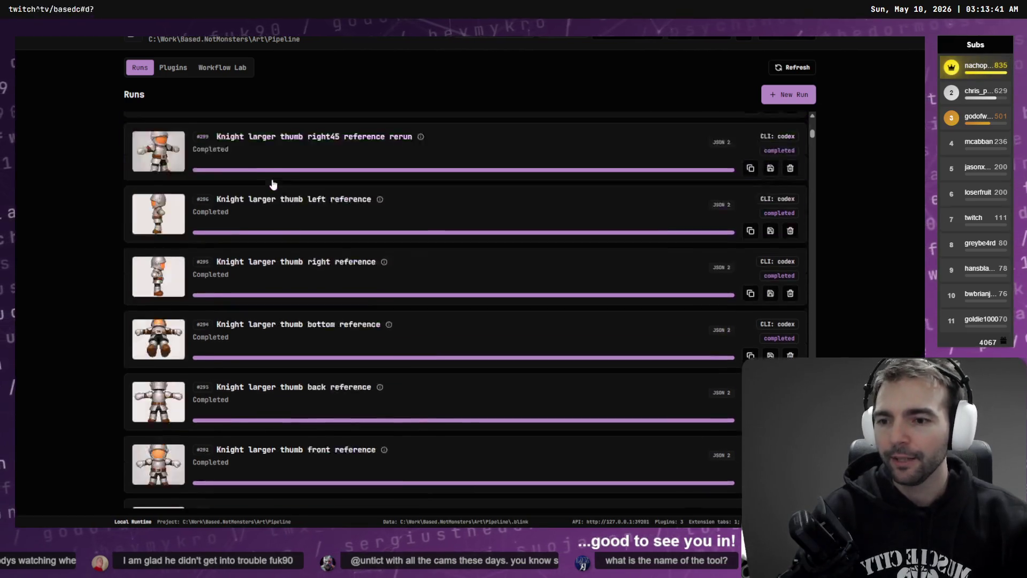
pyautogui.scroll(-3, 278, 190)
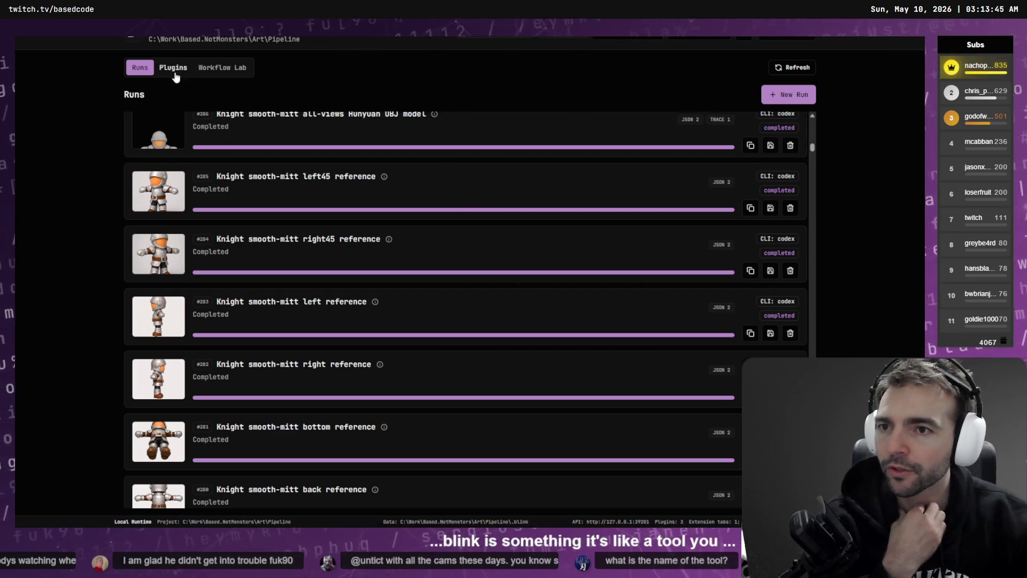
pyautogui.click(216, 69)
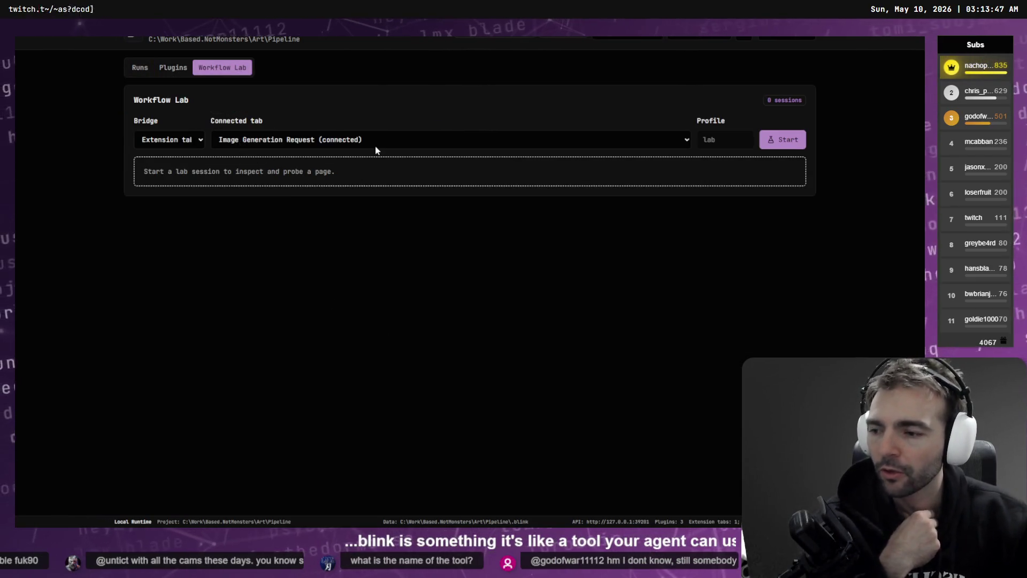
pyautogui.click(171, 73)
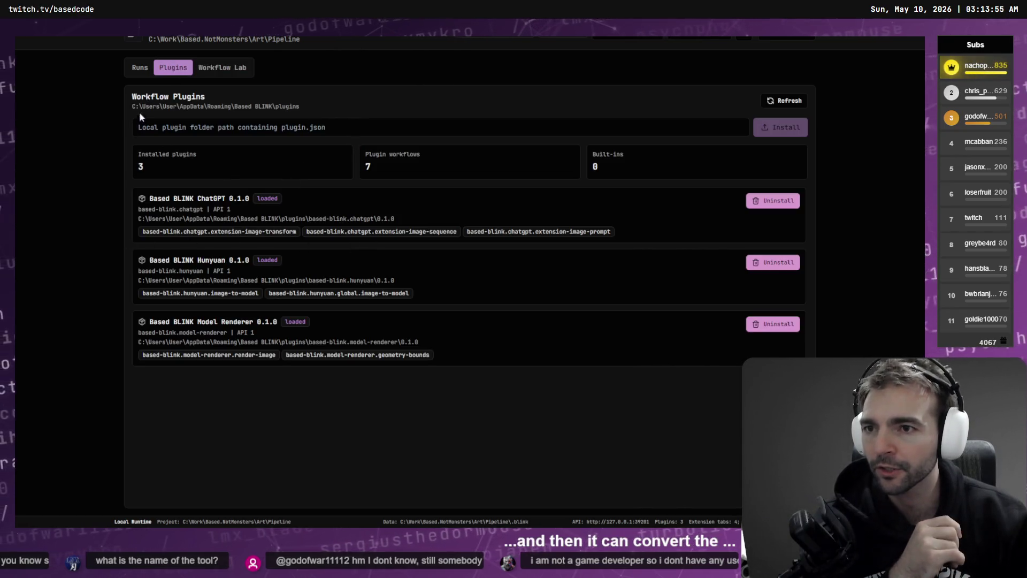
pyautogui.click(138, 68)
# Open run #301 Hunyuan OBJ, rotate the knight to a three-quarter view, and close it.
pyautogui.scroll(-5, 222, 244)
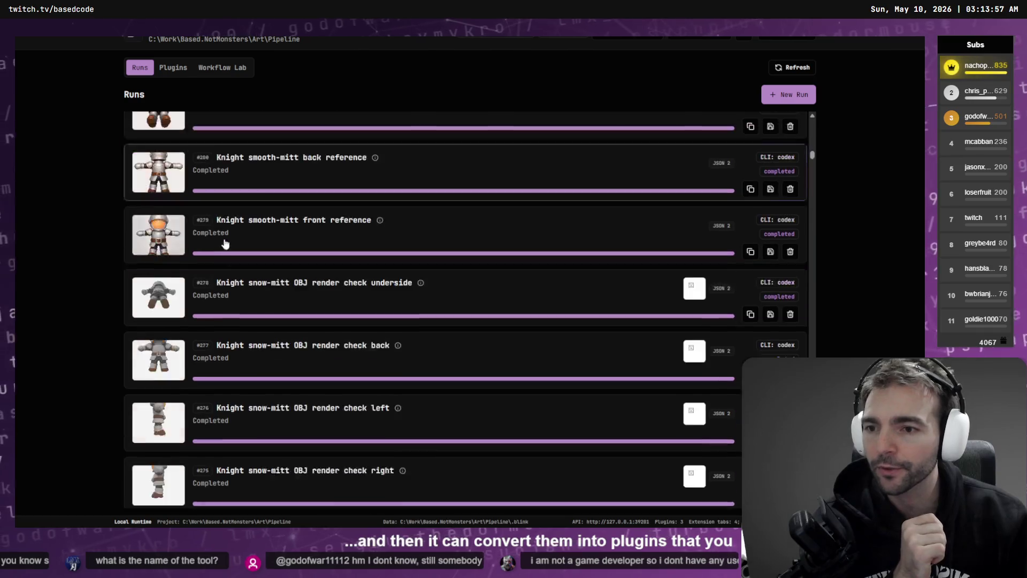
pyautogui.scroll(-15, 224, 244)
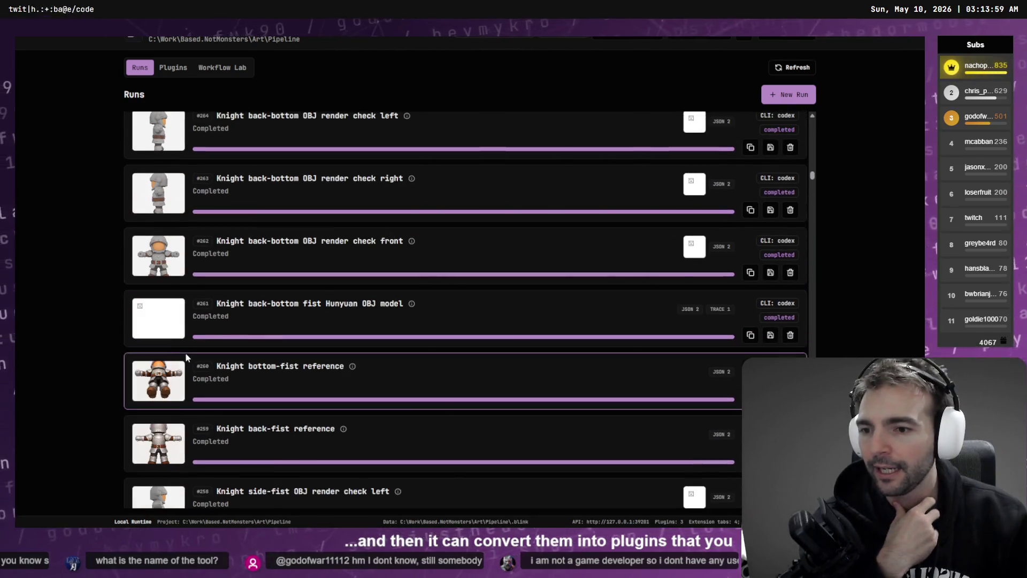
pyautogui.scroll(-8, 168, 394)
pyautogui.scroll(8, 197, 320)
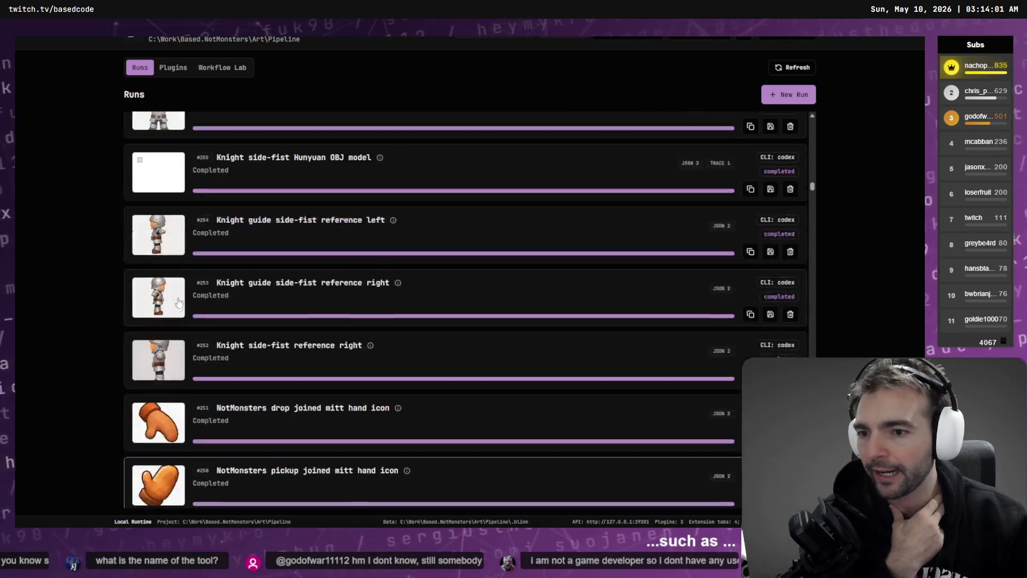
pyautogui.scroll(20, 197, 320)
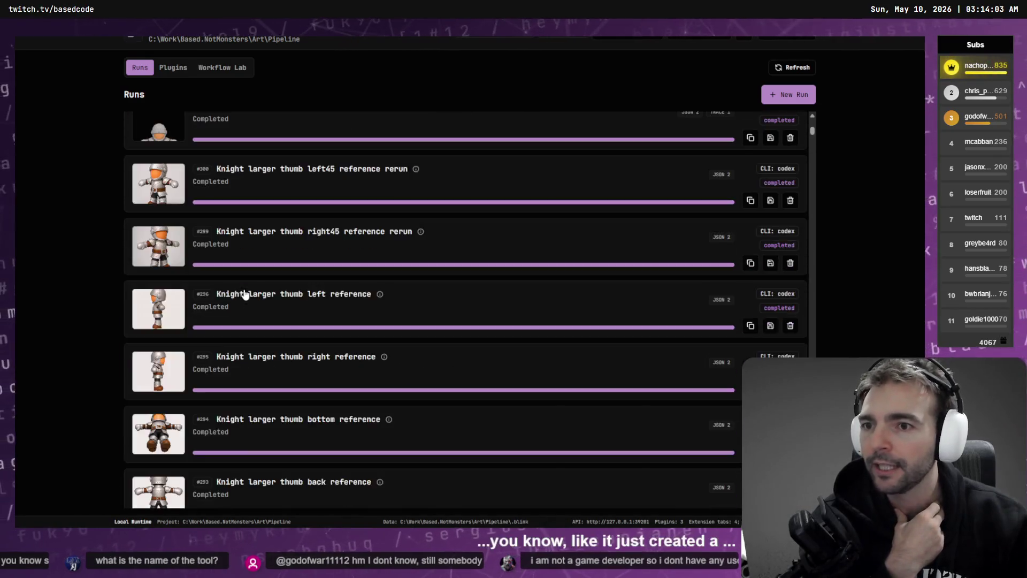
pyautogui.scroll(-1, 153, 440)
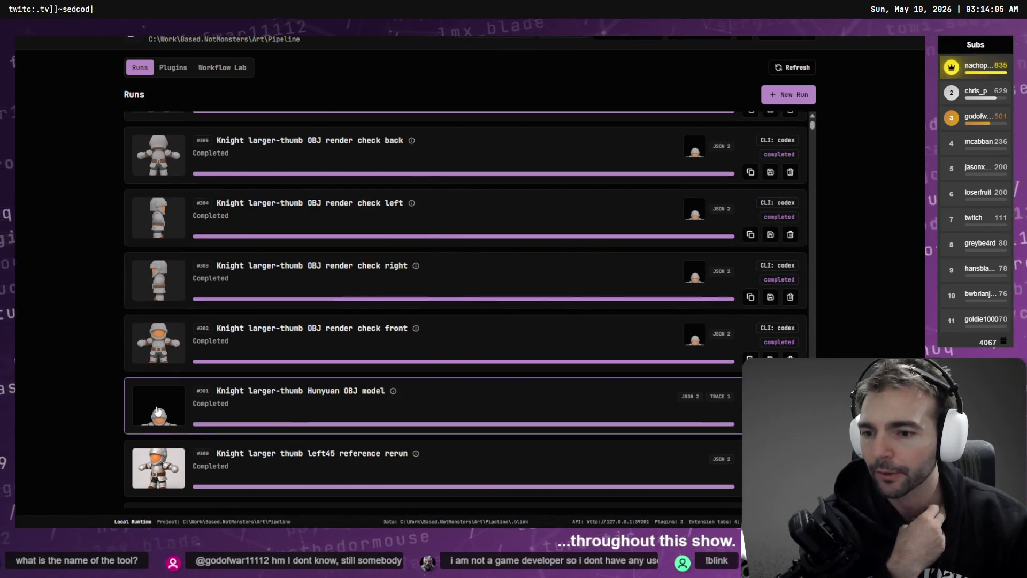
pyautogui.click(184, 426)
pyautogui.scroll(-1, 588, 358)
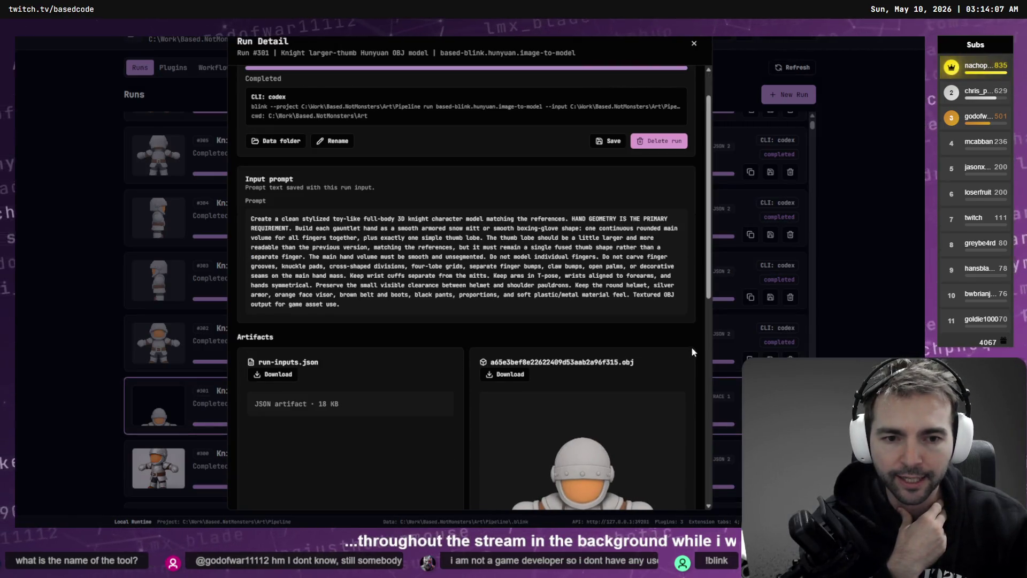
pyautogui.scroll(-6, 691, 345)
pyautogui.moveTo(637, 281); pyautogui.dragTo(584, 208)
pyautogui.click(776, 192)
# Scroll down the Runs list to the Tavernkeeper wide verify runs.
pyautogui.scroll(-20, 351, 314)
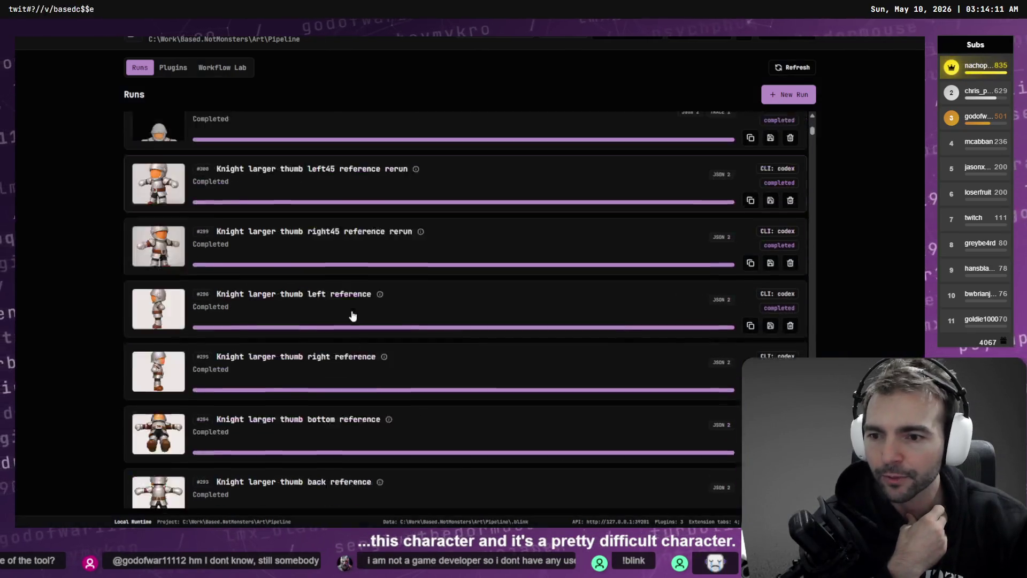
pyautogui.scroll(-20, 342, 321)
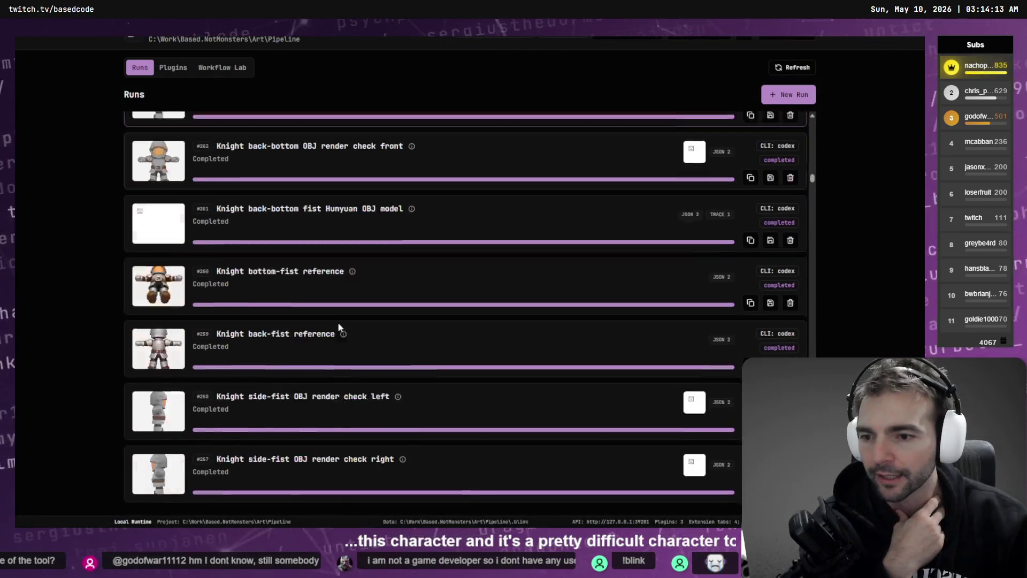
pyautogui.scroll(-2, 304, 336)
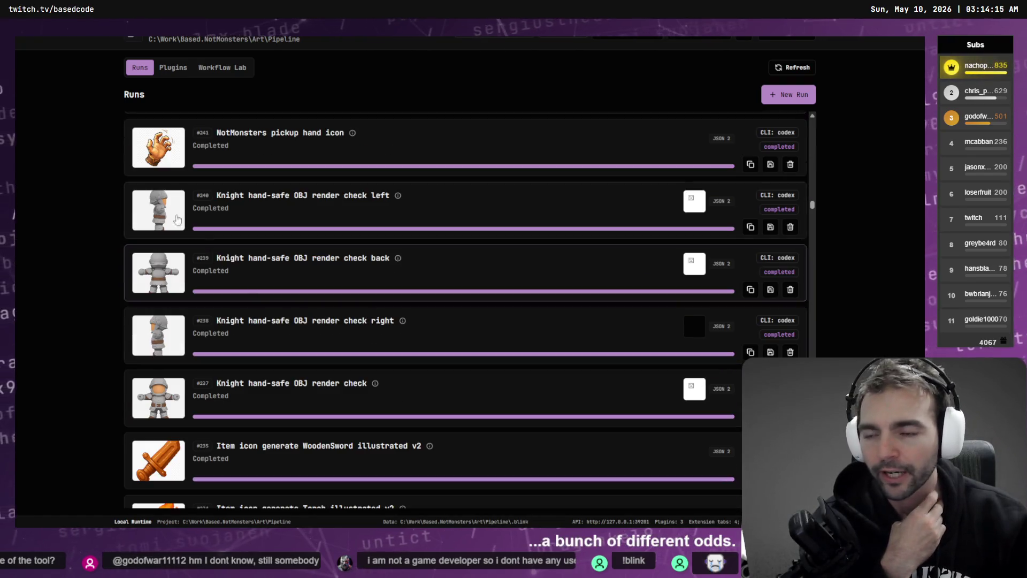
pyautogui.scroll(-2, 184, 309)
pyautogui.scroll(-10, 184, 309)
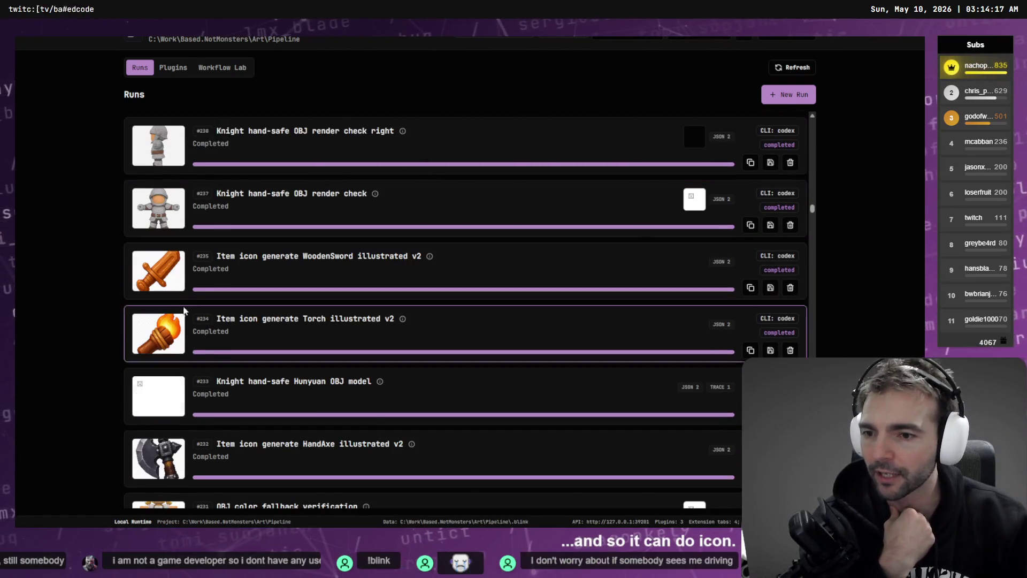
pyautogui.scroll(-10, 188, 310)
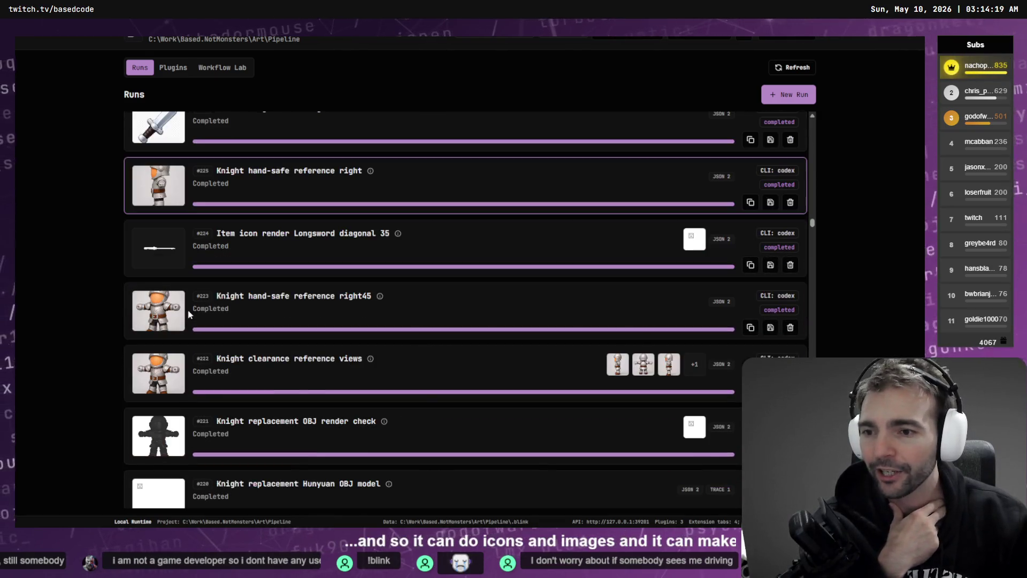
pyautogui.scroll(-3, 176, 298)
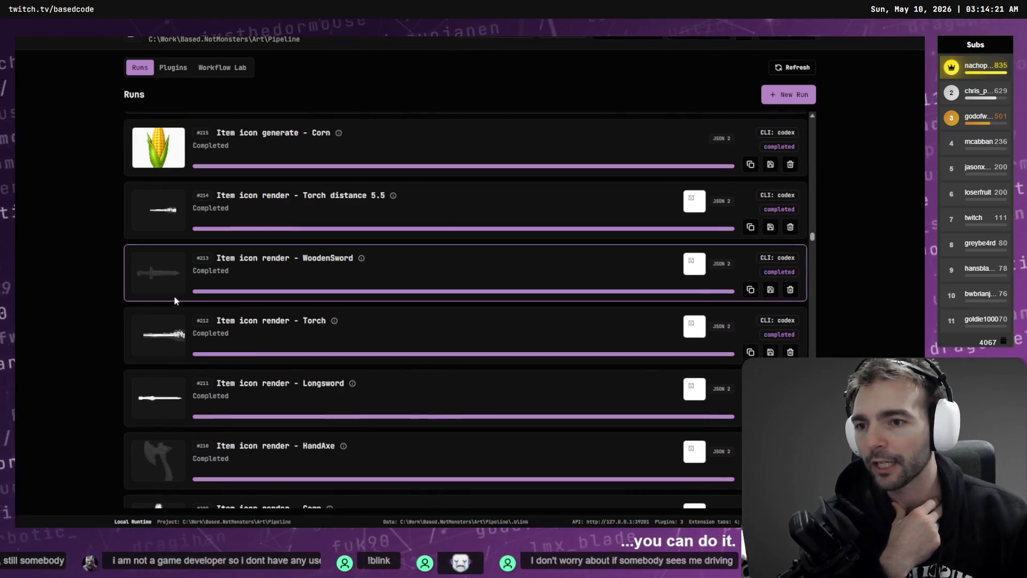
pyautogui.scroll(-5, 175, 291)
pyautogui.scroll(-5, 176, 290)
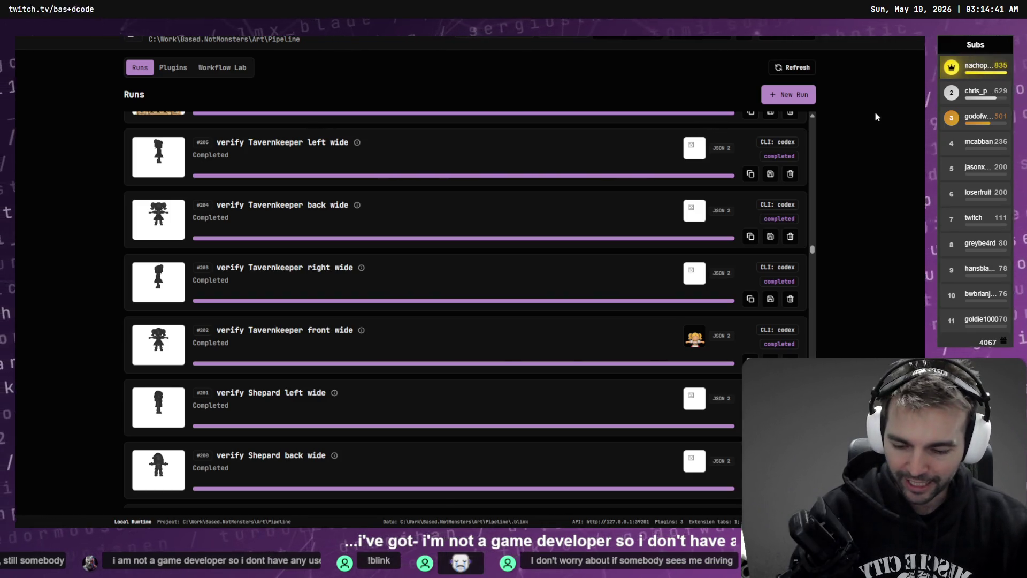
pyautogui.hotkey('alt', 'Tab')
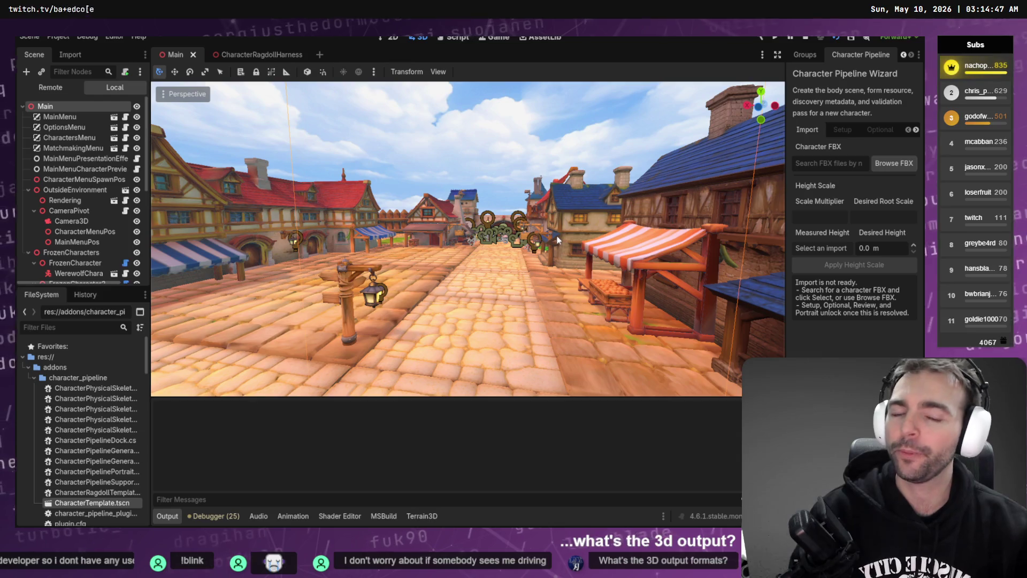
# Look over the town square in the viewport, then bring File Explorer forward on the Client folder.
pyautogui.scroll(5, 559, 236)
pyautogui.scroll(-5, 468, 238)
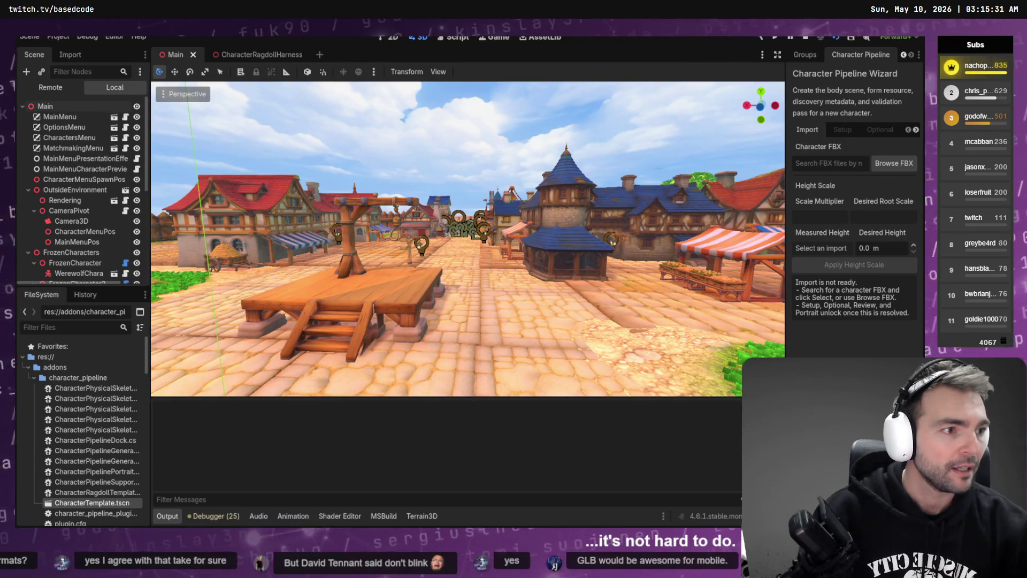
pyautogui.hotkey('alt', 'Tab')
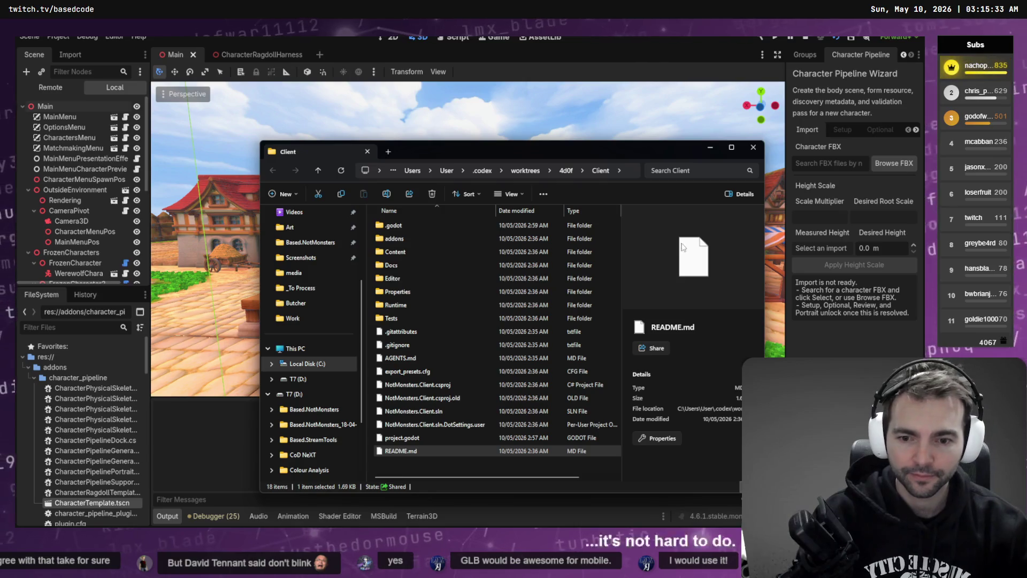
# Show the character_pipeline folder in File Explorer, then close the Explorer window.
pyautogui.hotkey('alt', 'Tab')
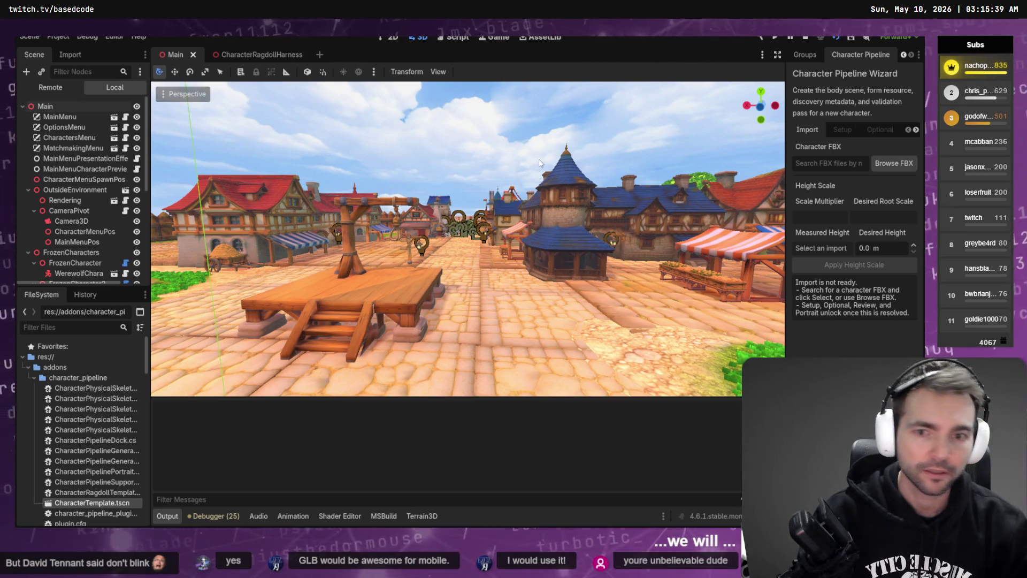
pyautogui.rightClick(76, 378)
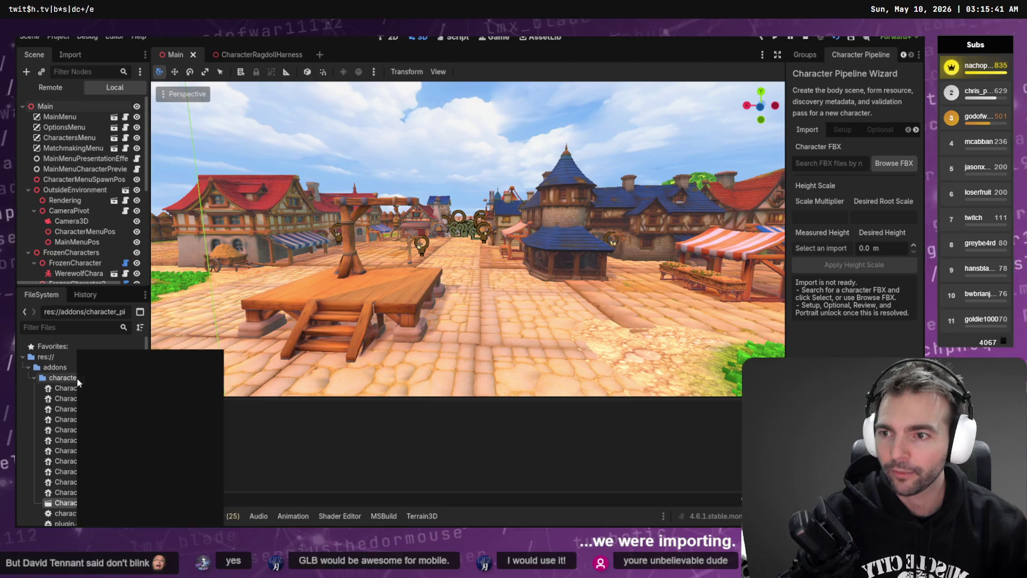
pyautogui.click(149, 517)
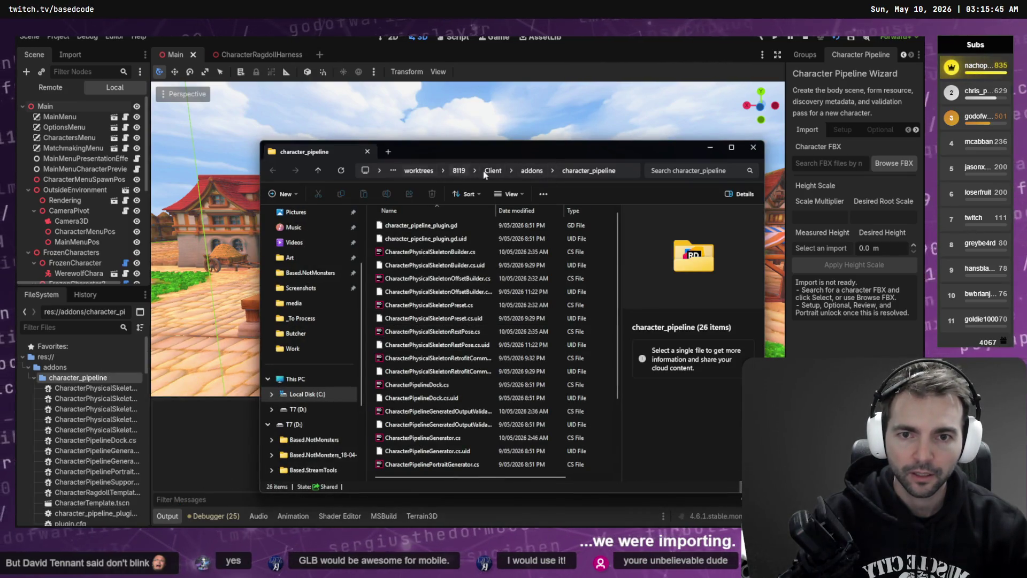
pyautogui.click(753, 147)
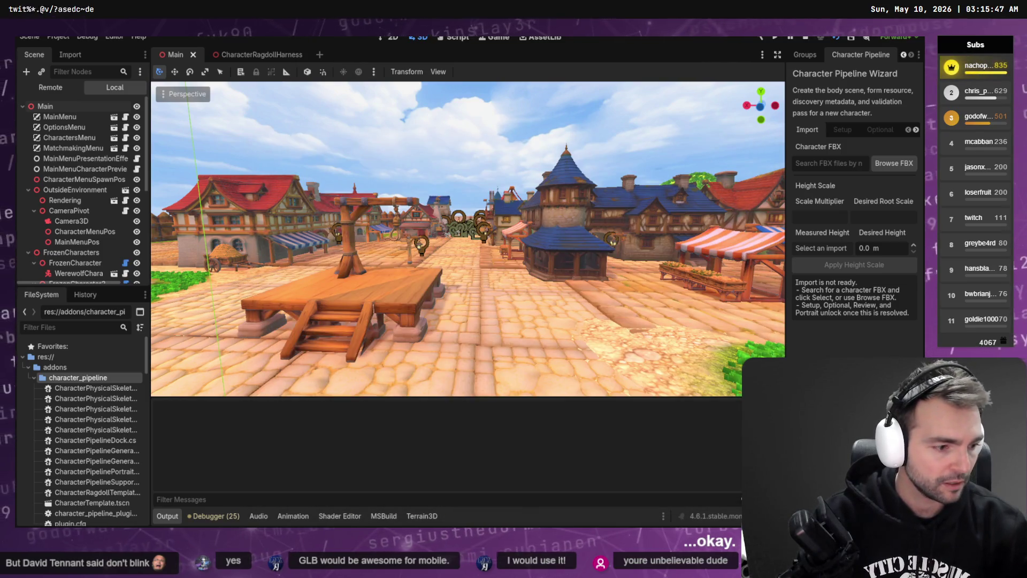
# Glance at the git client's pending changes, then close the ArtTests scene tab.
pyautogui.hotkey('alt', 'Tab')
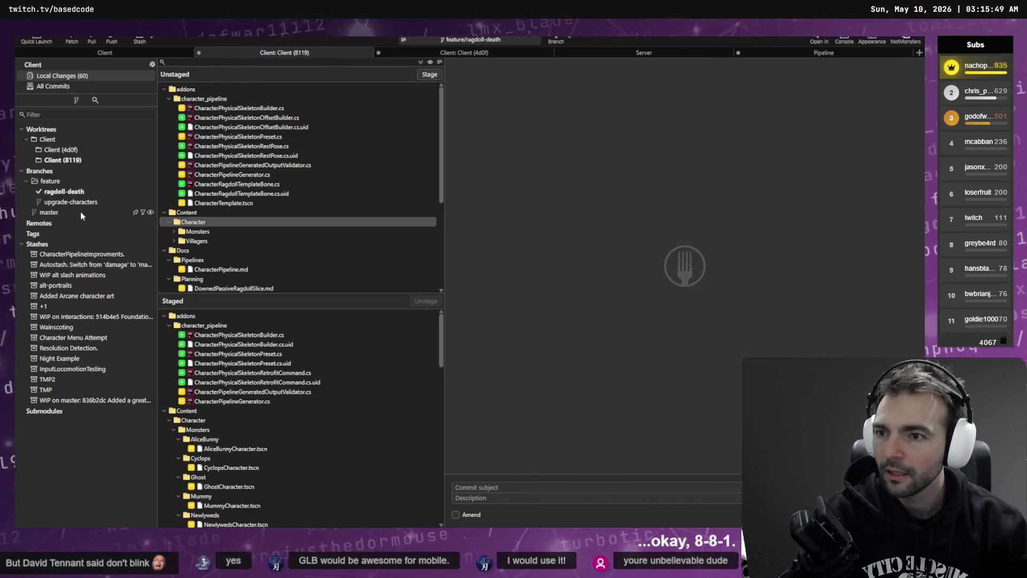
pyautogui.scroll(-5, 333, 237)
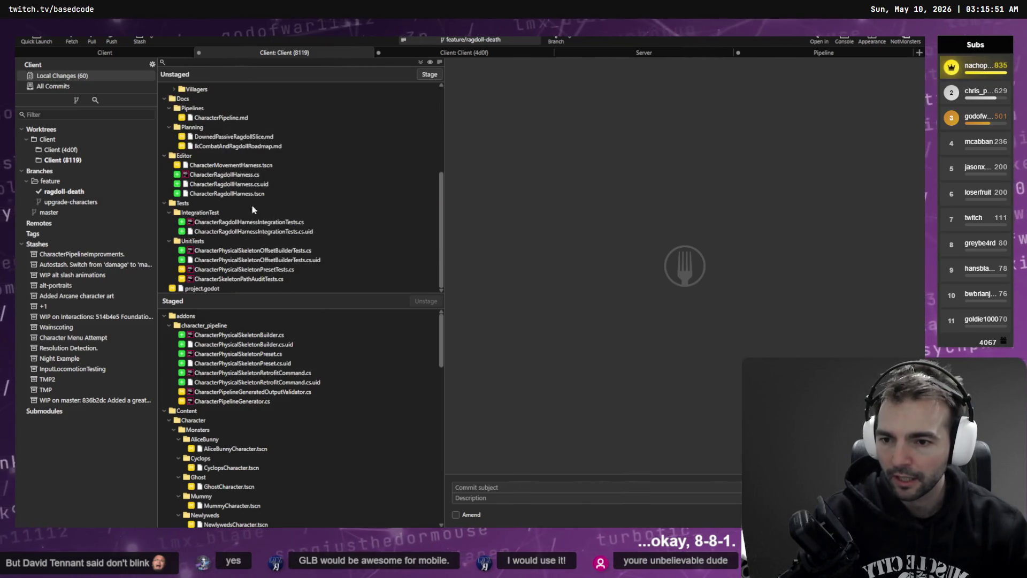
pyautogui.hotkey('alt', 'Tab')
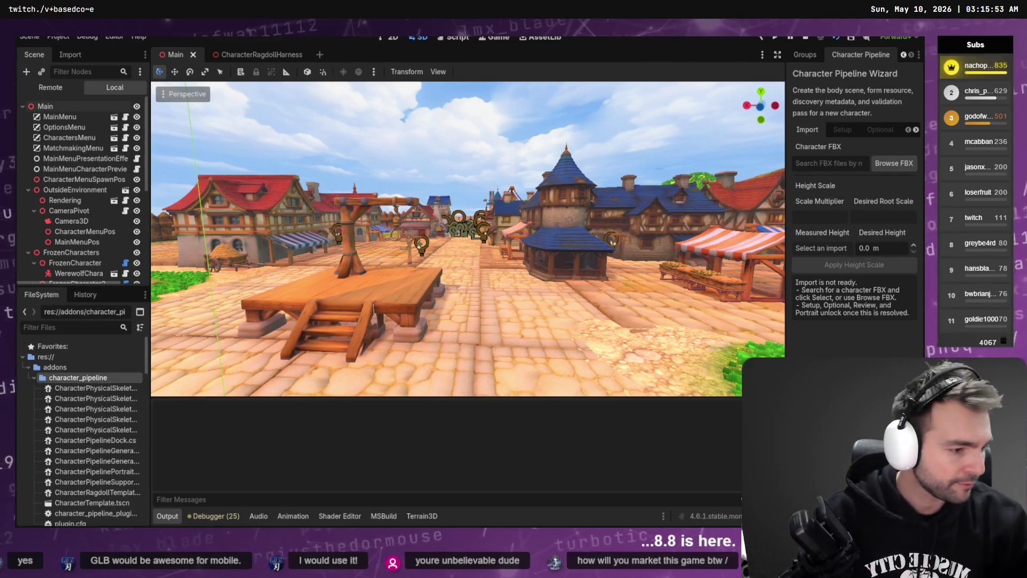
pyautogui.hotkey('alt', 'Tab')
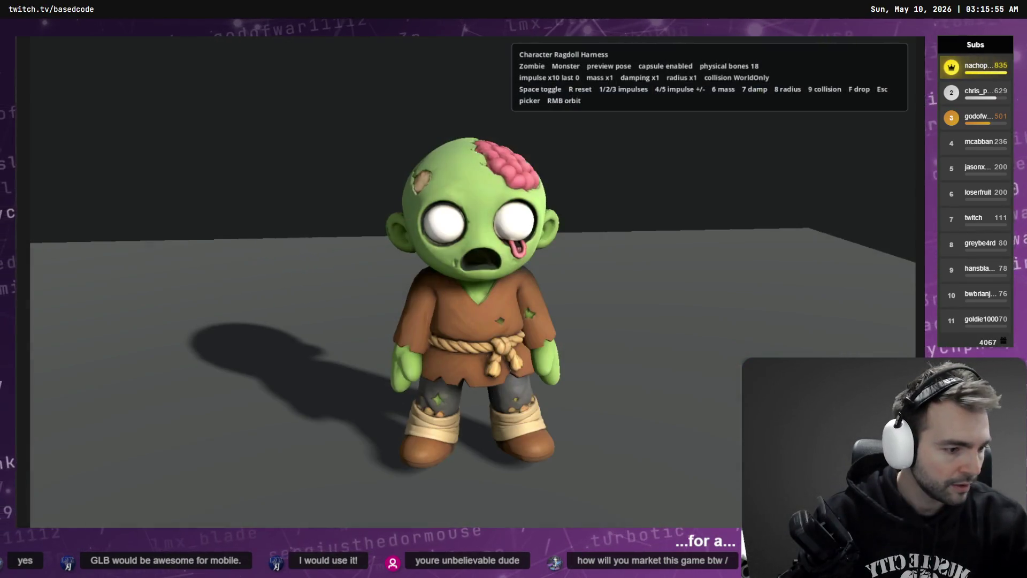
pyautogui.hotkey('alt', 'Tab')
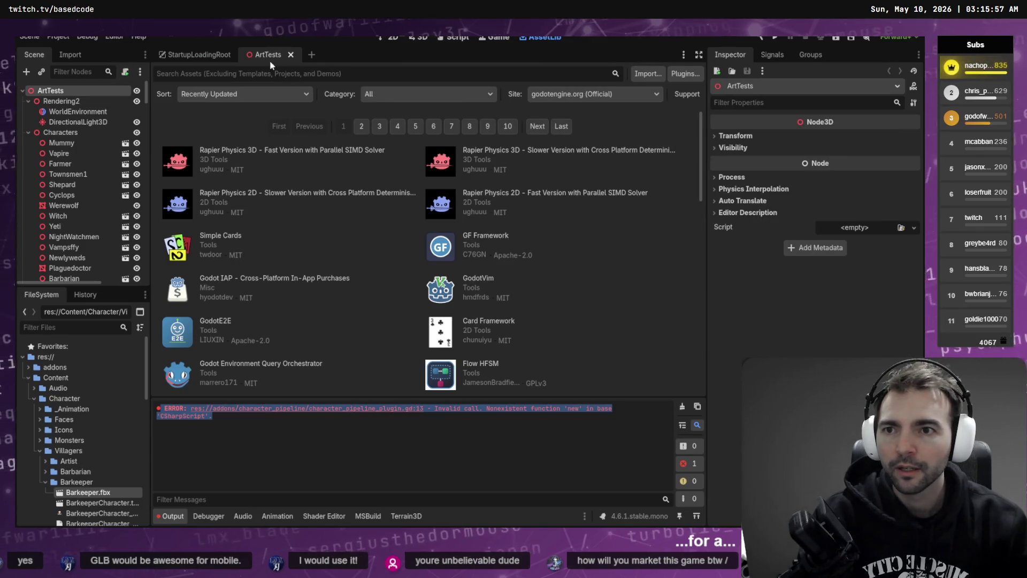
pyautogui.click(291, 55)
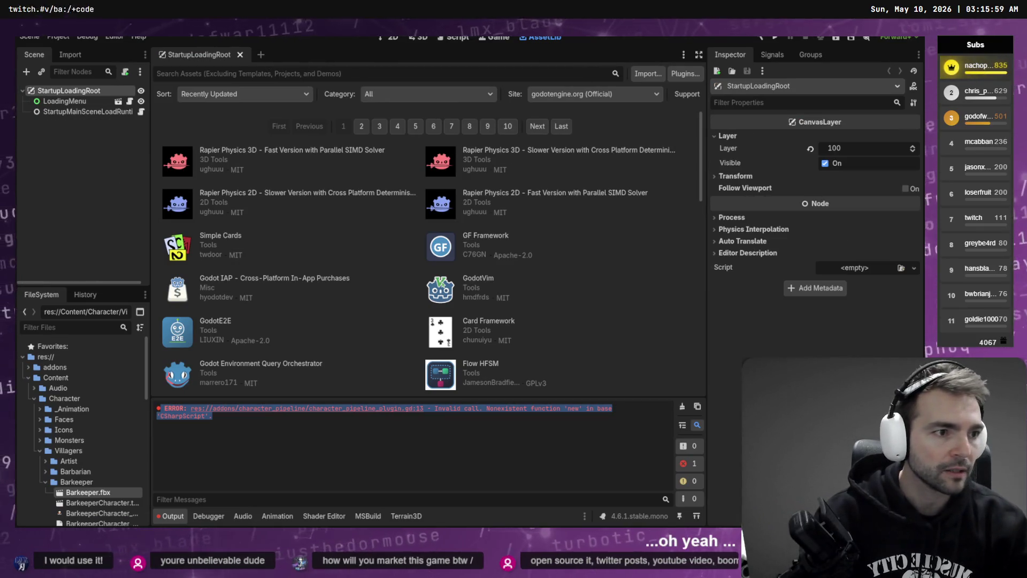
pyautogui.hotkey('alt', 'Tab')
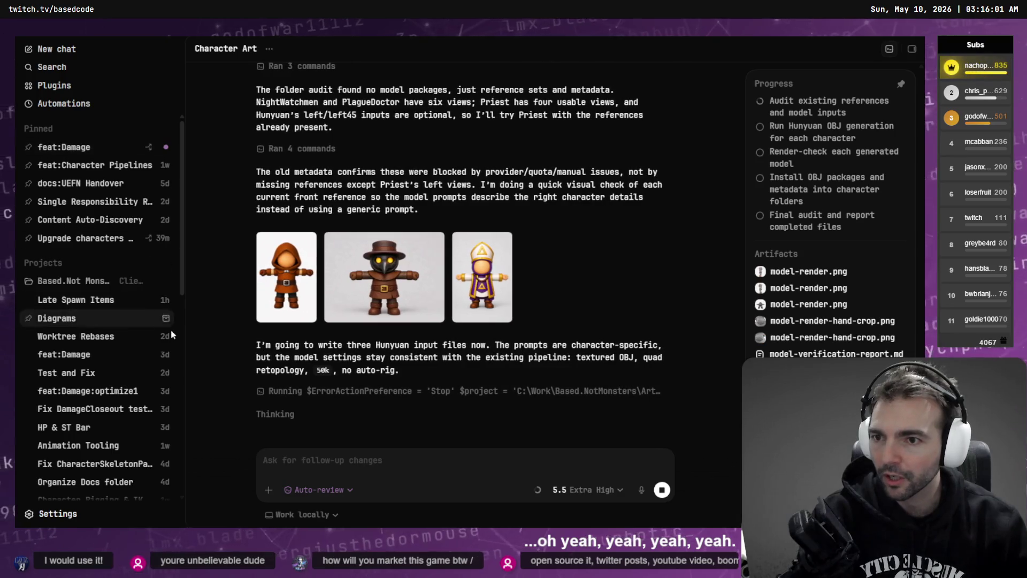
# In the 'Upgrade characters to new models' thread, approve implementing the dock fix plan.
pyautogui.scroll(-5, 99, 347)
pyautogui.scroll(5, 101, 337)
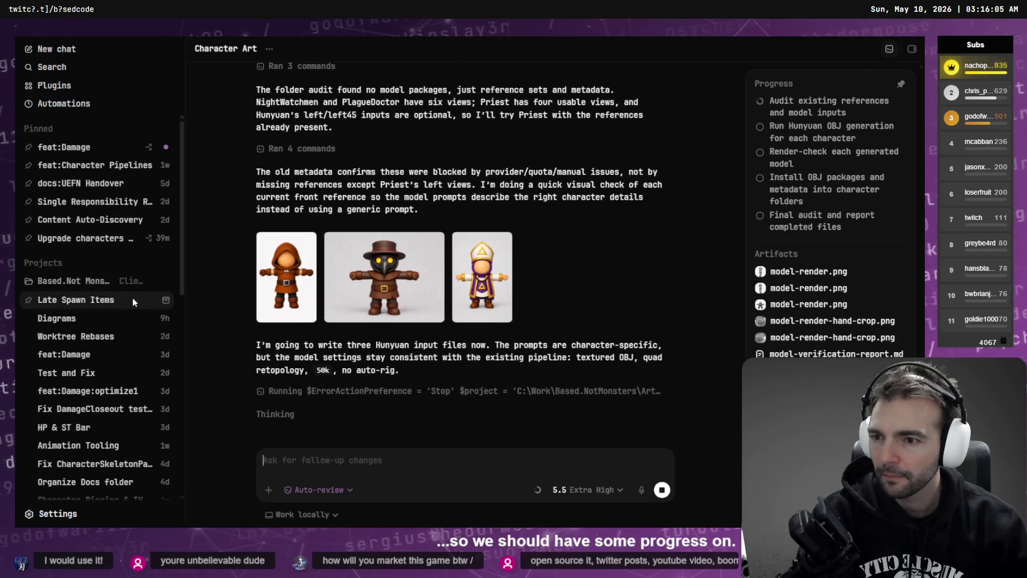
pyautogui.click(85, 242)
pyautogui.scroll(4, 371, 371)
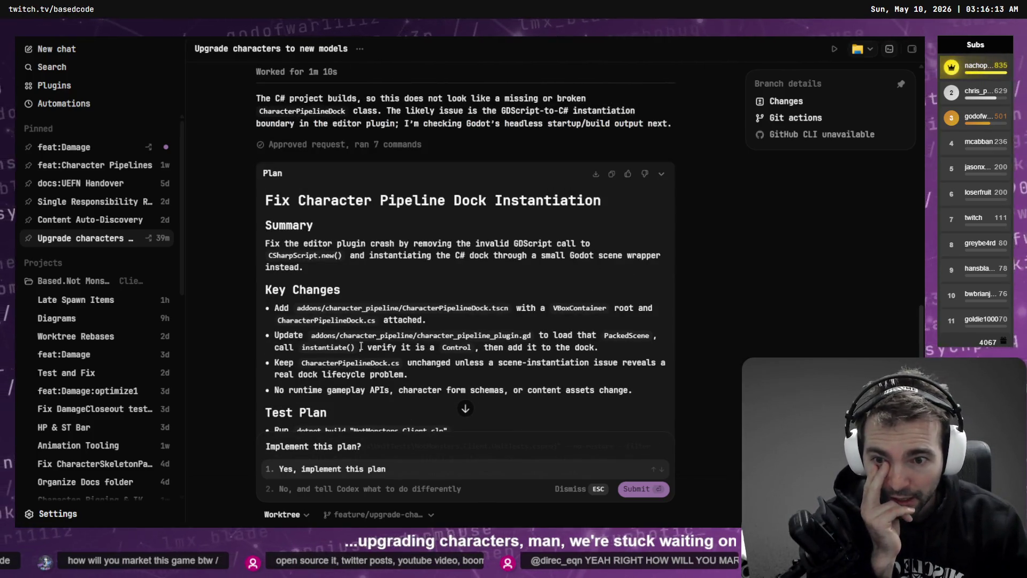
pyautogui.scroll(-4, 356, 350)
pyautogui.click(334, 468)
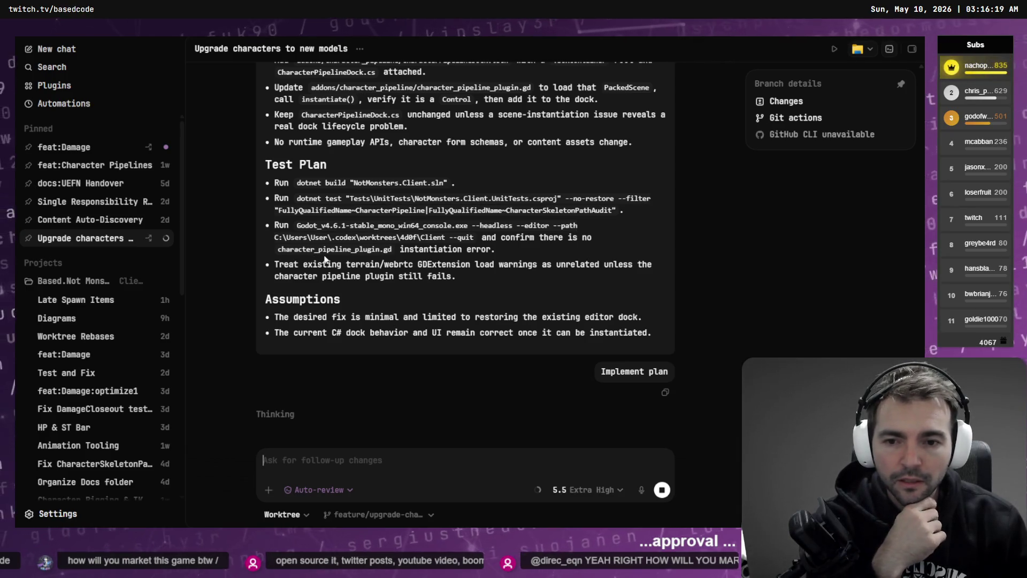
# Review the feat:Damage thread, then return to the Godot editor.
pyautogui.click(86, 145)
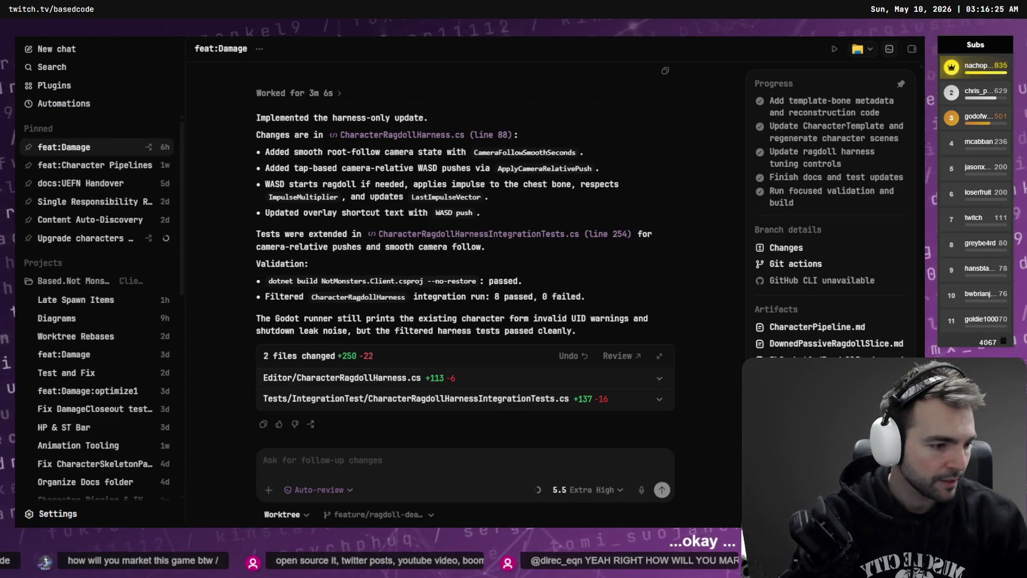
pyautogui.hotkey('alt', 'Tab')
pyautogui.hotkey('alt', 'Tab')
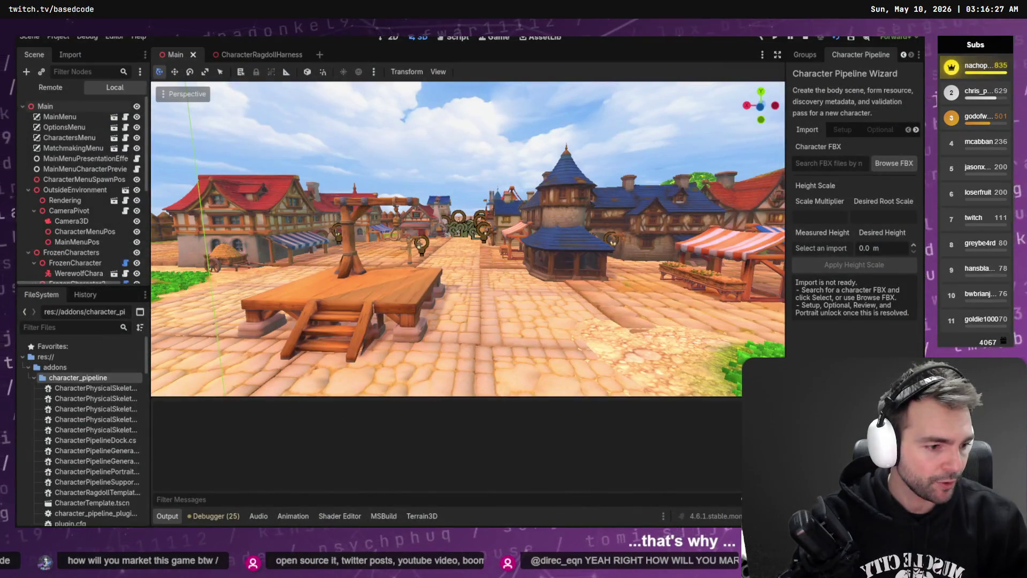
pyautogui.hotkey('alt', 'Tab')
pyautogui.hotkey('alt', 'Tab')
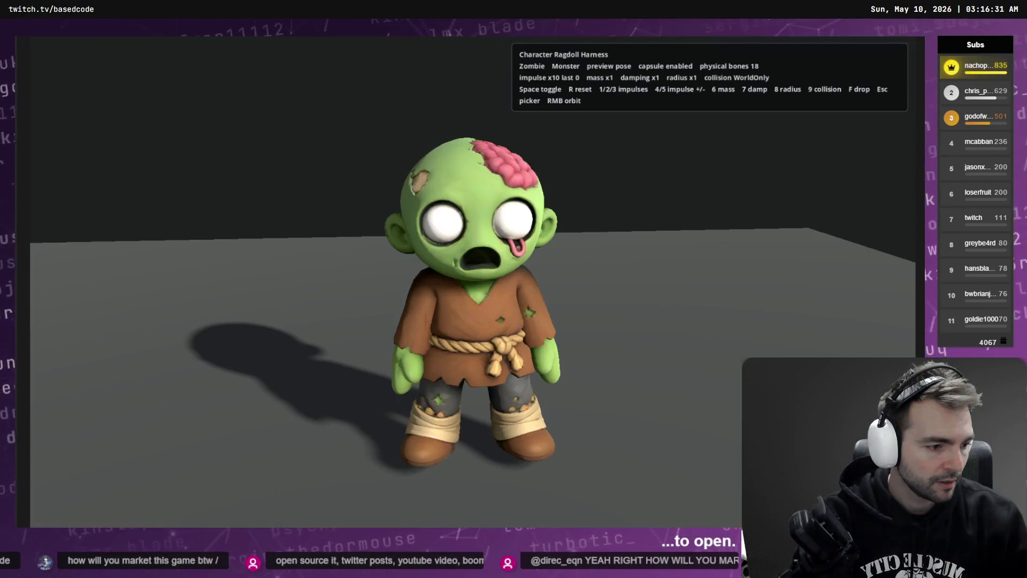
# Close the running Character Ragdoll Harness window with Alt+F4.
pyautogui.hotkey('alt', 'Tab')
pyautogui.hotkey('alt', 'F4')
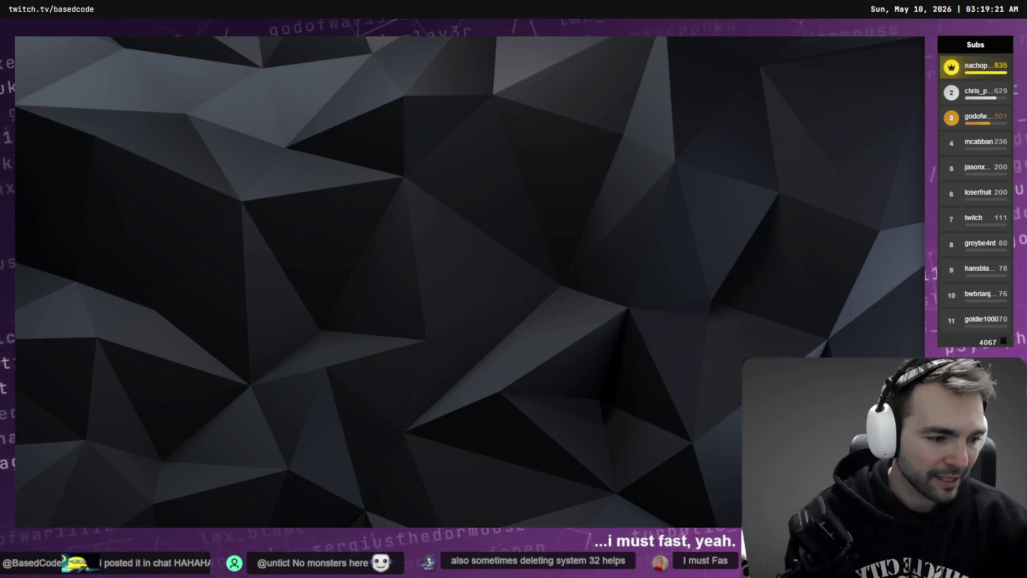
# Check the 'Upgrade characters to new models' thread's plugin fix (2 files, +15 −5, 37 tests passing), then return to Godot.
pyautogui.hotkey('alt', 'Tab')
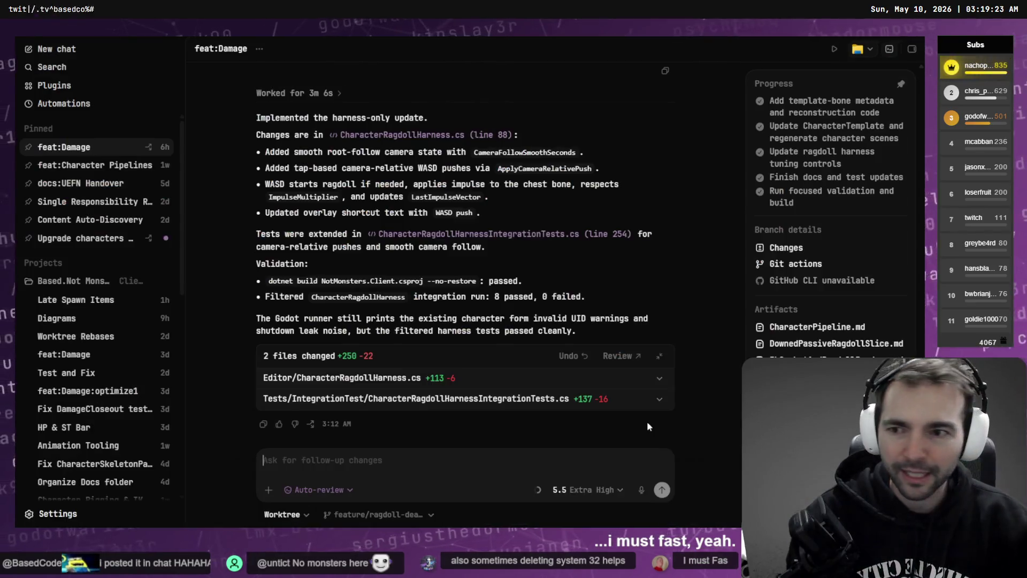
pyautogui.click(80, 238)
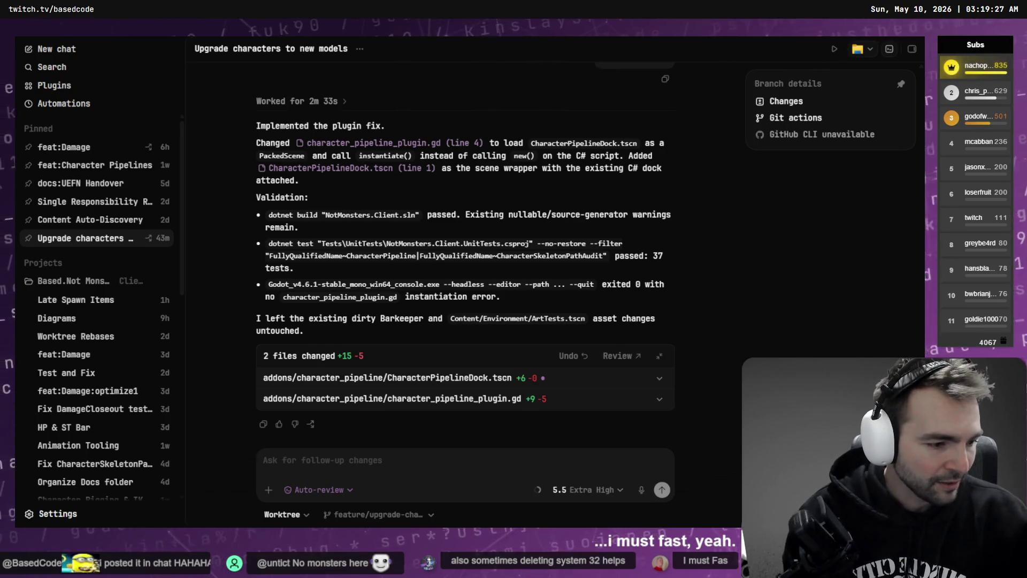
pyautogui.hotkey('alt', 'Tab')
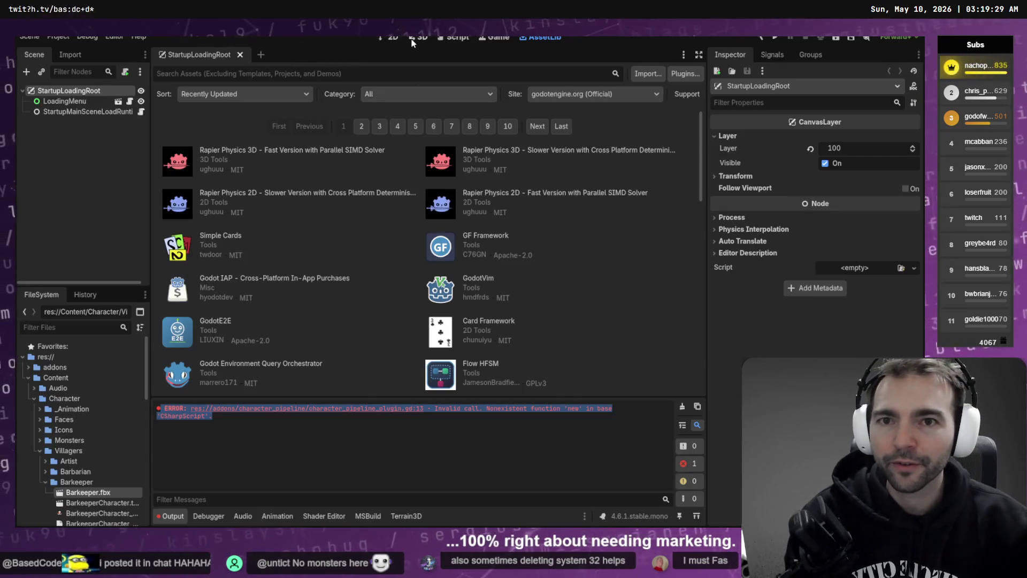
# Run the CharacterRagdollHarness scene from the 3D workspace, reaching the Not Monsters splash screen.
pyautogui.click(421, 41)
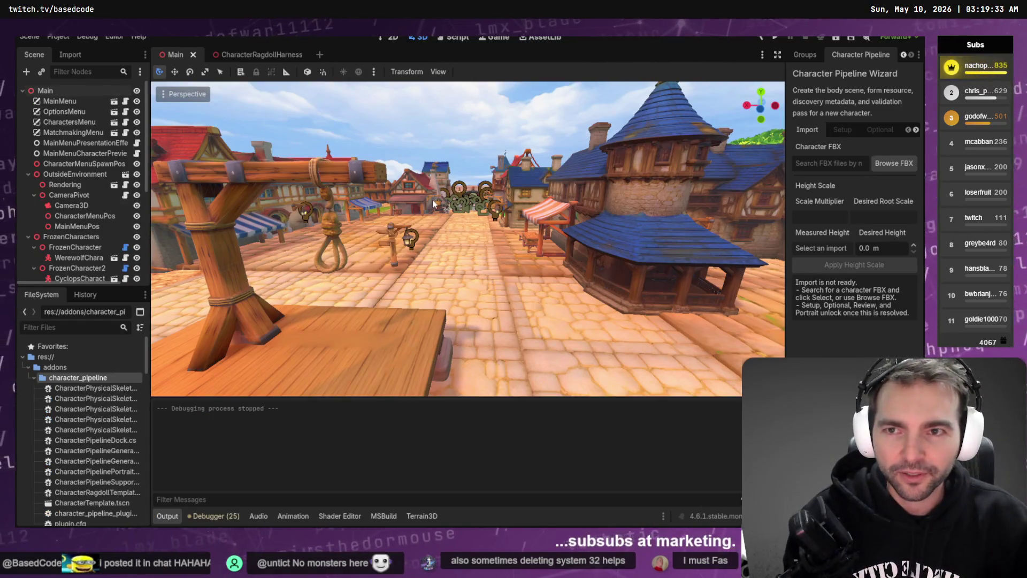
pyautogui.click(262, 55)
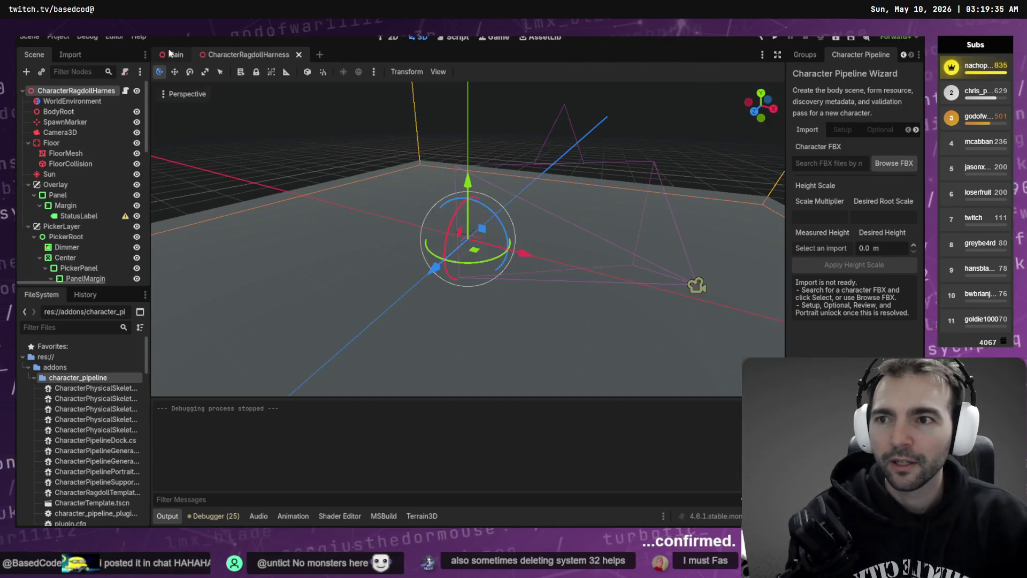
pyautogui.press('F5')
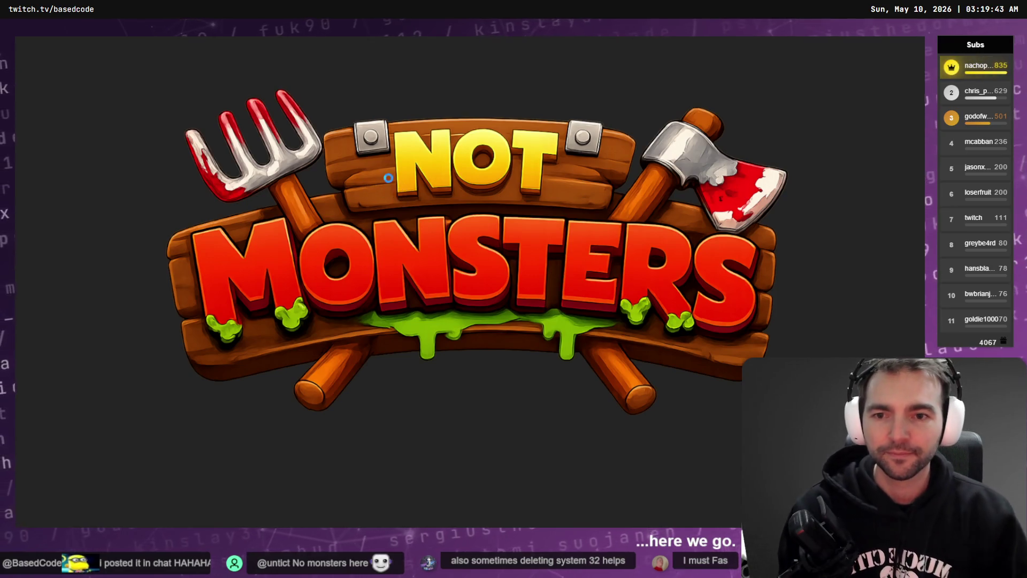
# Load the King into the ragdoll harness and start its ragdoll simulation.
pyautogui.scroll(-1, 503, 361)
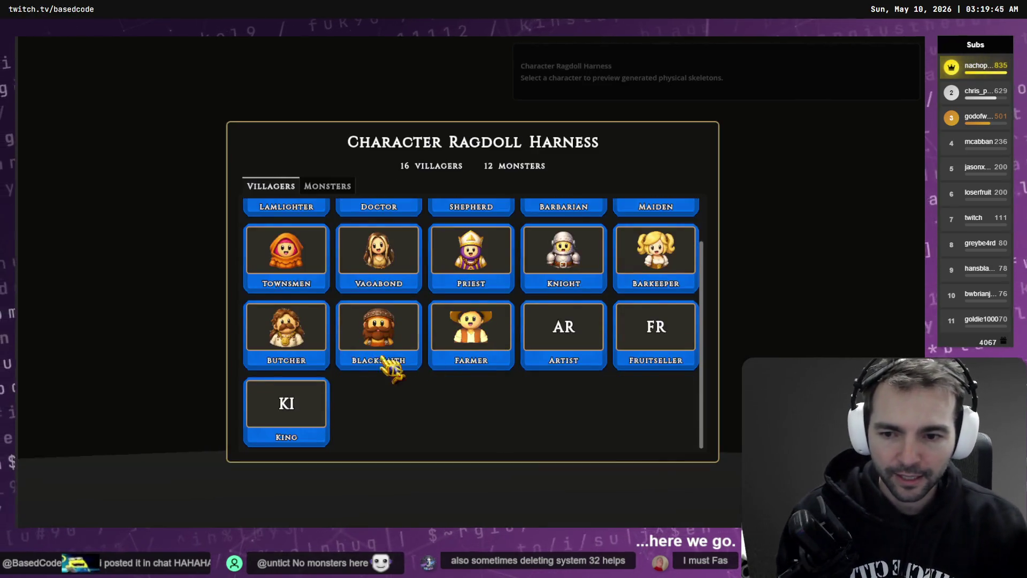
pyautogui.click(316, 410)
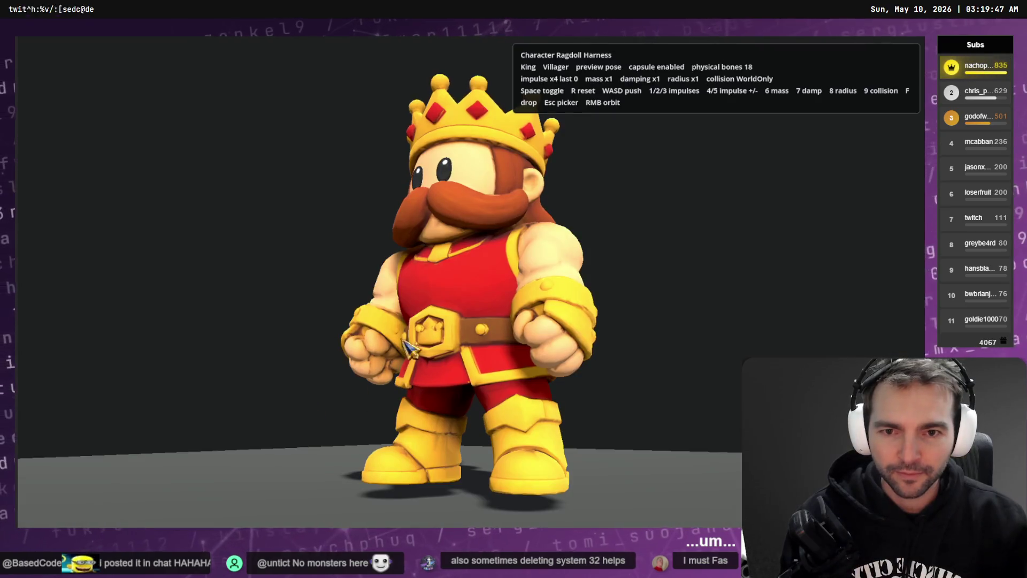
pyautogui.press('space')
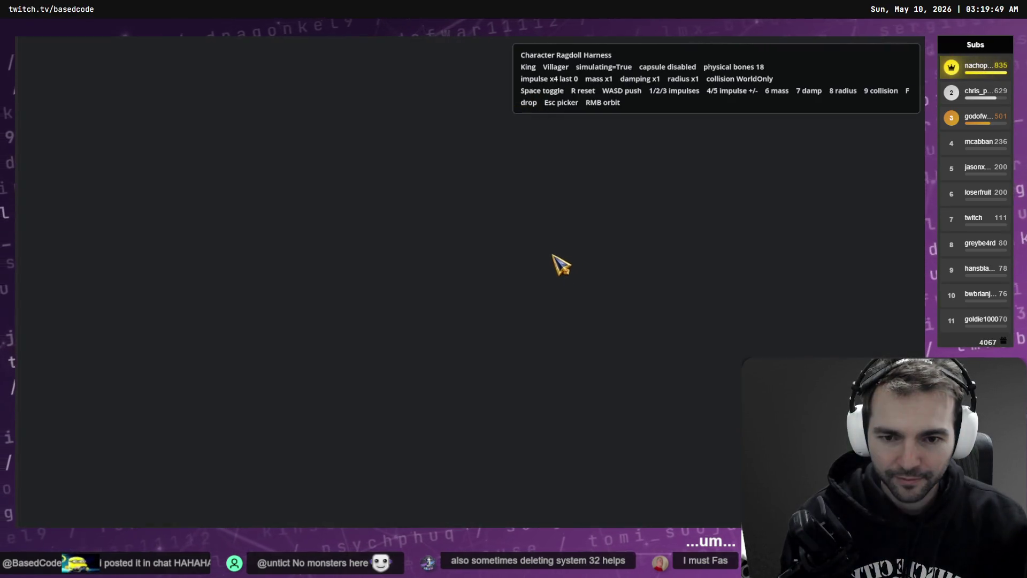
# Repeatedly reset the King upright and knock it over with impulses, then show BLINK's runs list.
pyautogui.press('r')
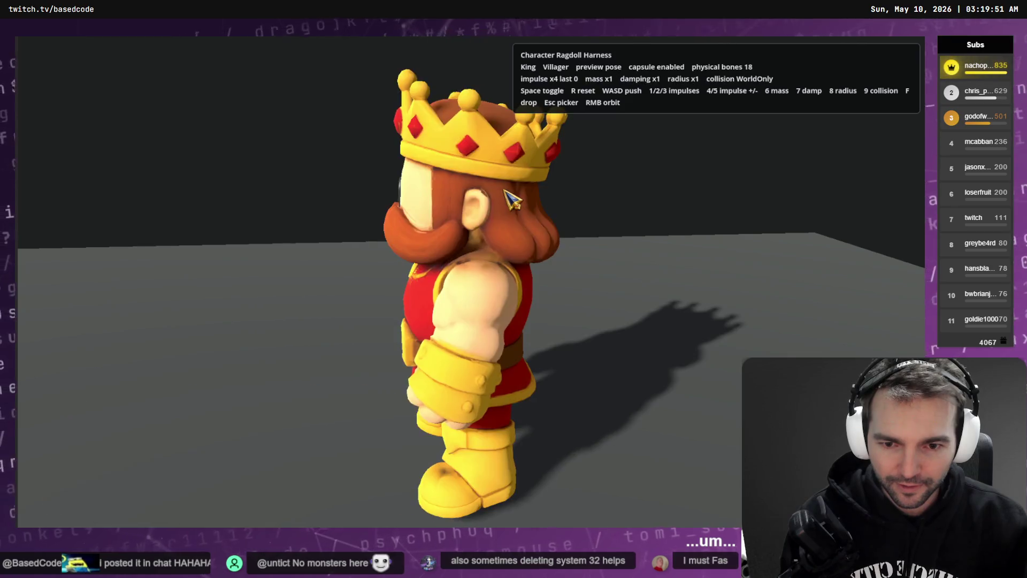
pyautogui.press('1')
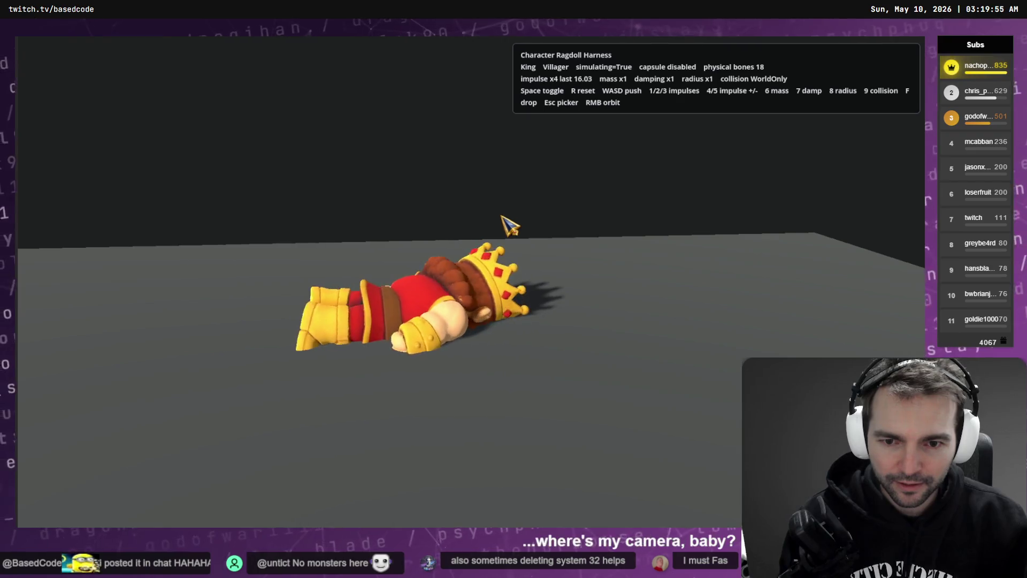
pyautogui.press('r')
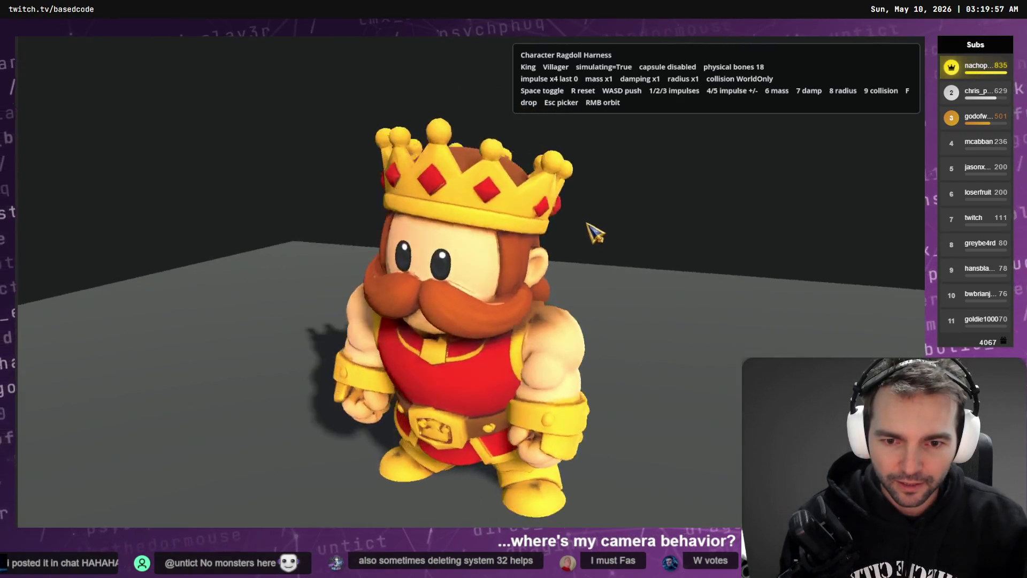
pyautogui.press('1')
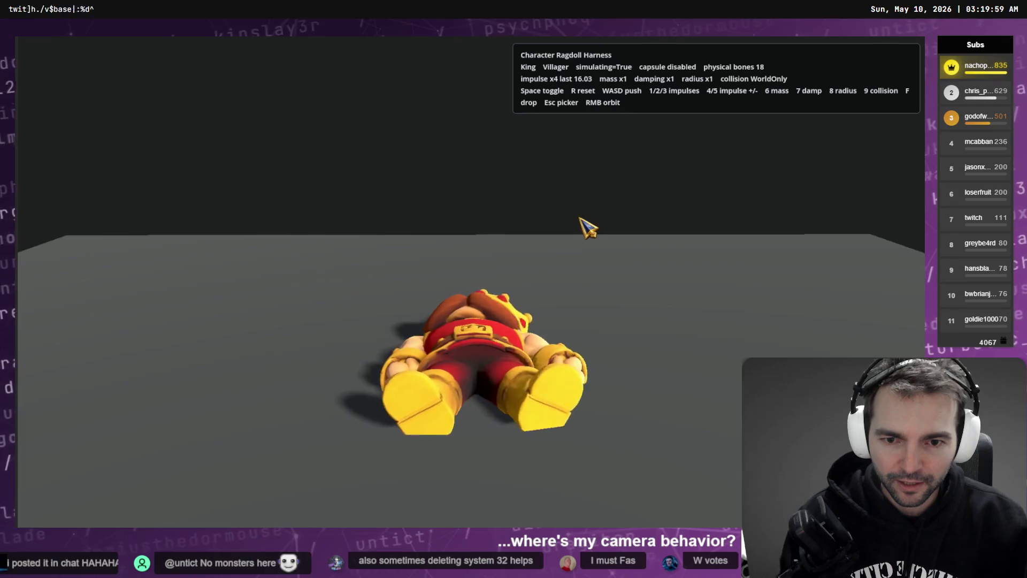
pyautogui.press('r')
pyautogui.press('1')
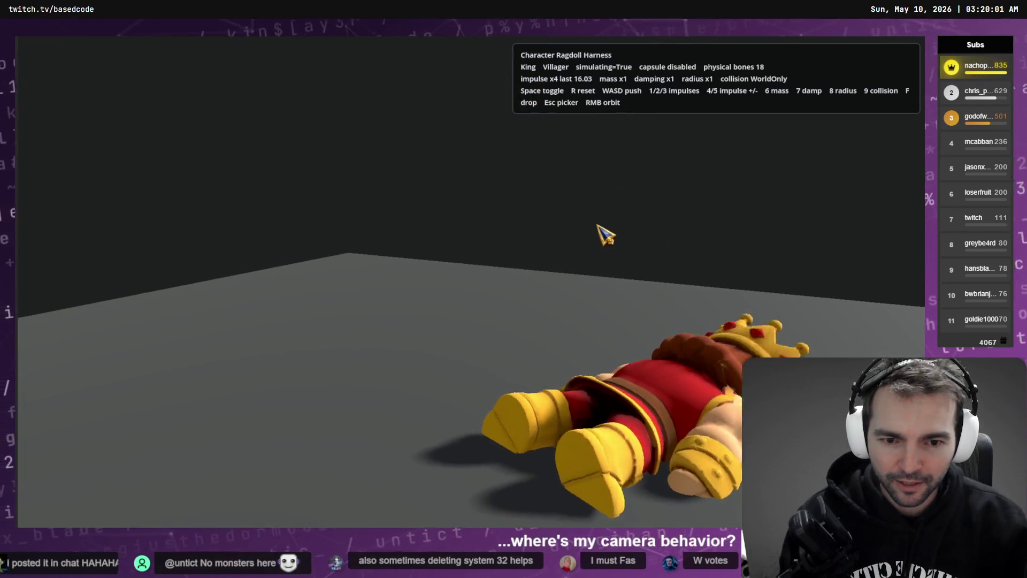
pyautogui.press('r')
pyautogui.press('1')
pyautogui.press('1')
pyautogui.press('r')
pyautogui.press('1')
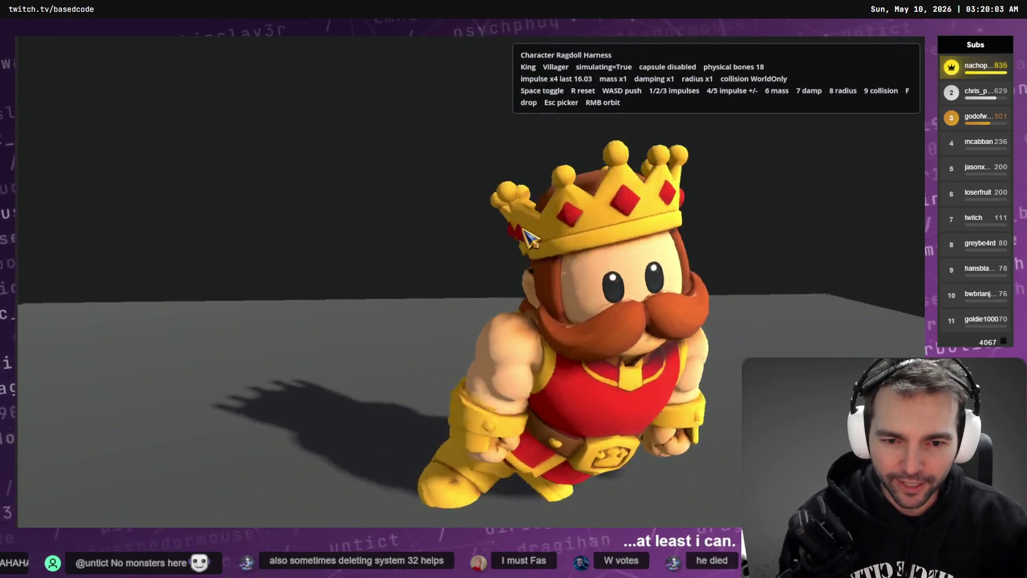
pyautogui.press('1')
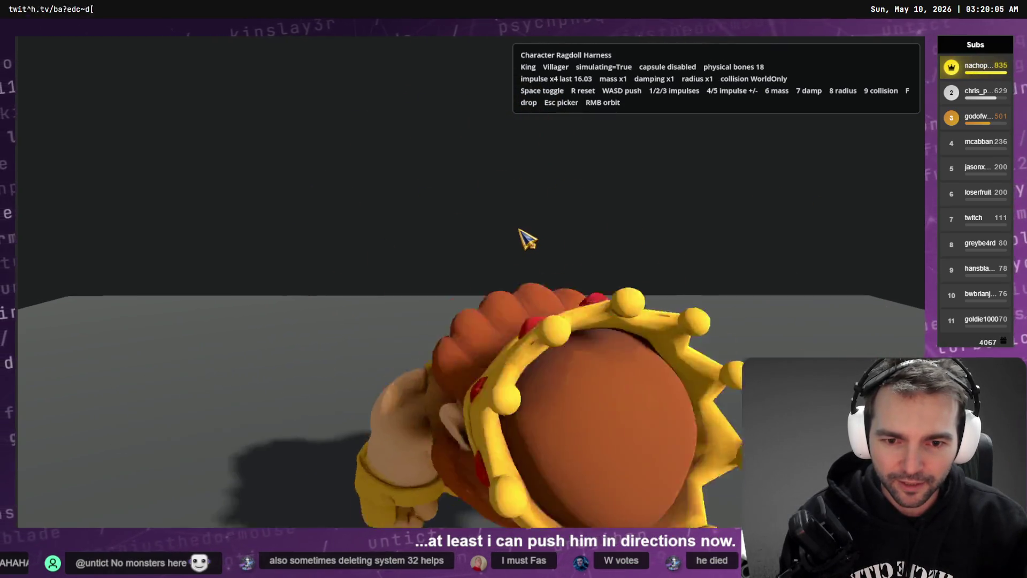
pyautogui.press('r')
pyautogui.press('1')
pyautogui.press('r')
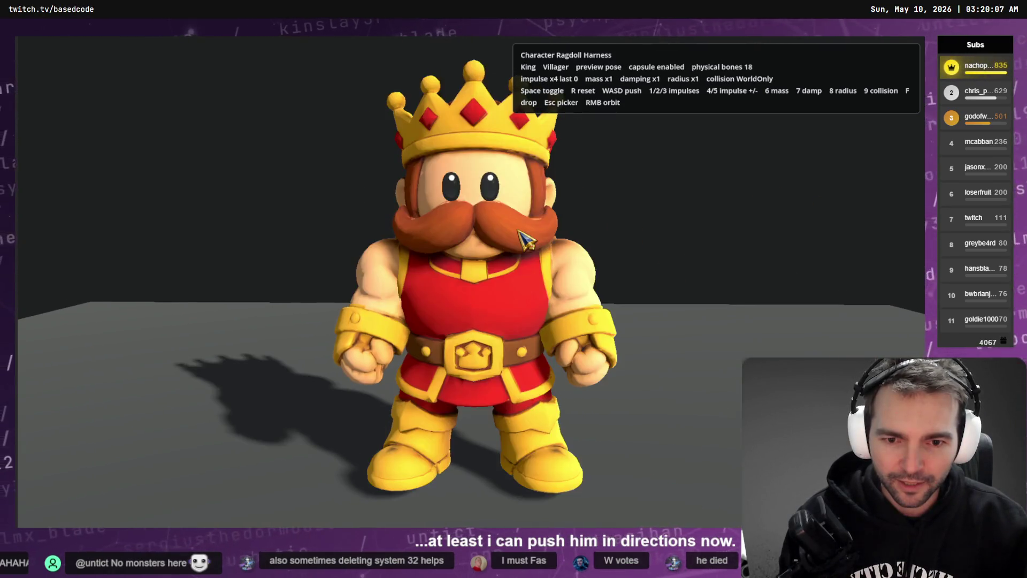
pyautogui.press('1')
pyautogui.press('r')
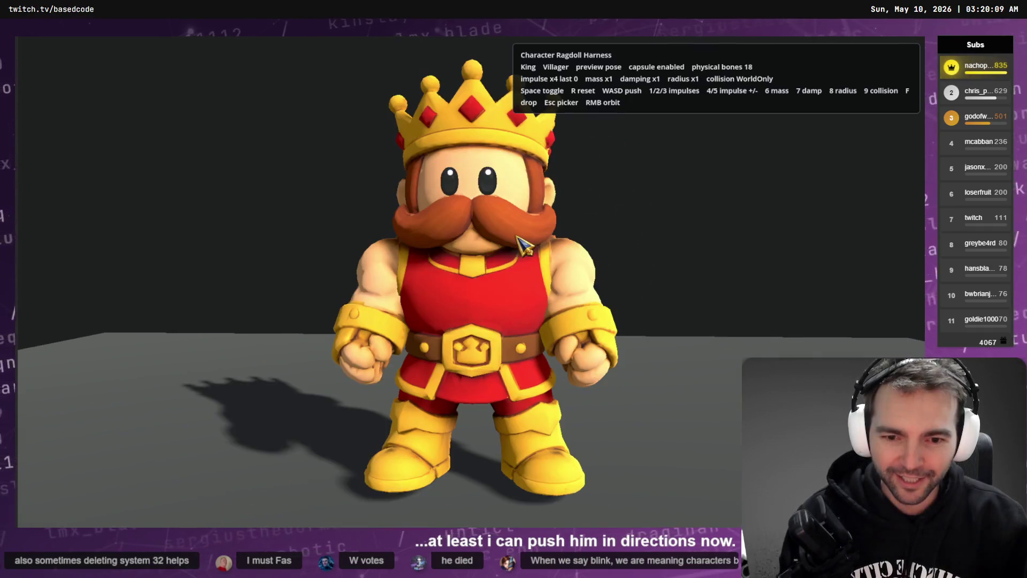
pyautogui.press('1')
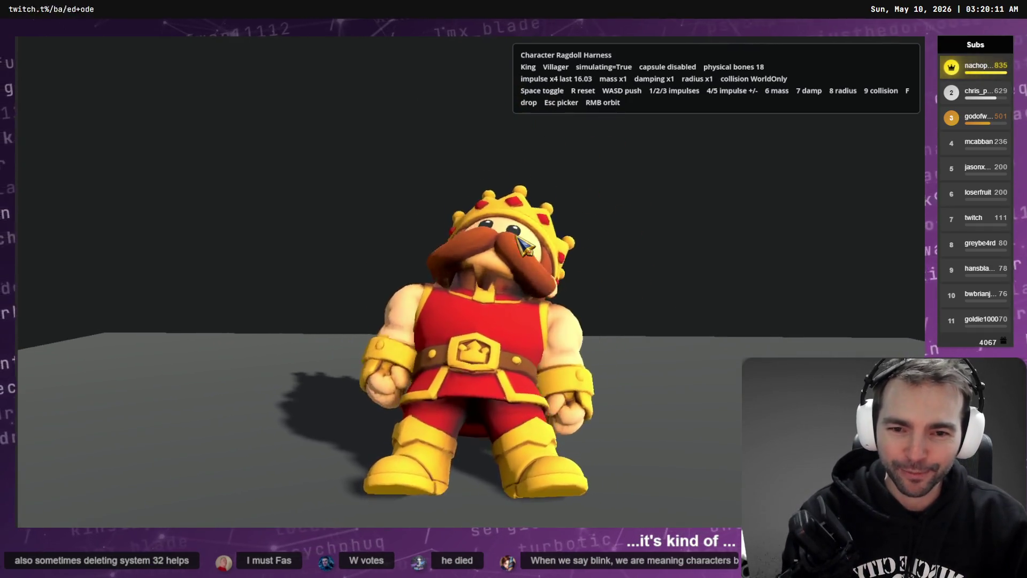
pyautogui.press('r')
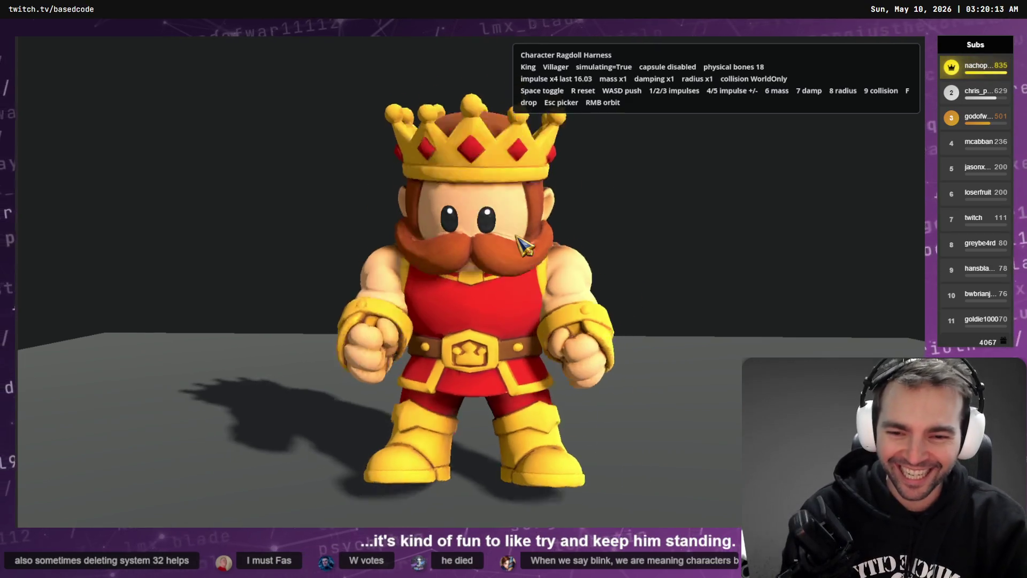
pyautogui.press('1')
pyautogui.press('r')
pyautogui.press('1')
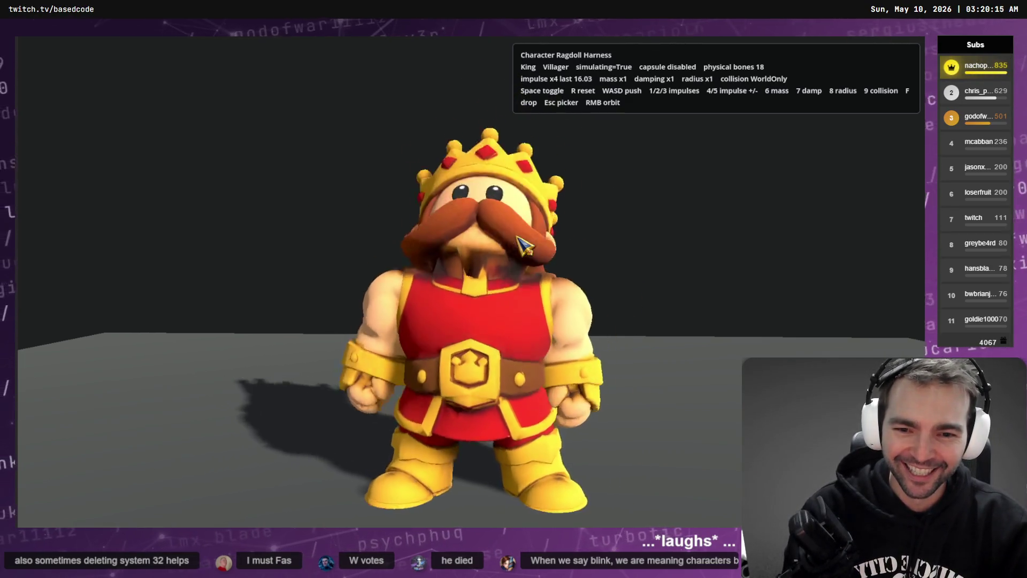
pyautogui.press('r')
pyautogui.press('1')
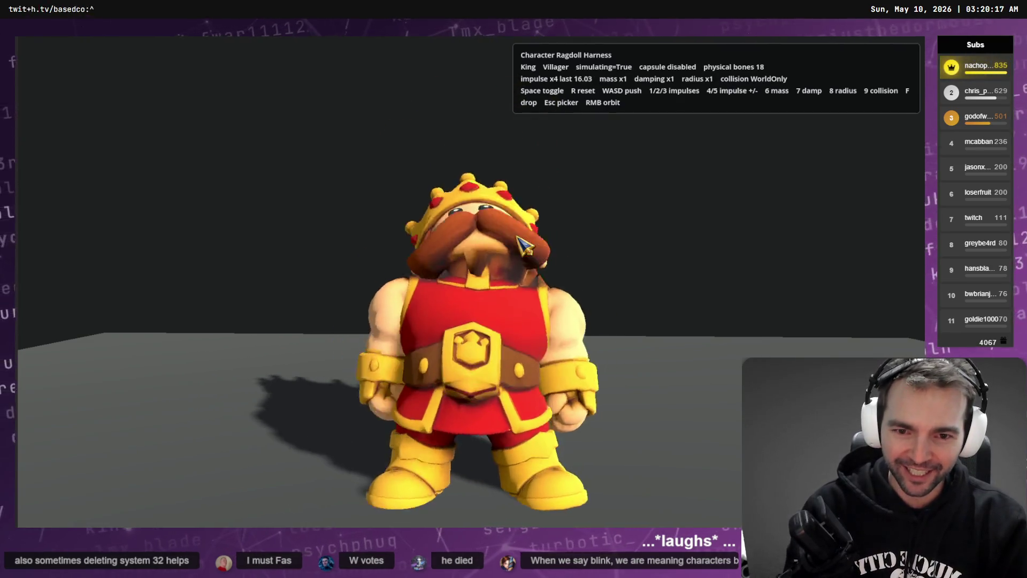
pyautogui.press('r')
pyautogui.press('1')
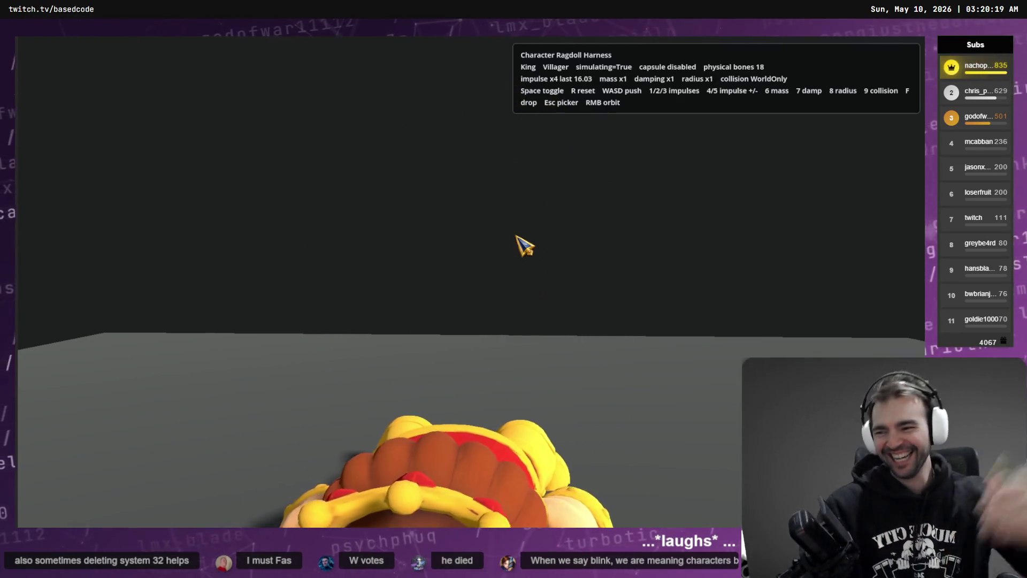
pyautogui.press('r')
pyautogui.press('1')
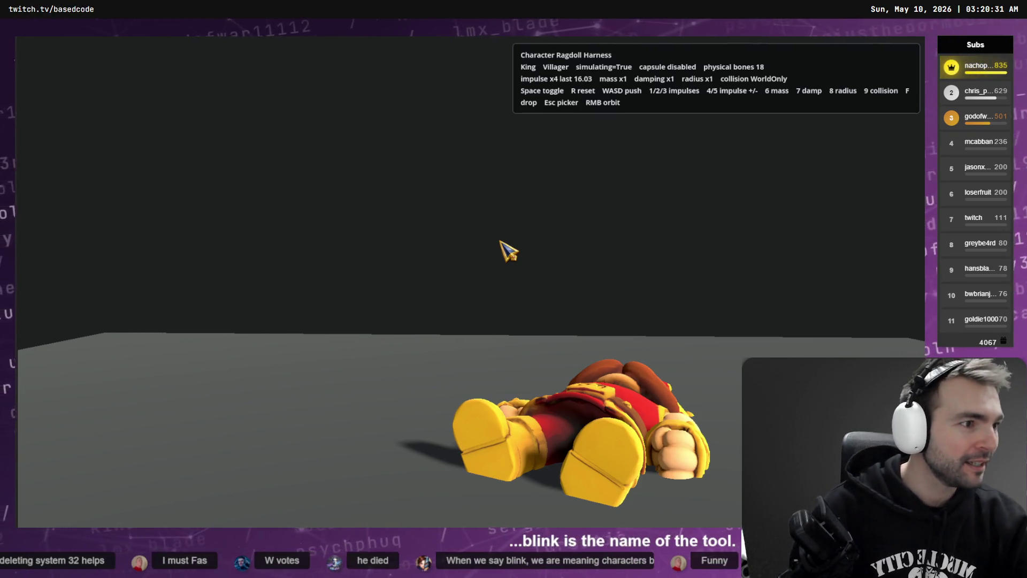
pyautogui.hotkey('alt', 'Tab')
pyautogui.scroll(-5, 305, 211)
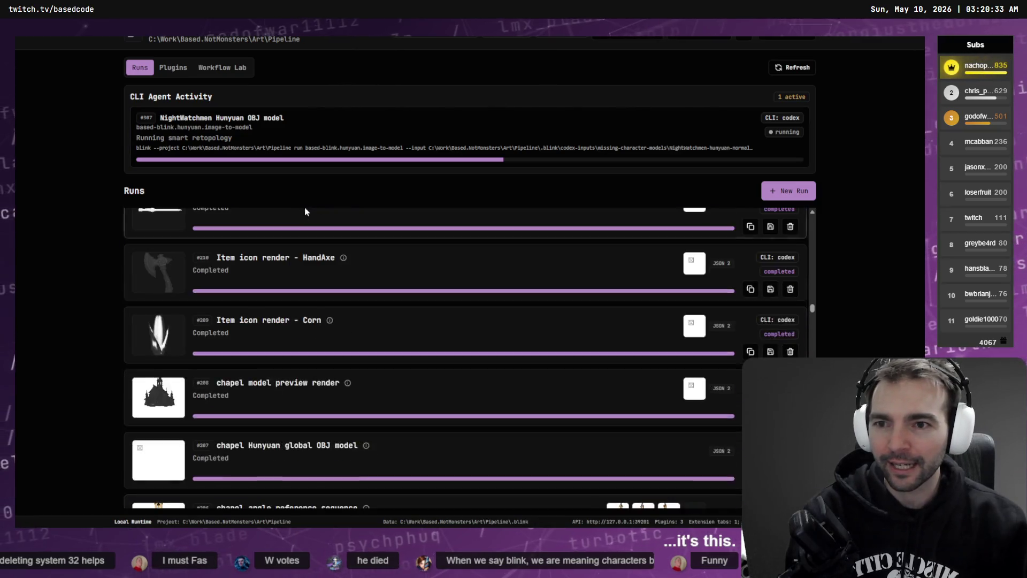
# Look over the running NightWatchmen run's details in BLINK and close them.
pyautogui.scroll(10, 305, 212)
pyautogui.click(271, 133)
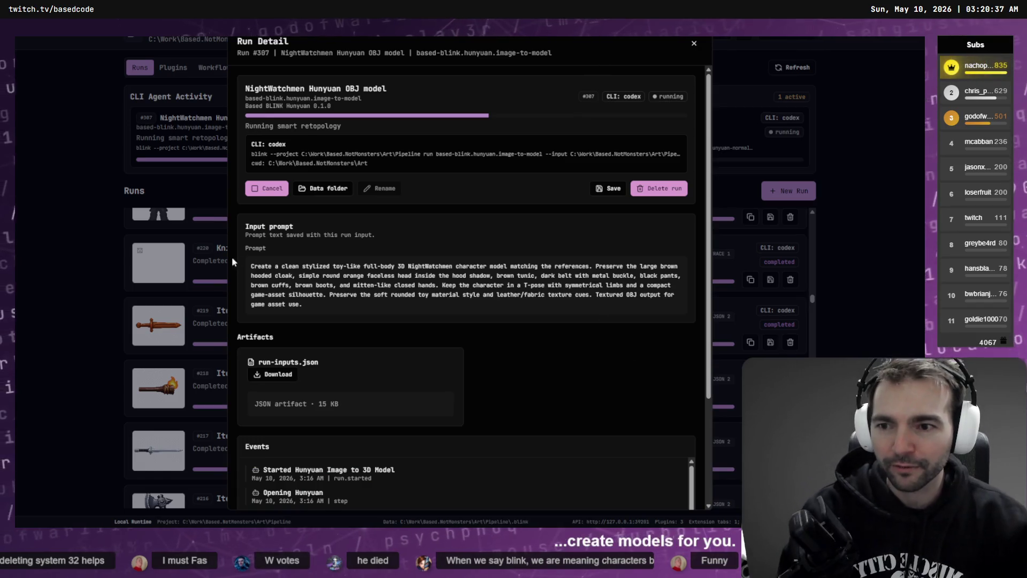
pyautogui.click(773, 199)
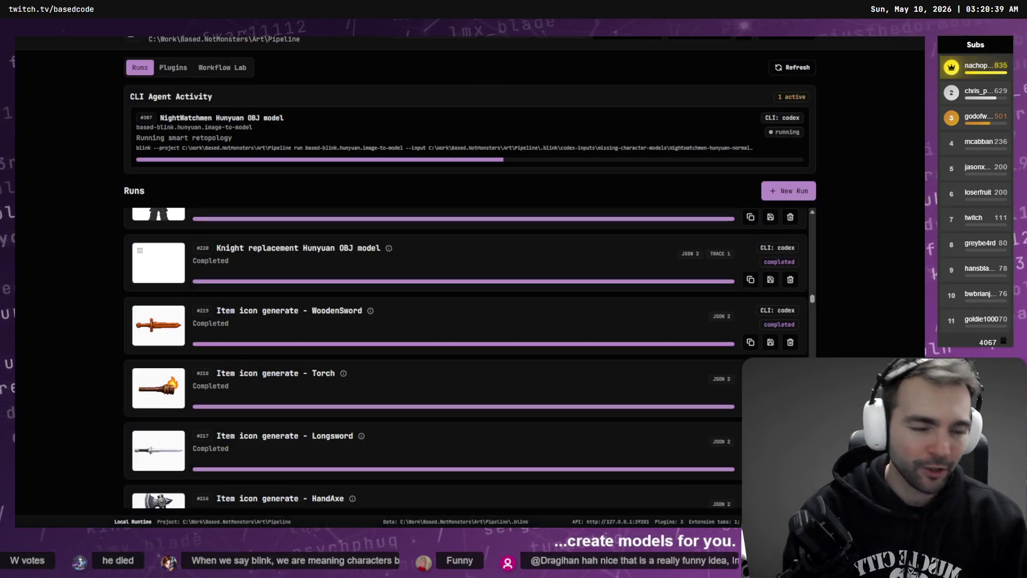
# In Codex's Character Art chat, enlarge the hooded character and priest reference images.
pyautogui.hotkey('alt', 'Tab')
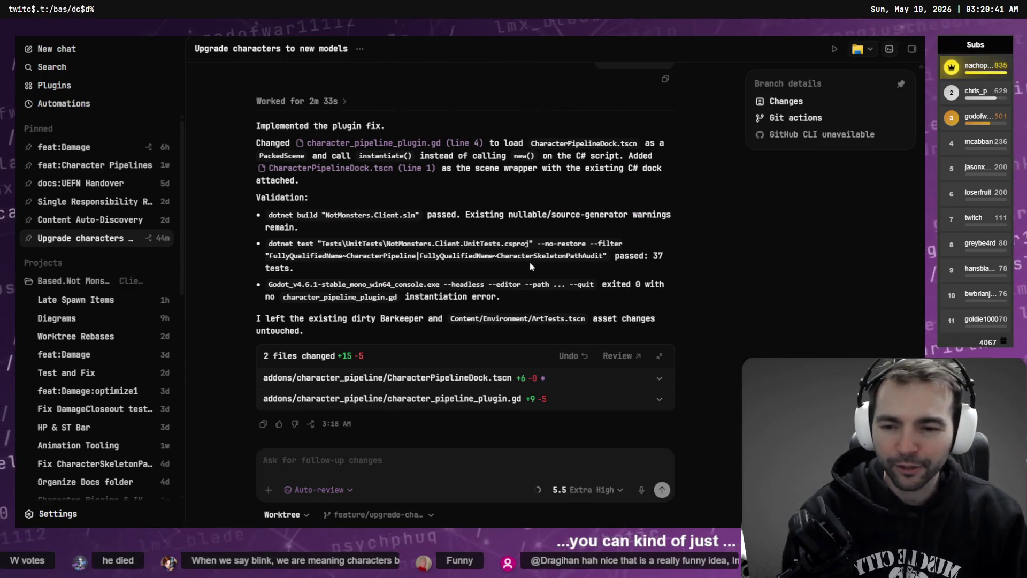
pyautogui.scroll(5, 529, 261)
pyautogui.scroll(-5, 529, 282)
pyautogui.scroll(-8, 83, 294)
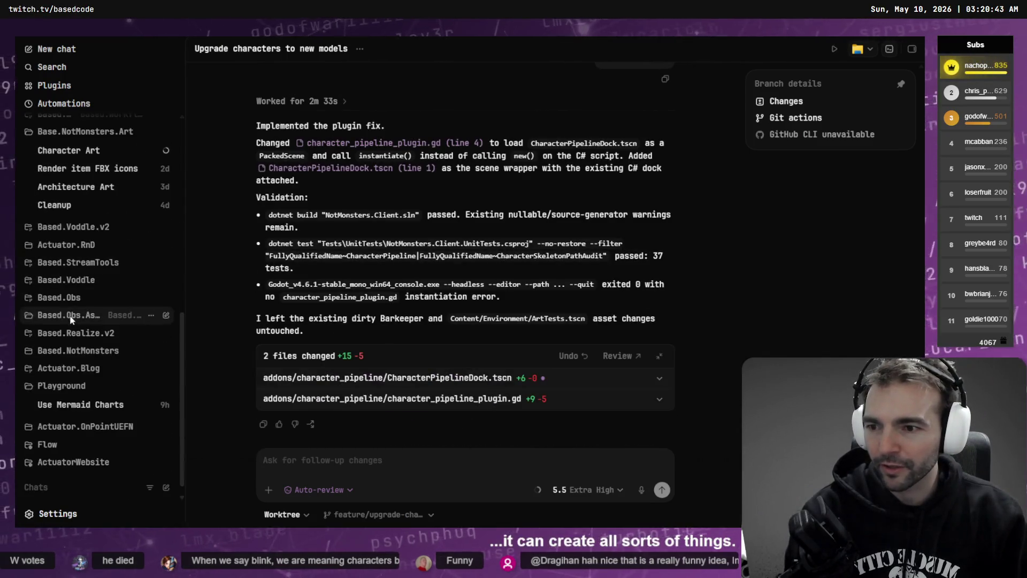
pyautogui.scroll(2, 82, 295)
pyautogui.click(84, 250)
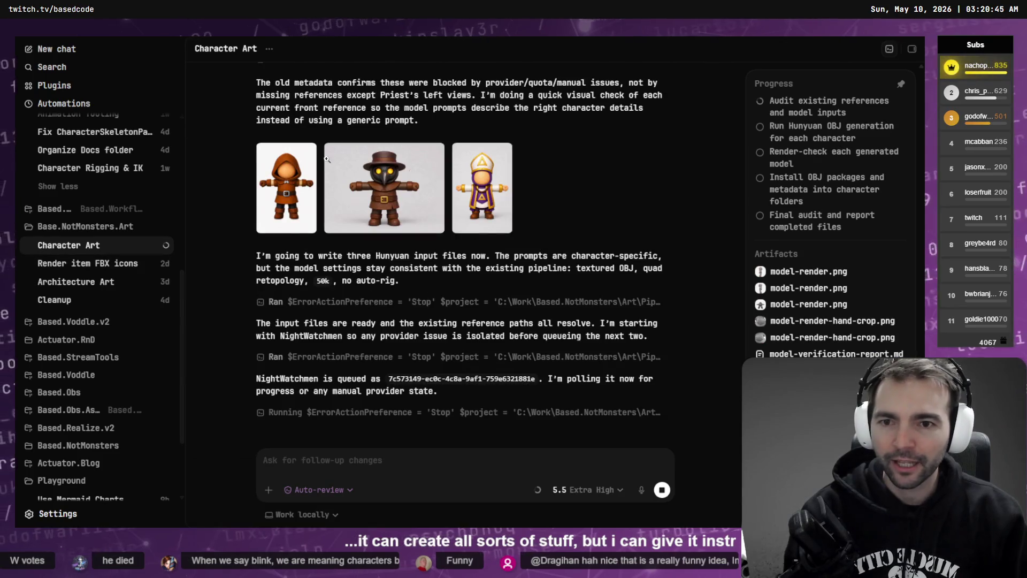
pyautogui.scroll(2, 301, 262)
pyautogui.scroll(-2, 301, 262)
pyautogui.click(286, 236)
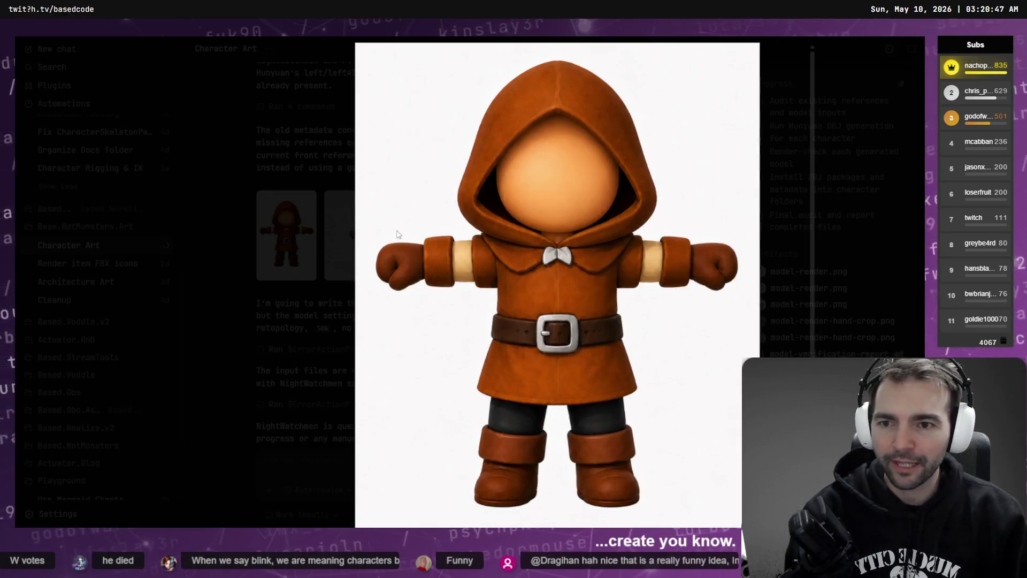
pyautogui.press('Escape')
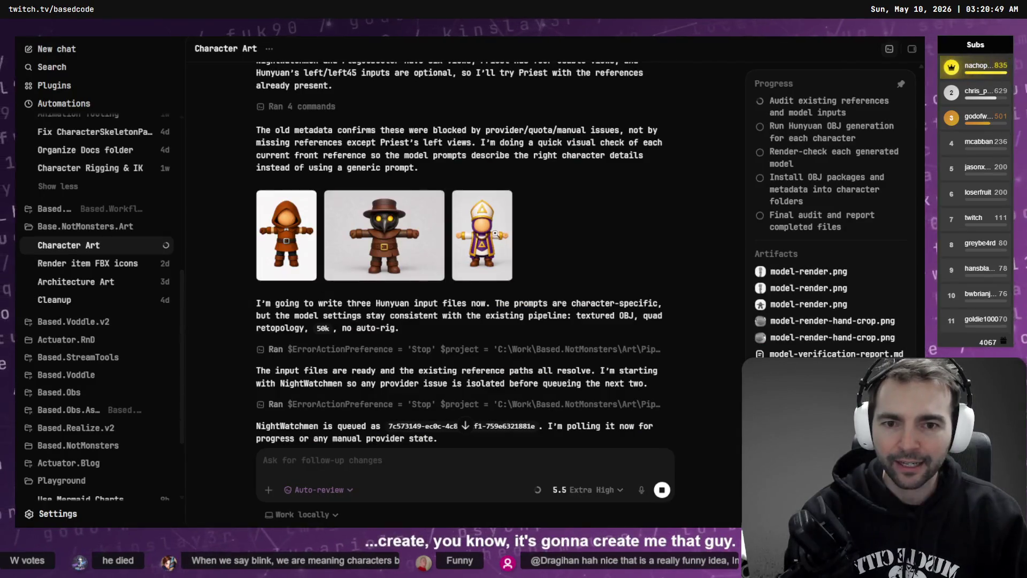
pyautogui.click(481, 236)
pyautogui.press('Escape')
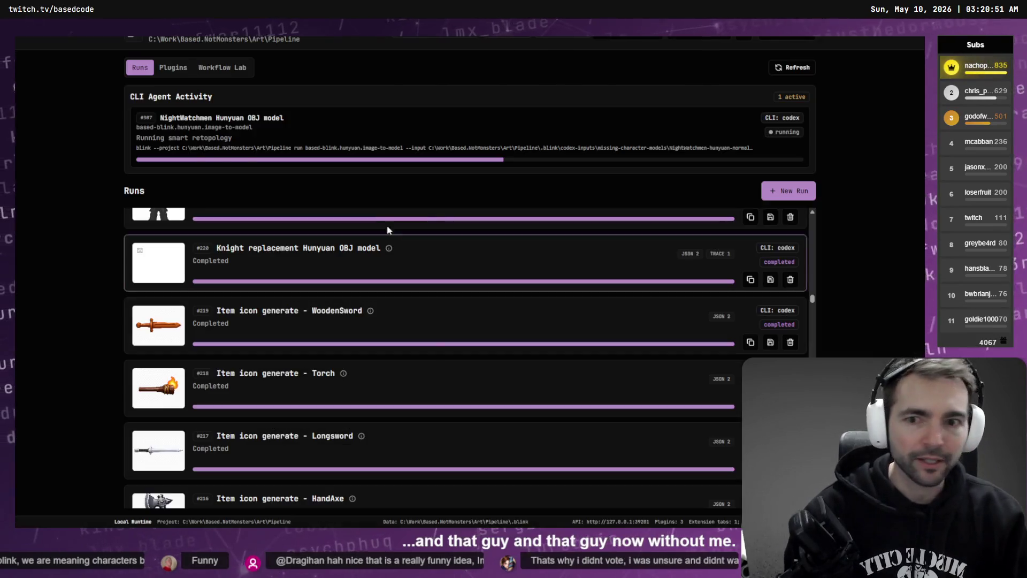
# Back in BLINK, check run #307's details, then go to the Workflow Lab page.
pyautogui.hotkey('alt', 'Tab')
pyautogui.scroll(20, 426, 287)
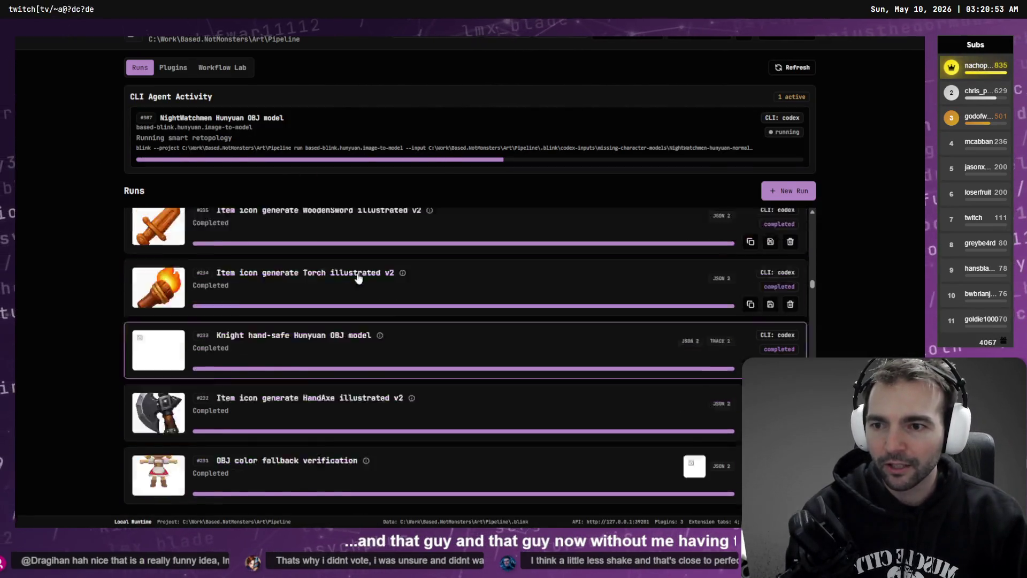
pyautogui.scroll(20, 469, 292)
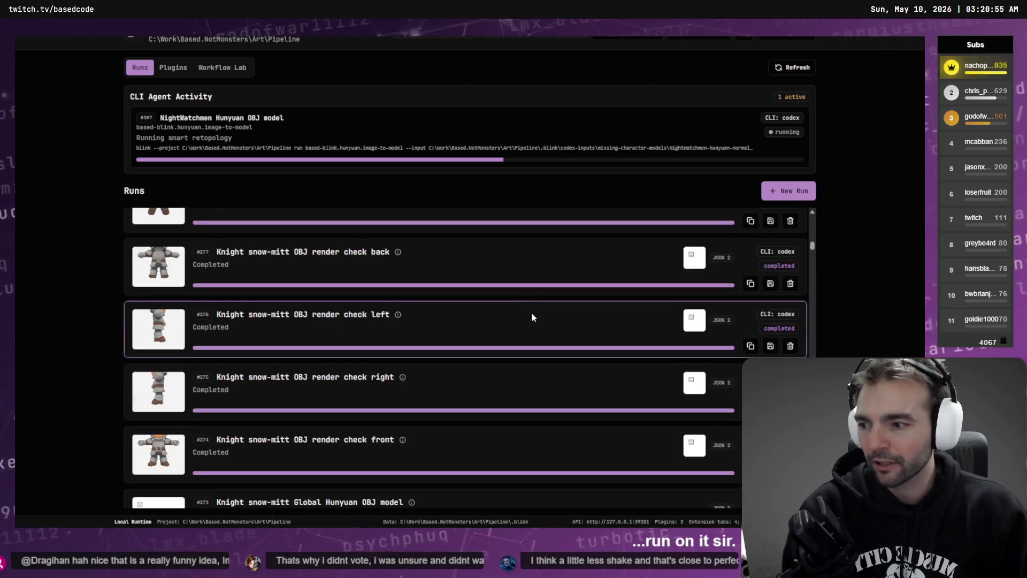
pyautogui.scroll(7, 542, 309)
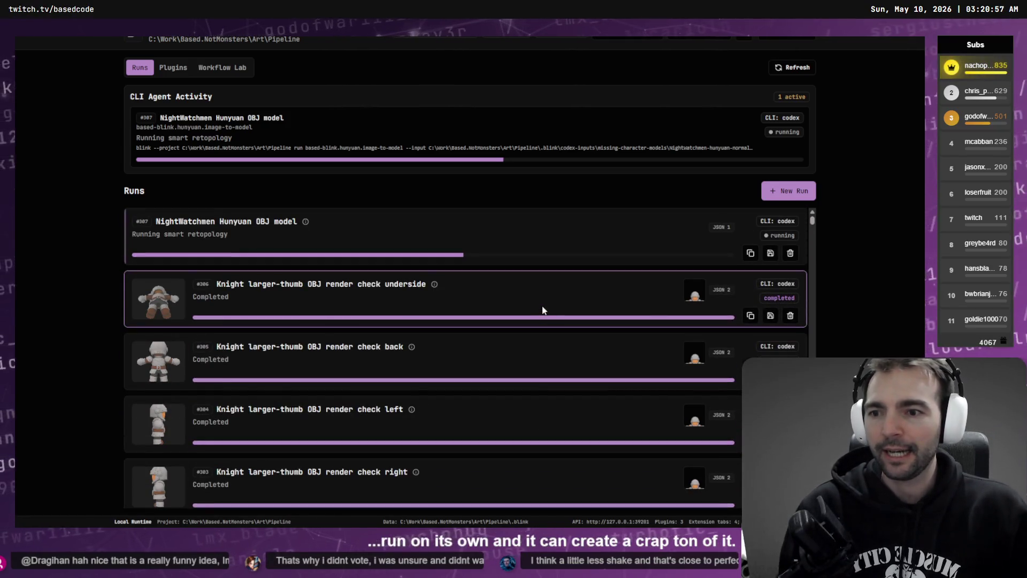
pyautogui.click(258, 226)
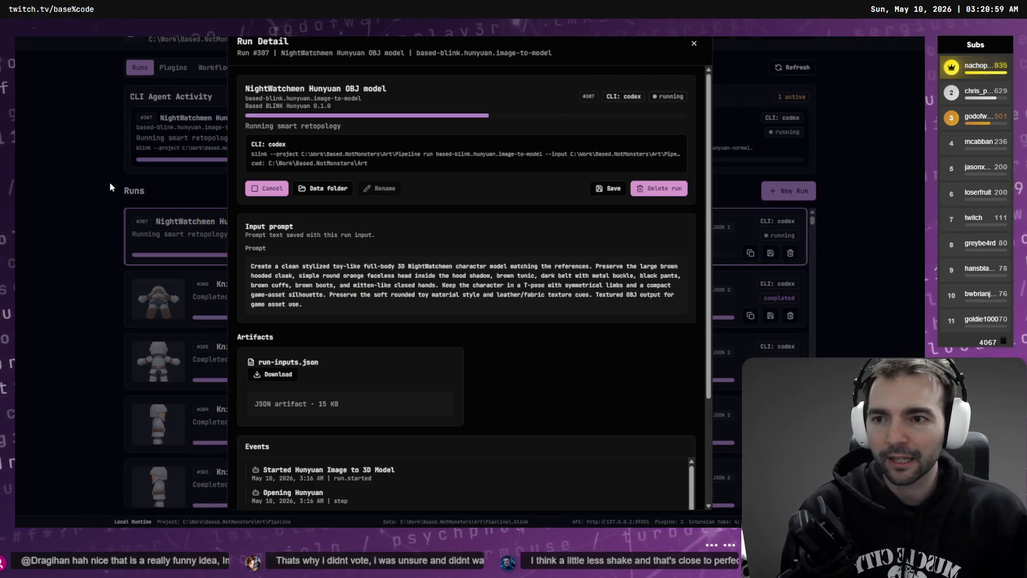
pyautogui.click(109, 182)
pyautogui.click(222, 67)
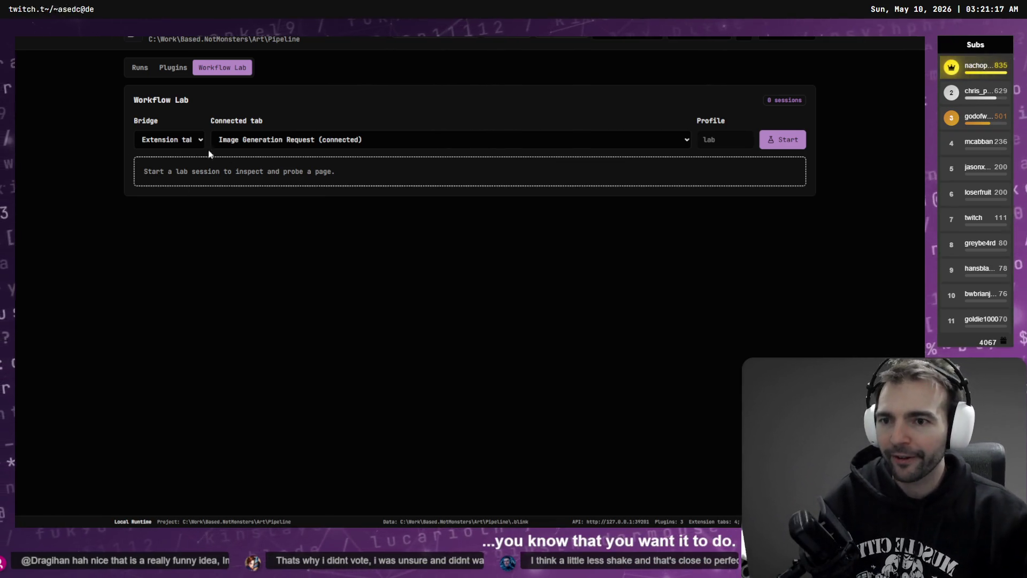
# View BLINK's installed plugins, return to the Runs list, and bring up the Twitch Stream Manager chat.
pyautogui.click(177, 70)
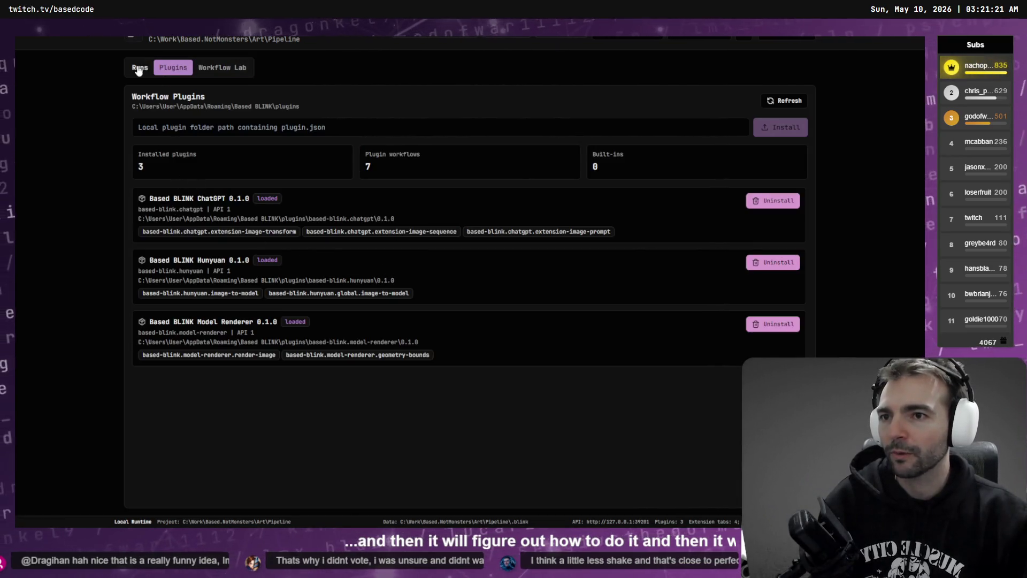
pyautogui.click(138, 68)
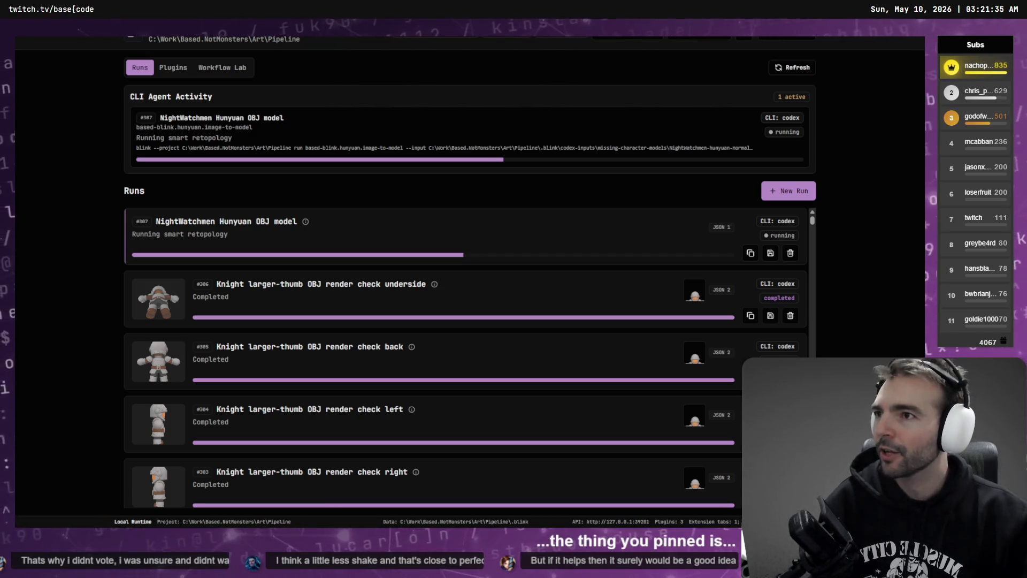
pyautogui.click(41, 242)
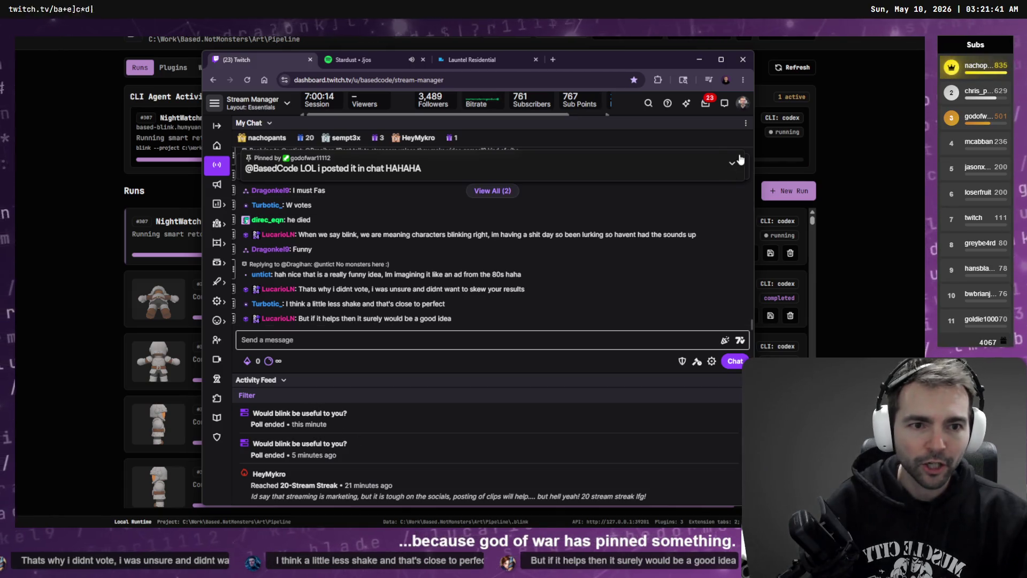
# Check the ended 'Would blink be useful to you?' poll, briefly inspect the page, then drag Chrome off screen.
pyautogui.click(733, 182)
pyautogui.click(733, 182)
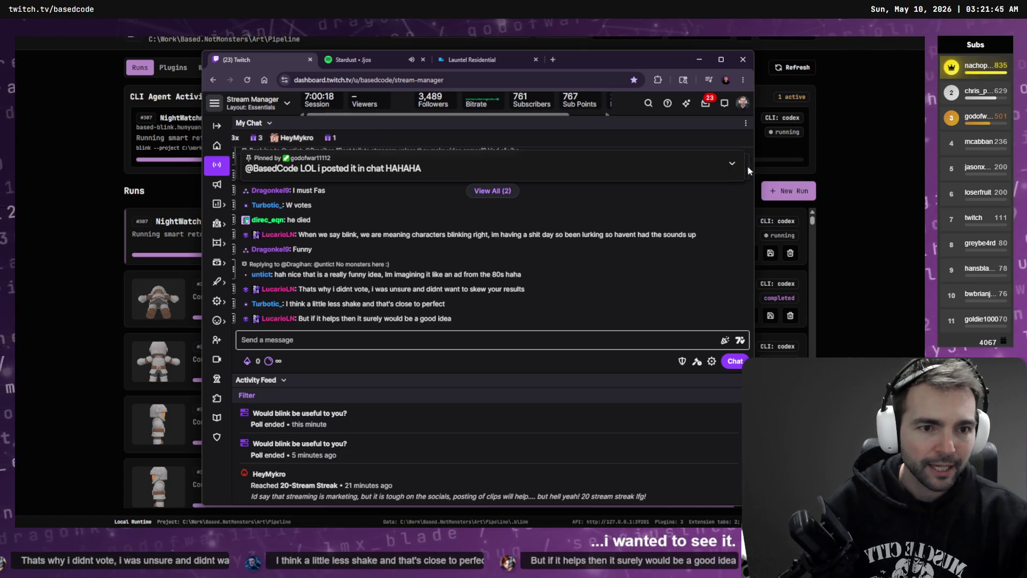
pyautogui.rightClick(666, 174)
pyautogui.click(697, 394)
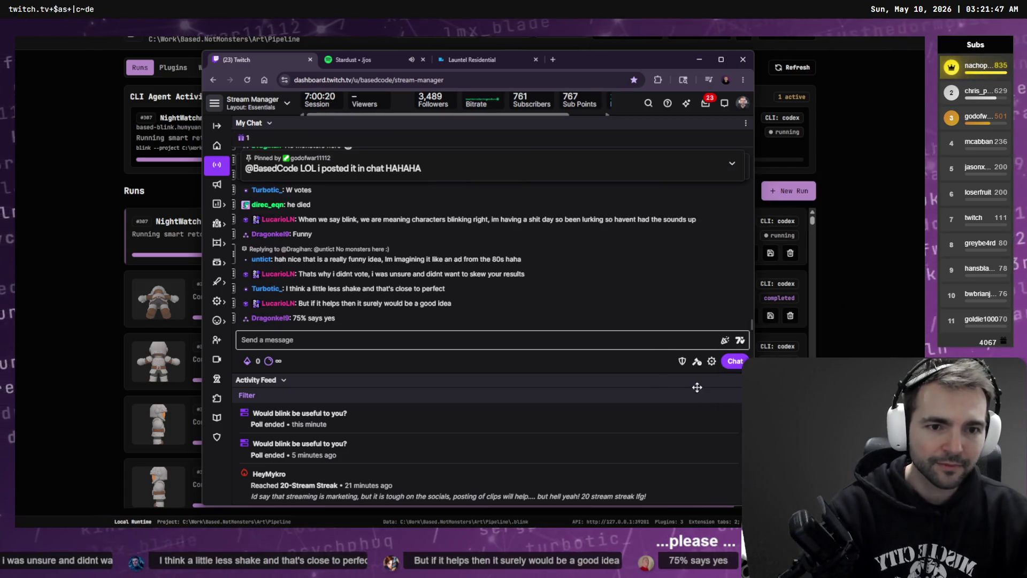
pyautogui.moveTo(422, 65)
pyautogui.mouseDown()
pyautogui.moveTo(874, 133)
pyautogui.moveTo(748, 119)
pyautogui.moveTo(424, 266)
pyautogui.mouseUp()
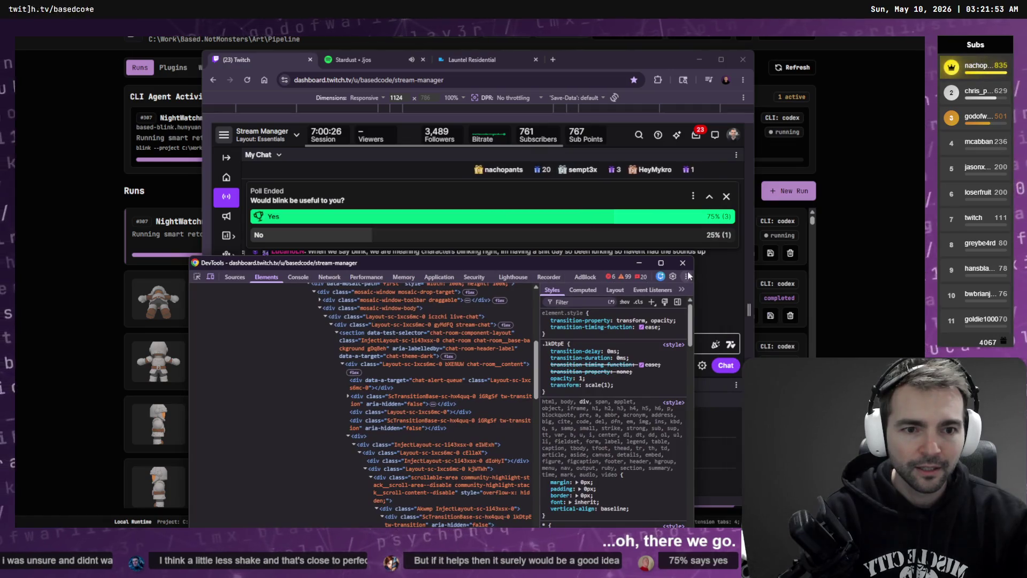
pyautogui.click(682, 264)
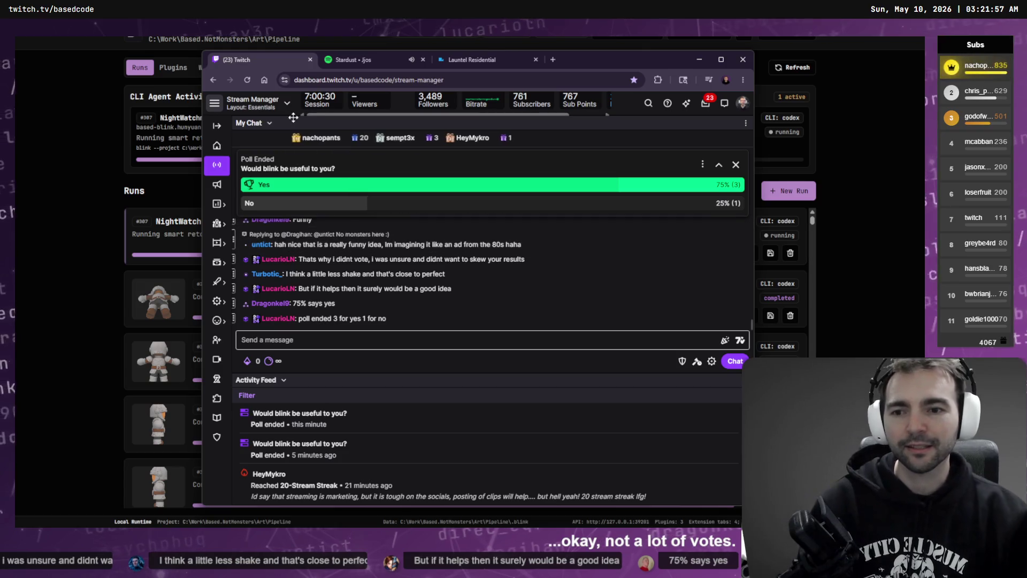
pyautogui.moveTo(592, 62); pyautogui.dragTo(0, 177)
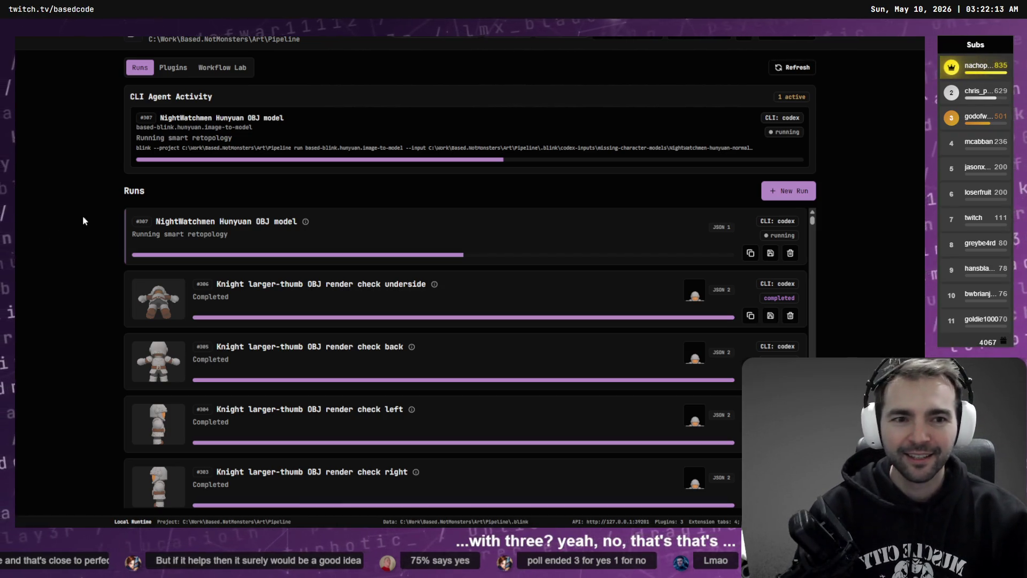
# Scroll through run #307's Run Detail events, close it, and return to the King ragdoll harness.
pyautogui.click(275, 231)
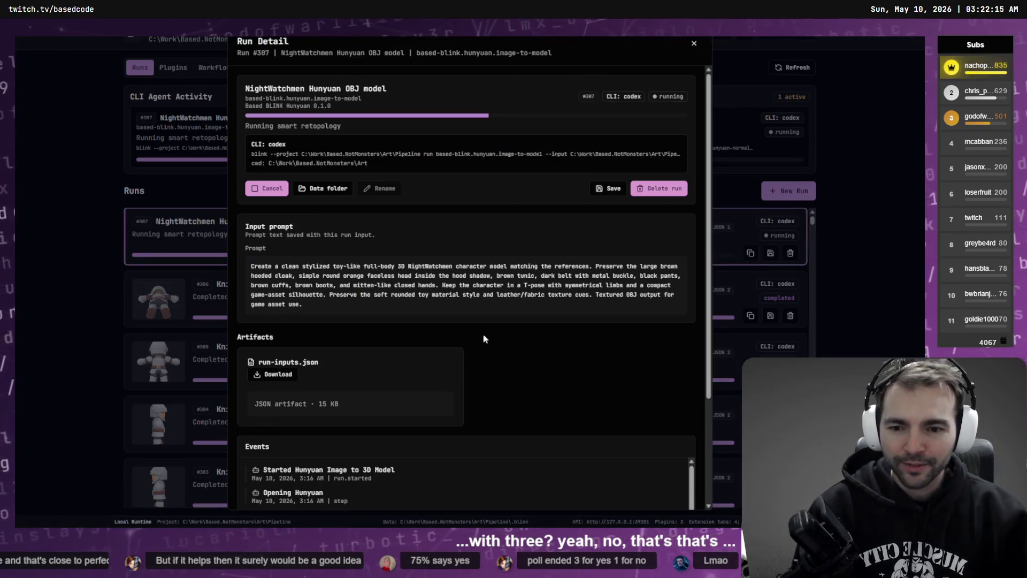
pyautogui.scroll(-3, 484, 338)
pyautogui.scroll(3, 532, 332)
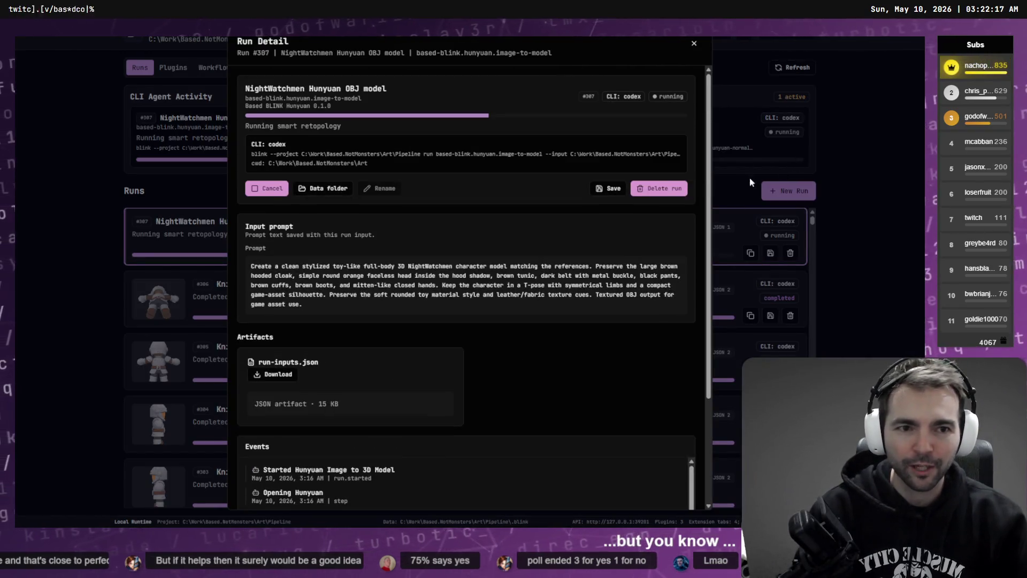
pyautogui.click(694, 43)
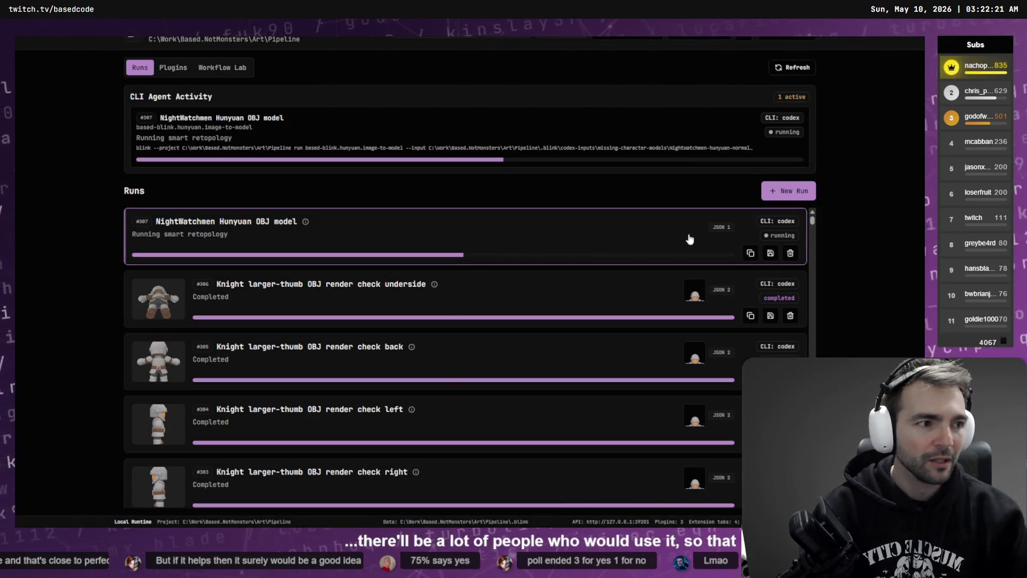
pyautogui.hotkey('alt', 'Tab')
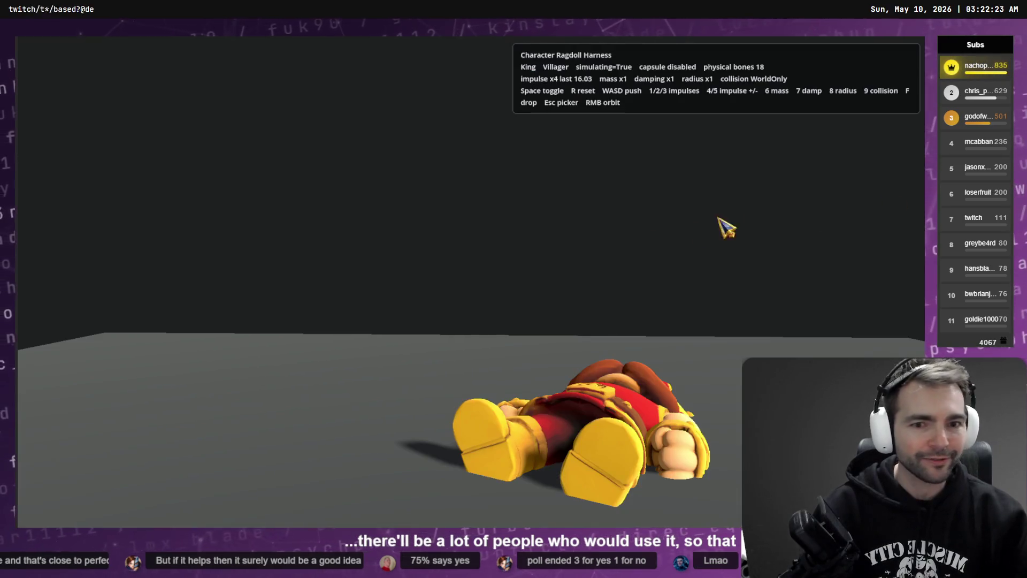
# Reset the King ragdoll and knock it over once more.
pyautogui.press('r')
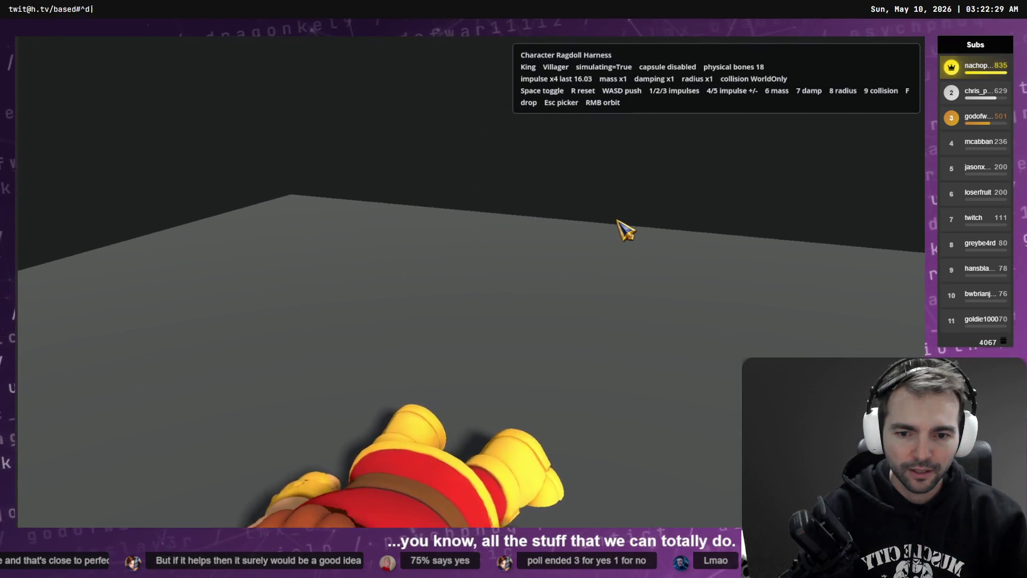
pyautogui.press('r')
pyautogui.press('1')
# Swap the harness character to the Farmer and drop its ragdoll again.
pyautogui.press('Escape')
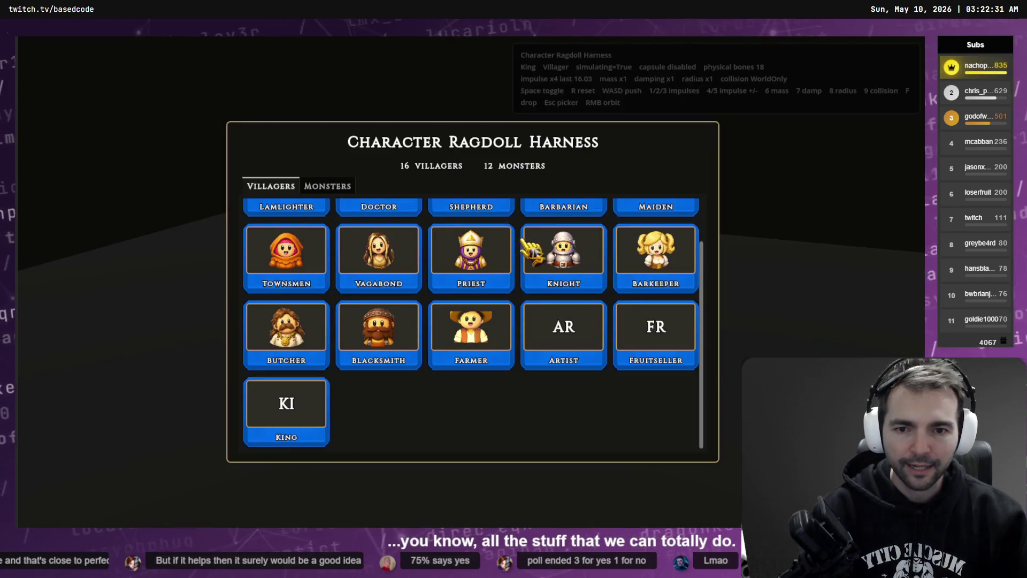
pyautogui.click(481, 326)
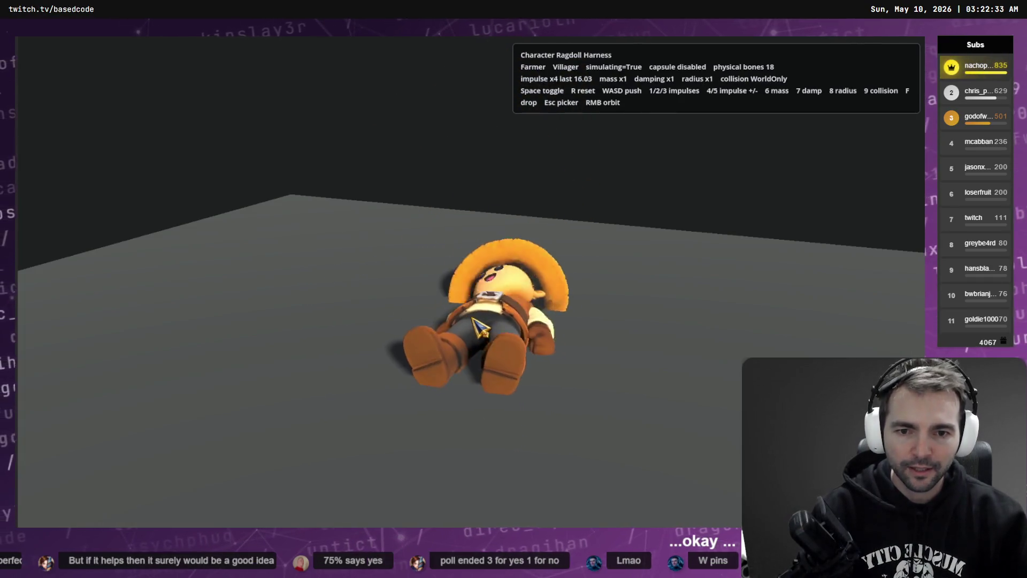
pyautogui.press('r')
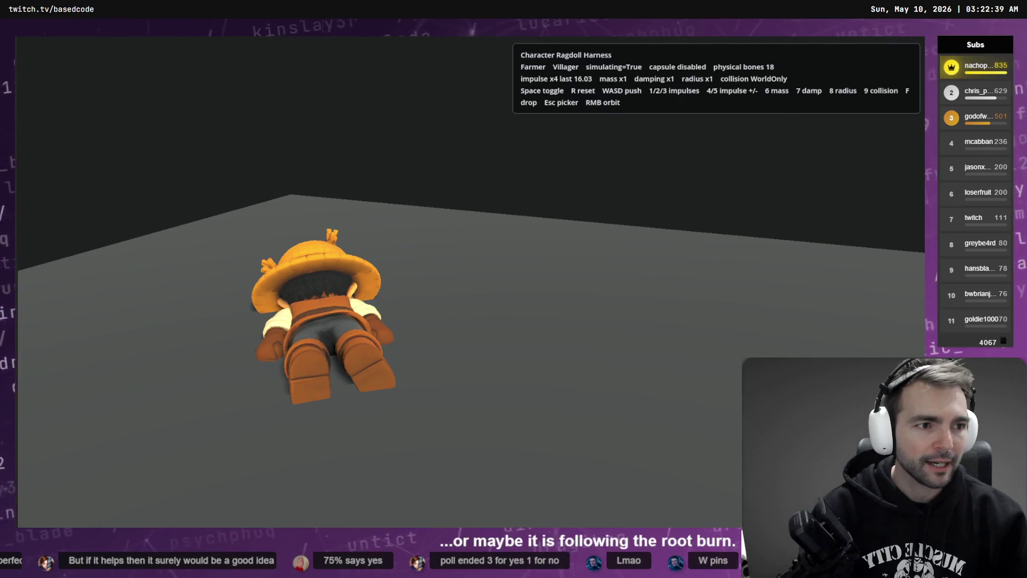
pyautogui.hotkey('alt', 'Tab')
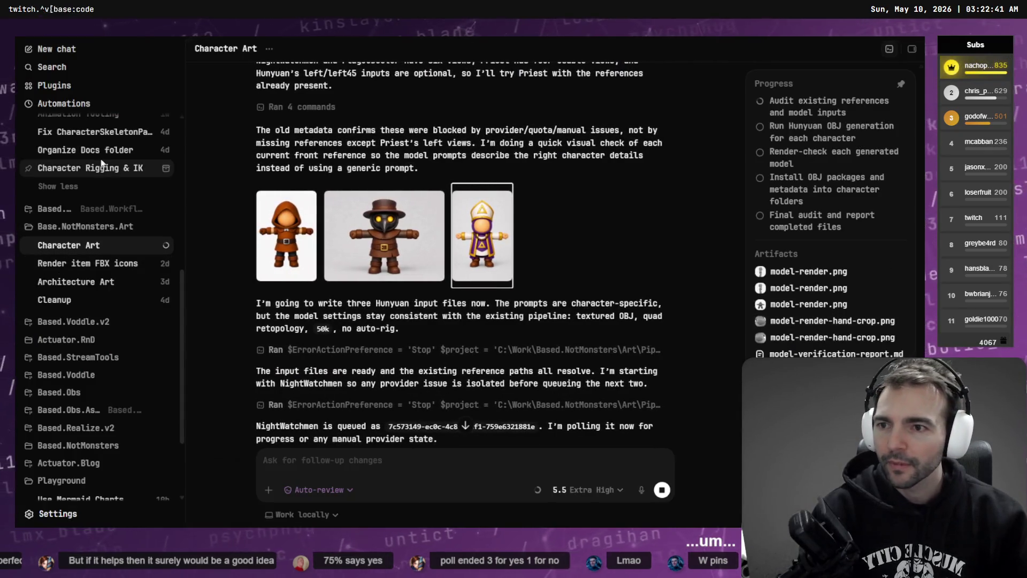
# Dictate a request in the feat:Damage chat to have the harness camera follow the chest bone, not the root bone.
pyautogui.scroll(10, 102, 163)
pyautogui.click(71, 146)
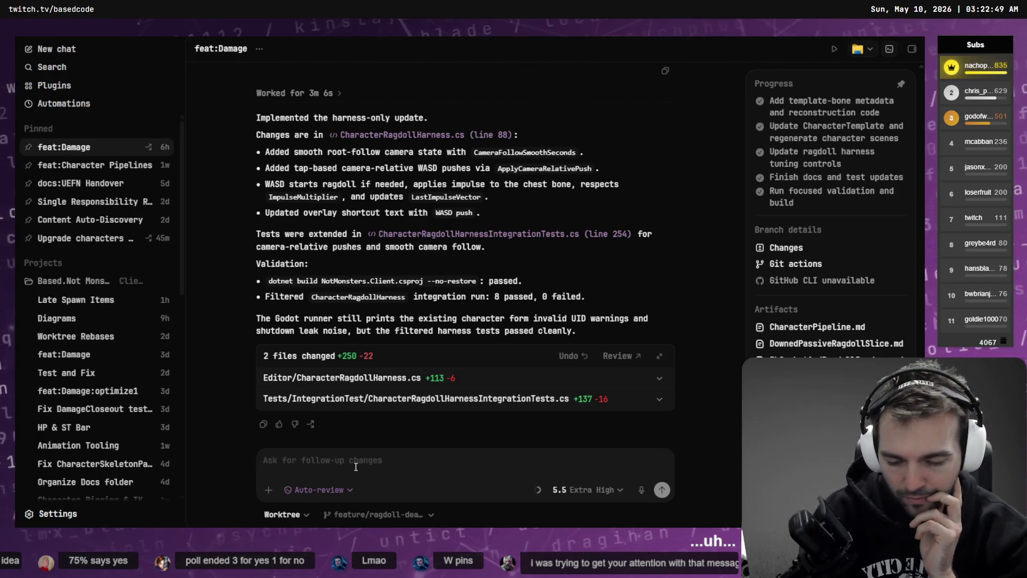
pyautogui.press('super+h')
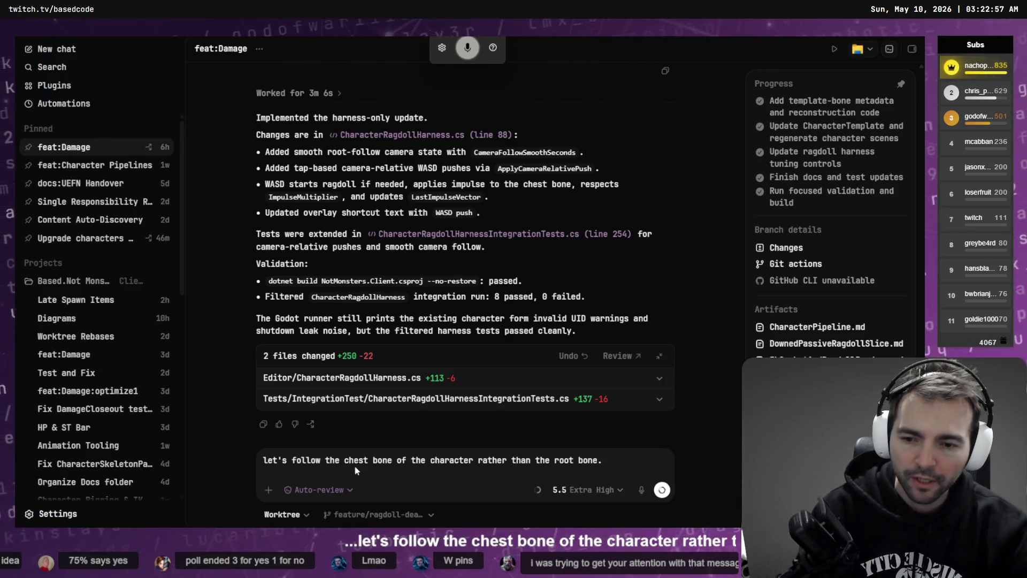
pyautogui.press('Return')
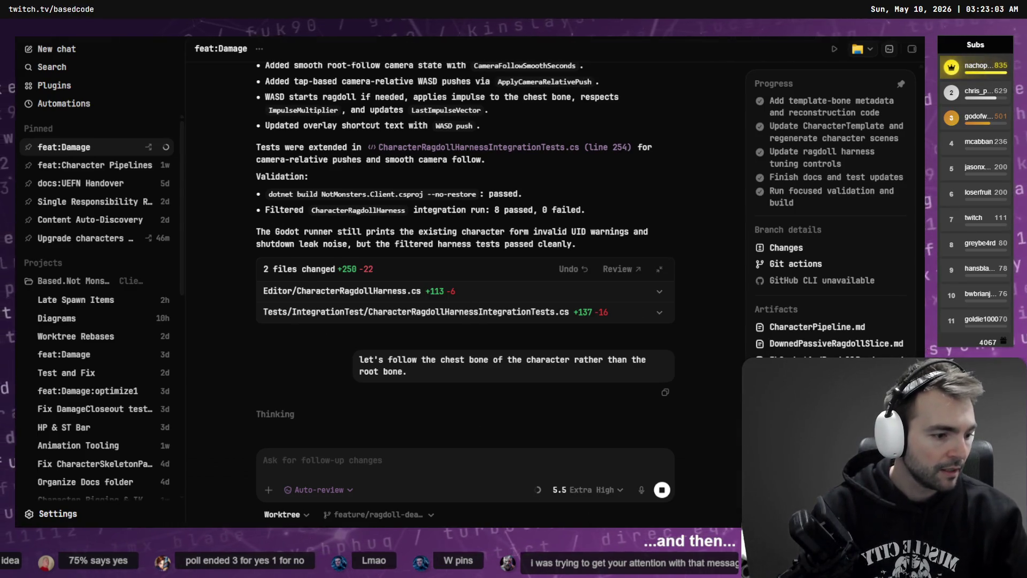
pyautogui.hotkey('alt', 'Tab')
pyautogui.hotkey('alt', 'Tab')
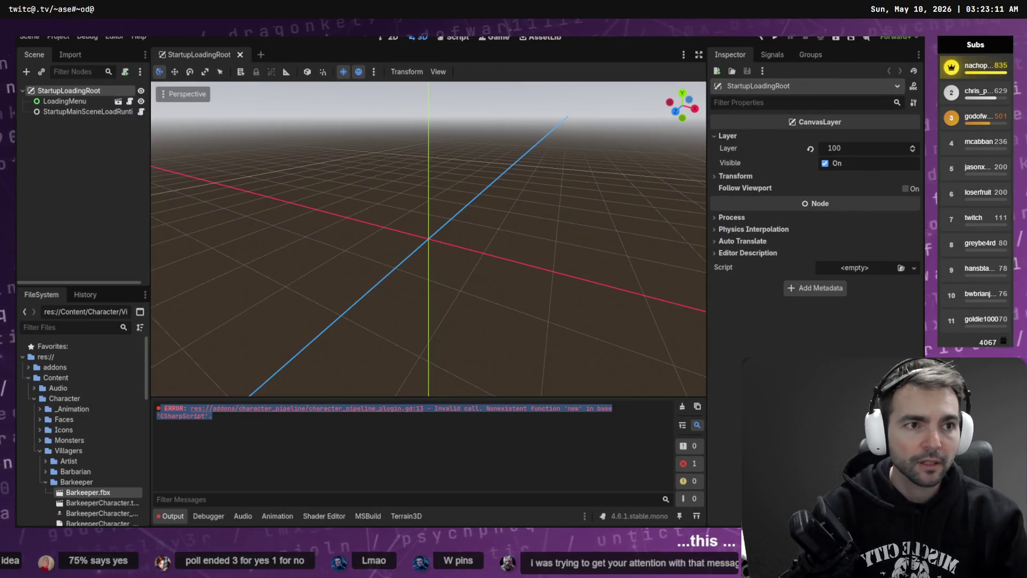
# Bring Fork to the front, showing 60 local changes in the Client (8119) worktree on ragdoll-death.
pyautogui.hotkey('alt', 'Tab')
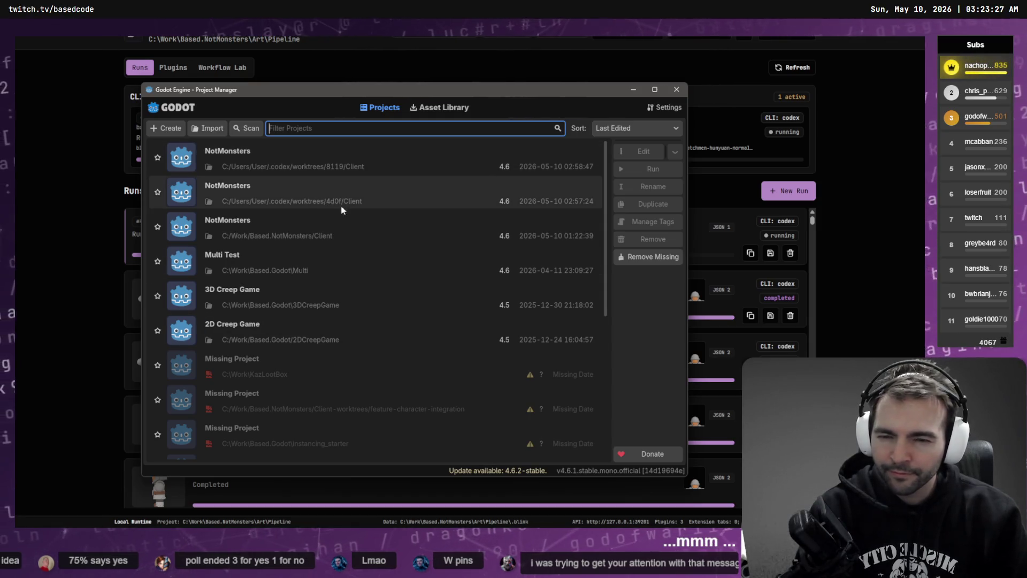
pyautogui.hotkey('alt', 'Tab')
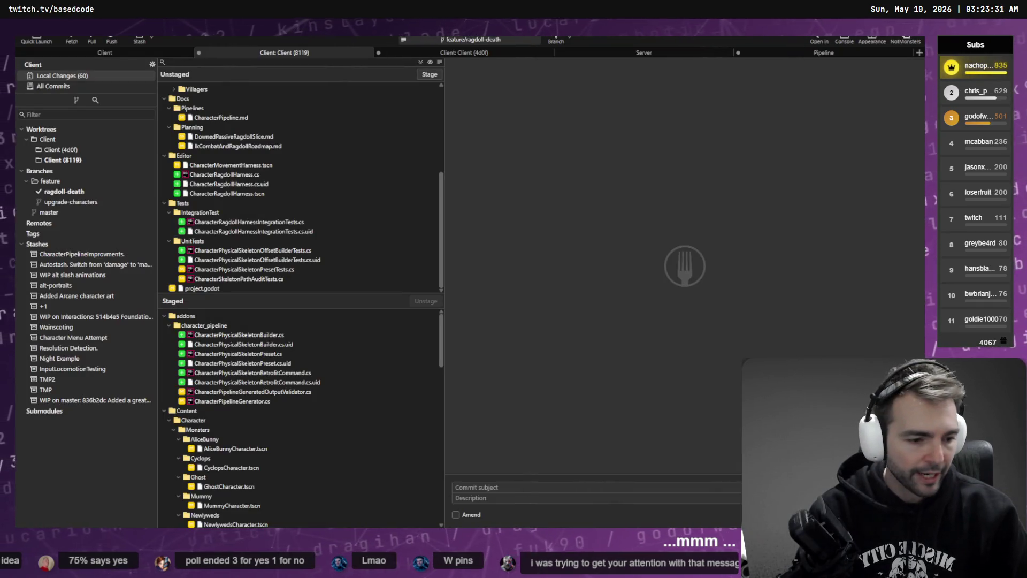
# Open the second NotMonsters project from the Godot Project Manager.
pyautogui.hotkey('alt', 'Tab')
pyautogui.click(338, 195)
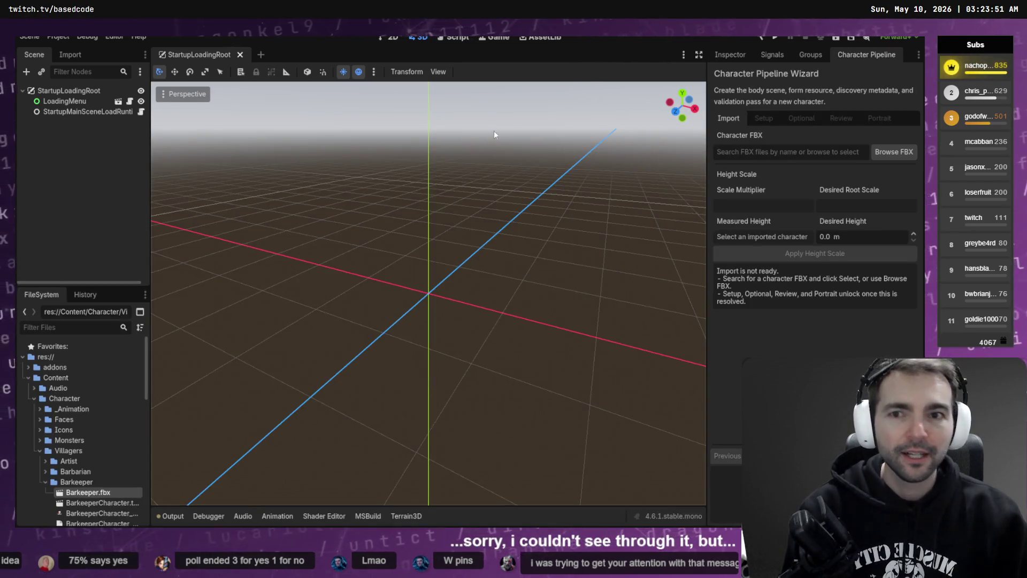
# Regenerate the Barkeeper character from Barkeeper.fbx in the Character Pipeline, replacing existing outputs.
pyautogui.click(823, 153)
pyautogui.write('Bar')
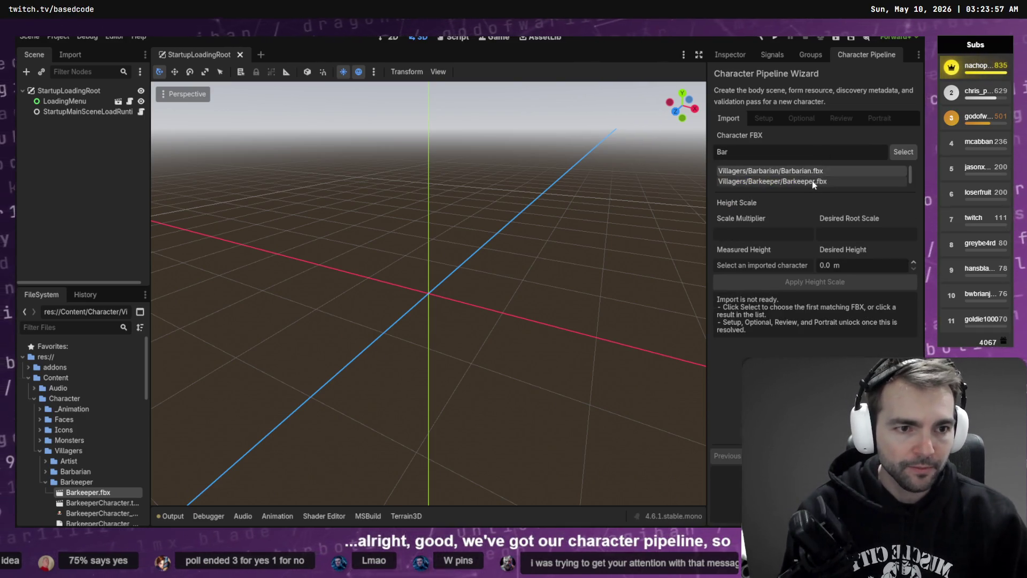
pyautogui.click(814, 182)
pyautogui.click(763, 118)
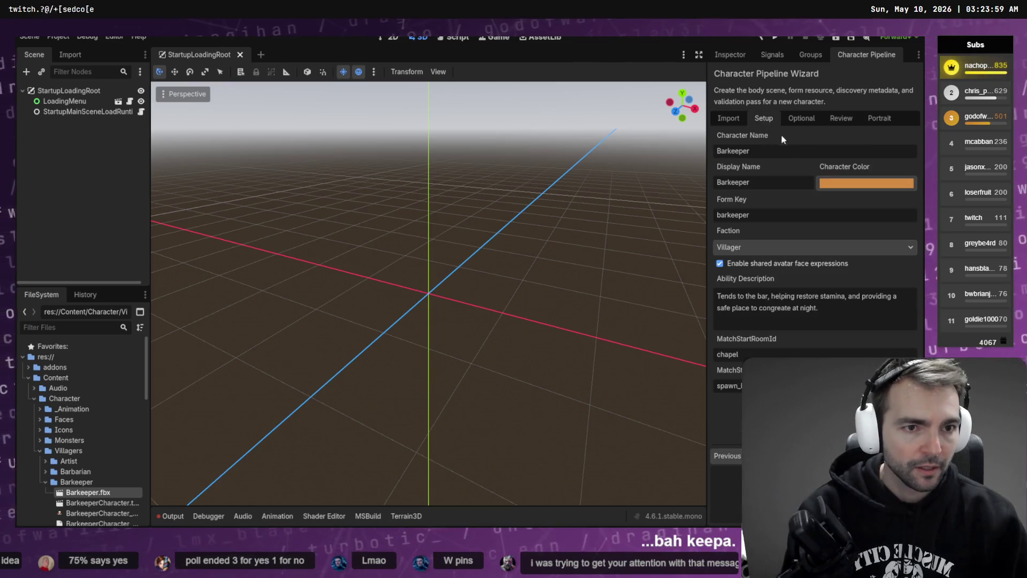
pyautogui.click(801, 120)
pyautogui.click(826, 118)
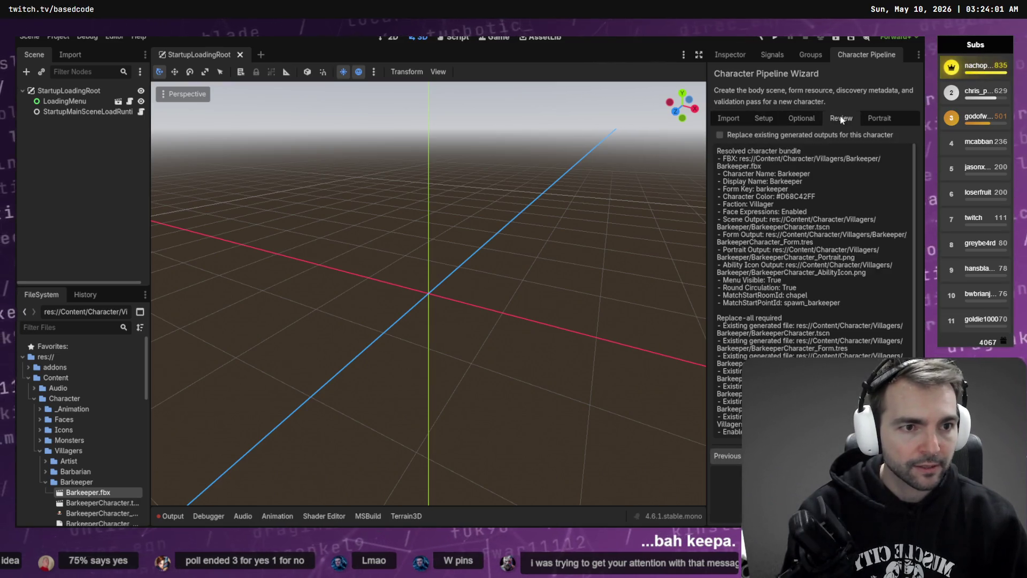
pyautogui.click(720, 135)
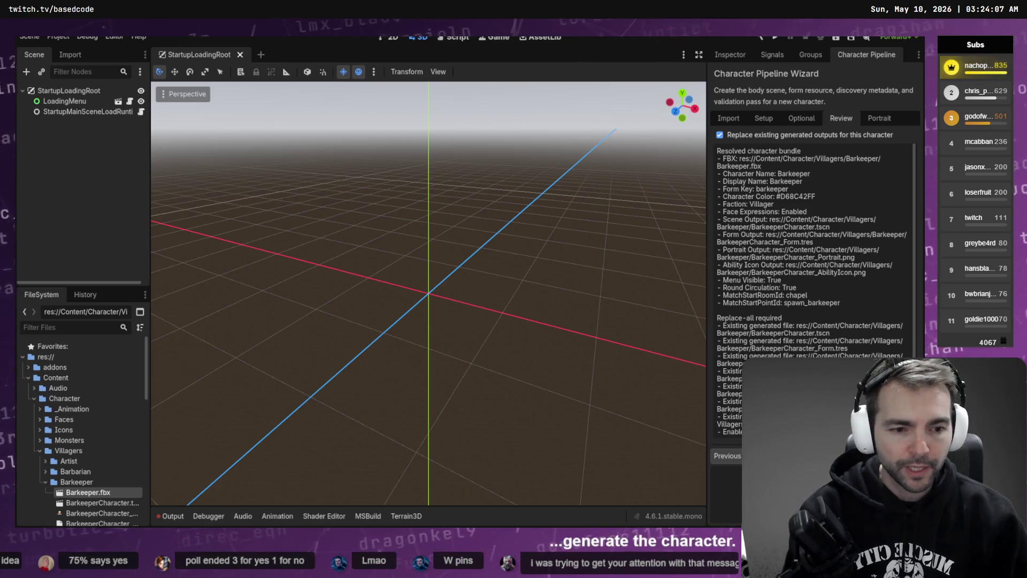
pyautogui.click(883, 455)
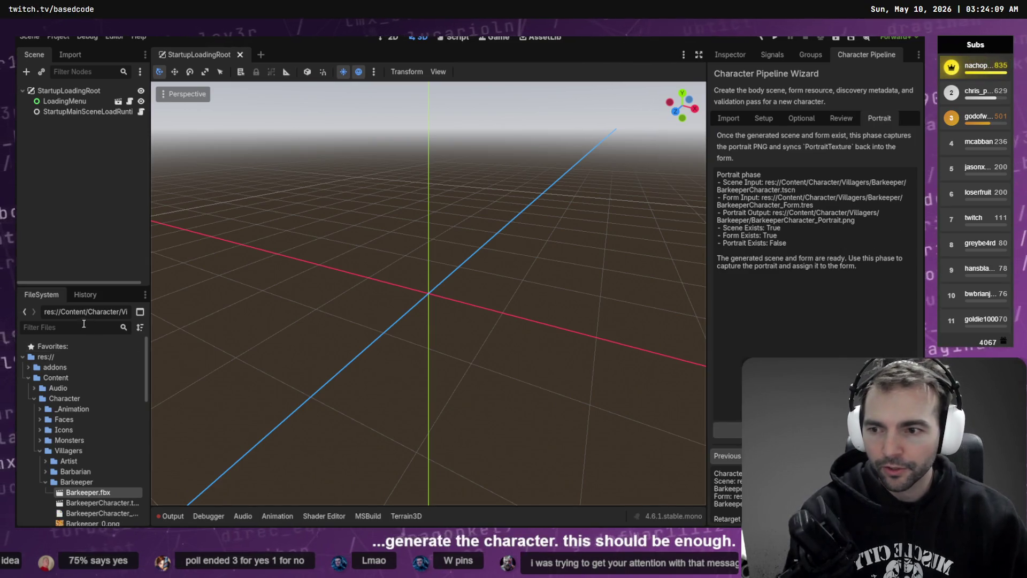
# Filter project files for 'Harne' and open the CharacterMovementHarness scene.
pyautogui.click(83, 326)
pyautogui.write('Character')
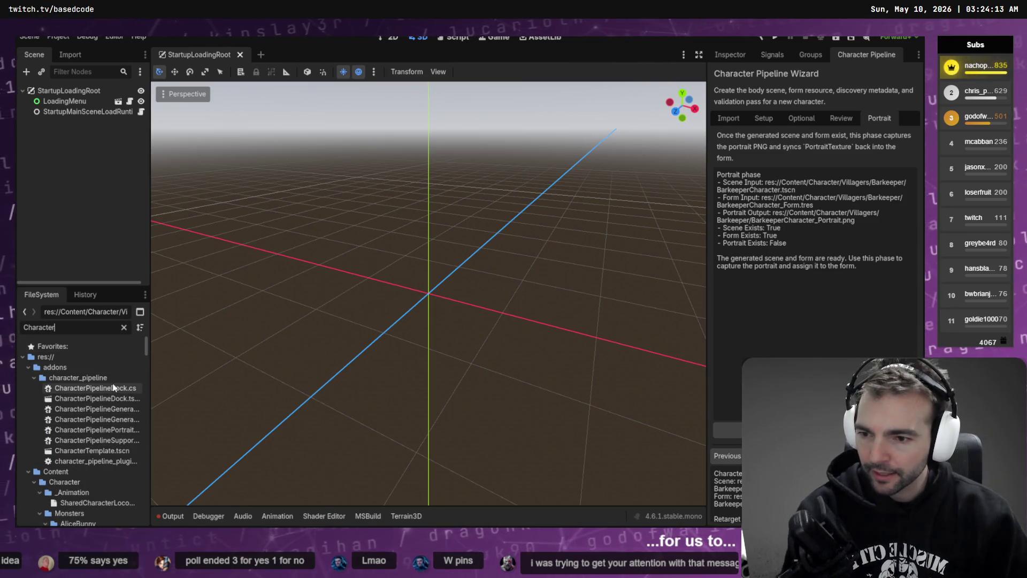
pyautogui.scroll(-3, 112, 429)
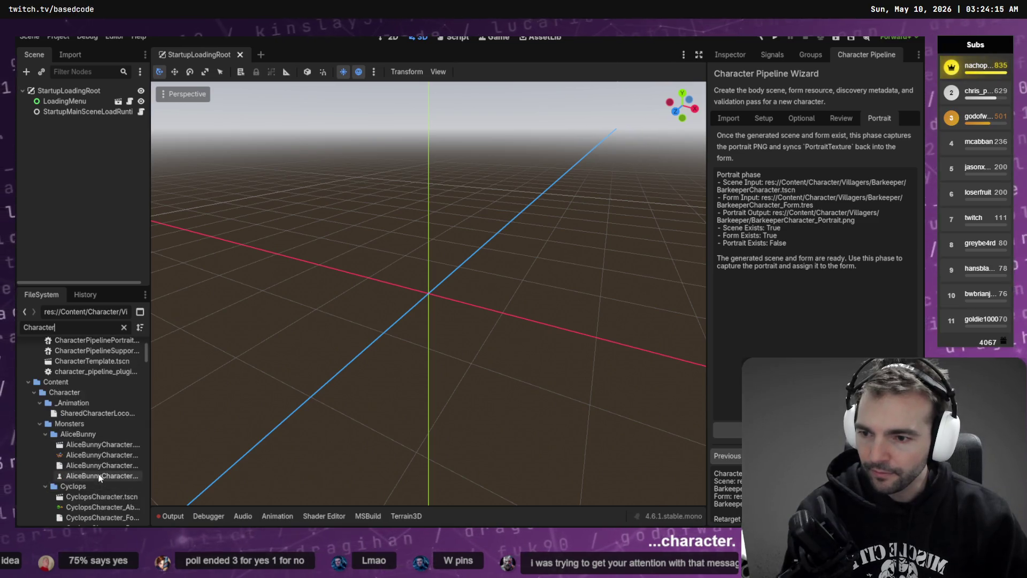
pyautogui.scroll(2, 100, 470)
pyautogui.write('Loc')
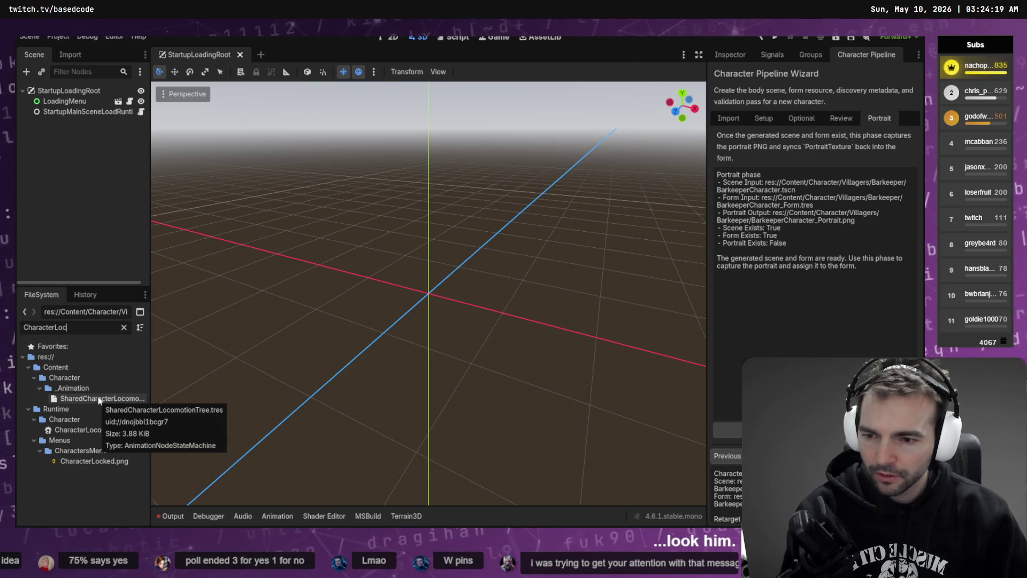
pyautogui.click(123, 327)
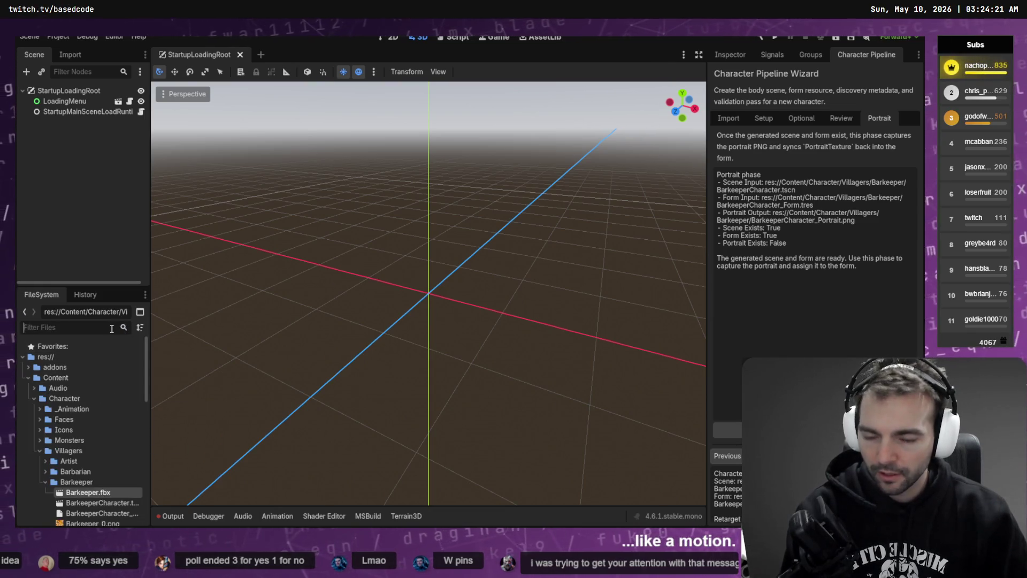
pyautogui.write('Harness')
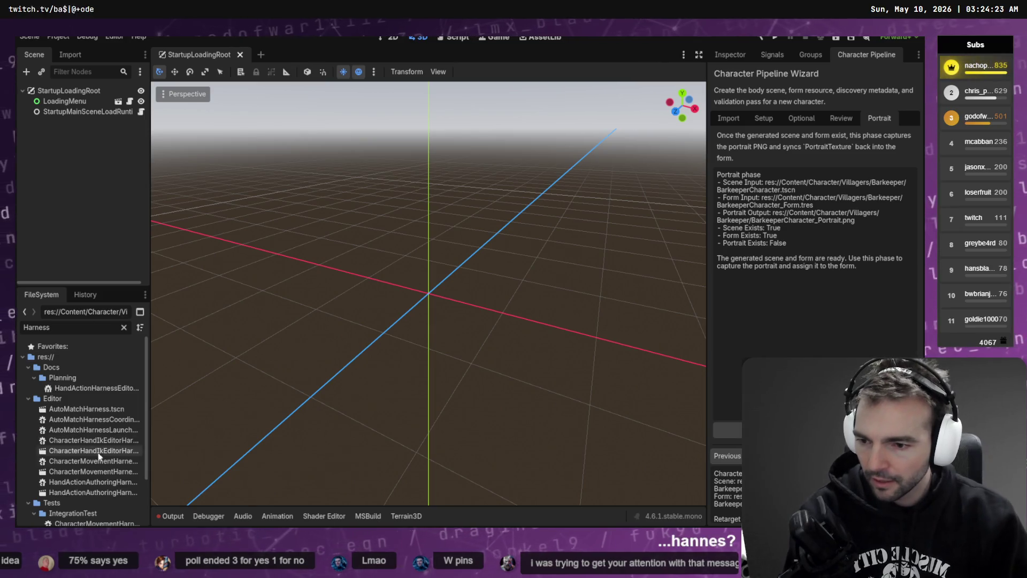
pyautogui.doubleClick(88, 472)
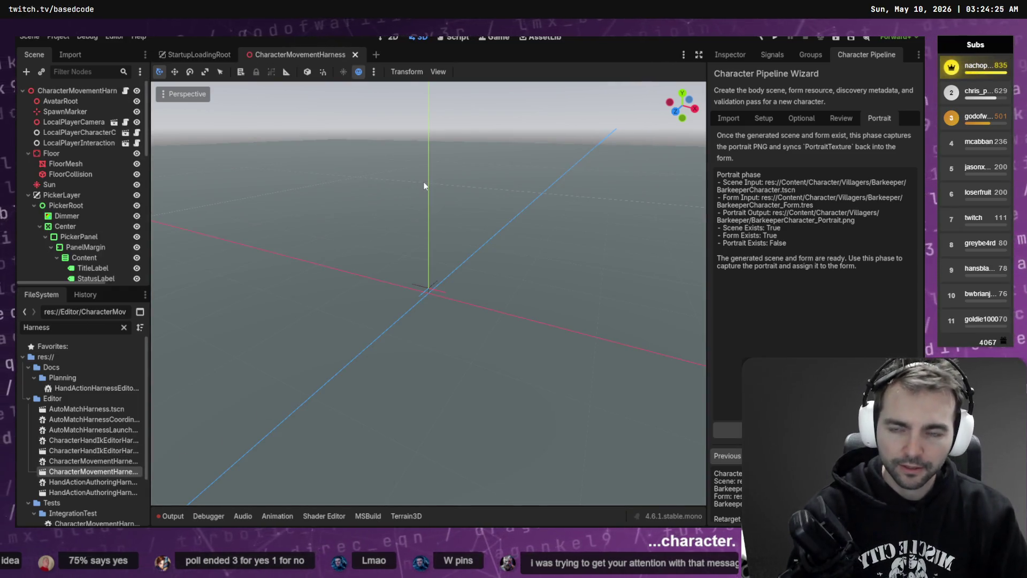
# Run the movement harness scene and try the Lamplighter and the Farmer.
pyautogui.press('F6')
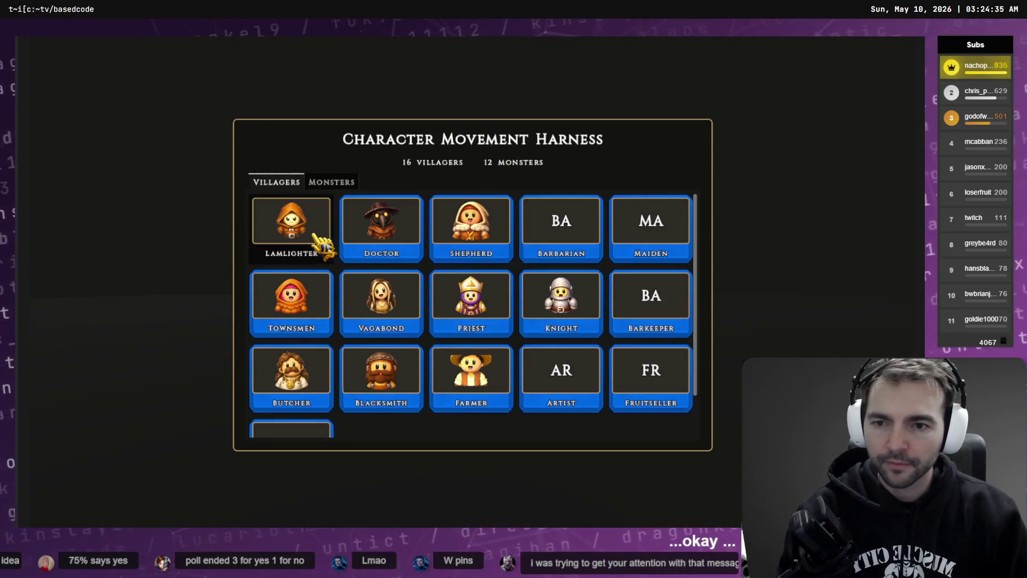
pyautogui.click(322, 245)
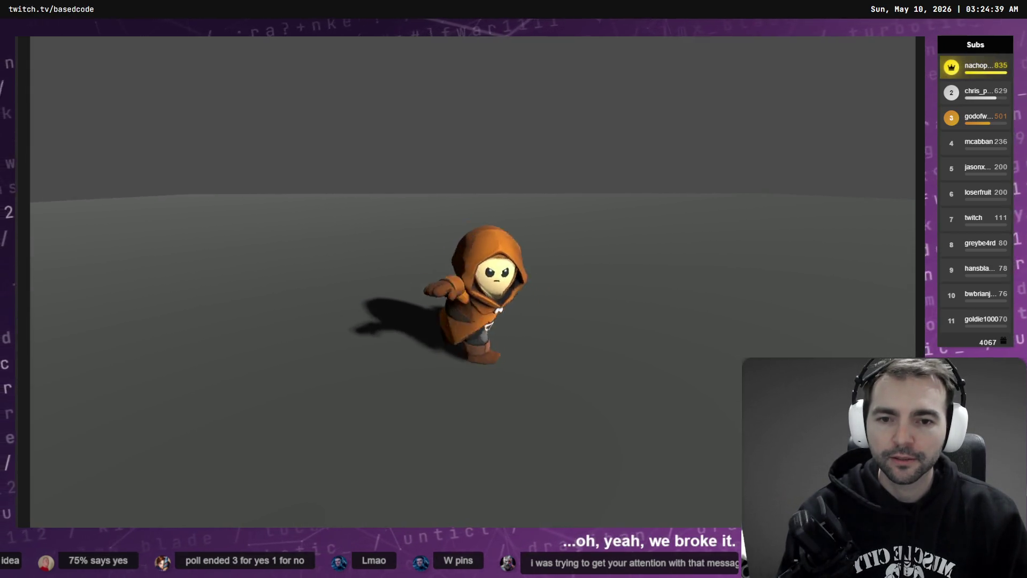
pyautogui.press('Escape')
pyautogui.click(491, 374)
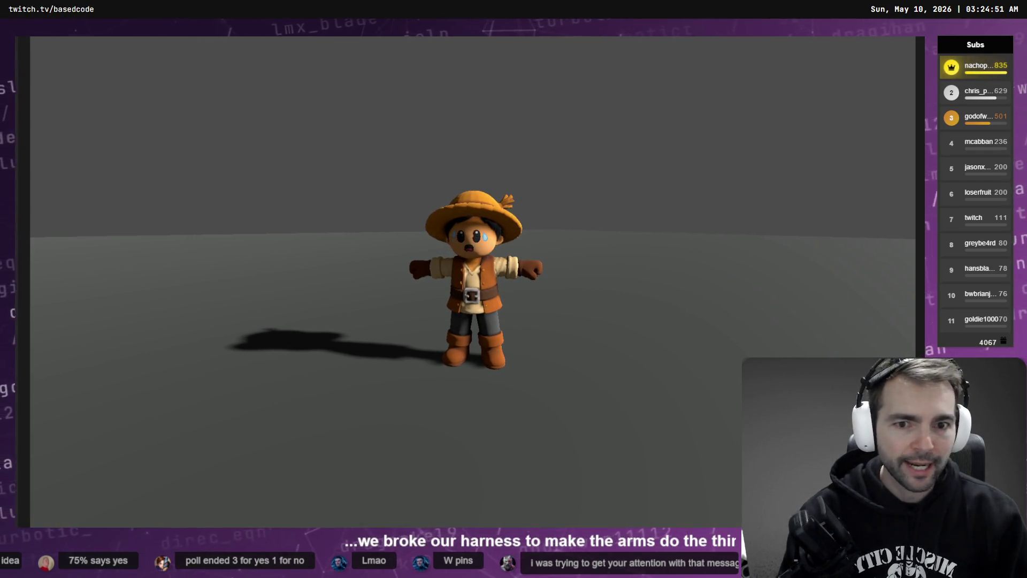
# Try the King, then load the Barkeeper from the Villagers list.
pyautogui.press('Escape')
pyautogui.scroll(-2, 390, 378)
pyautogui.click(321, 412)
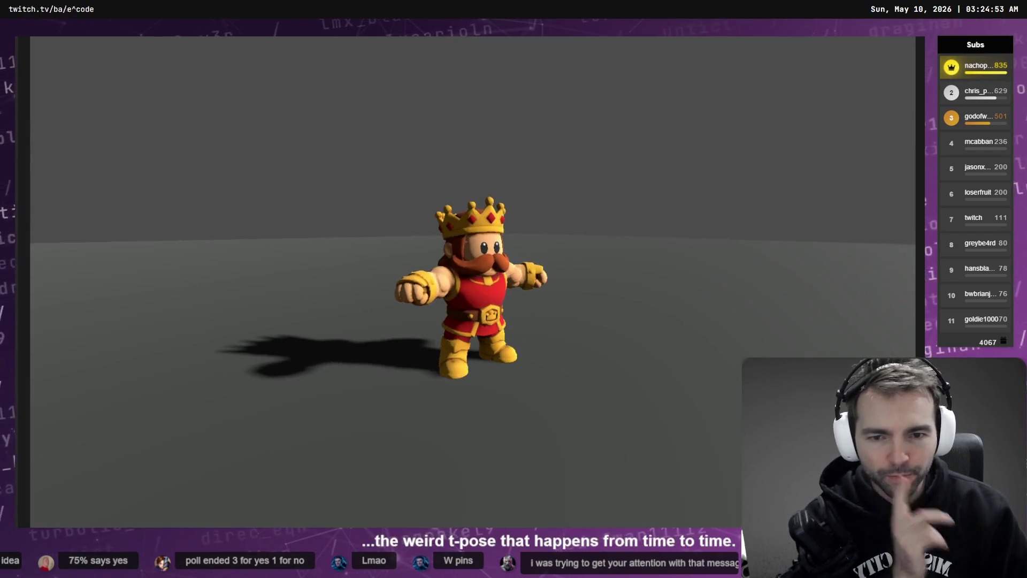
pyautogui.press('Escape')
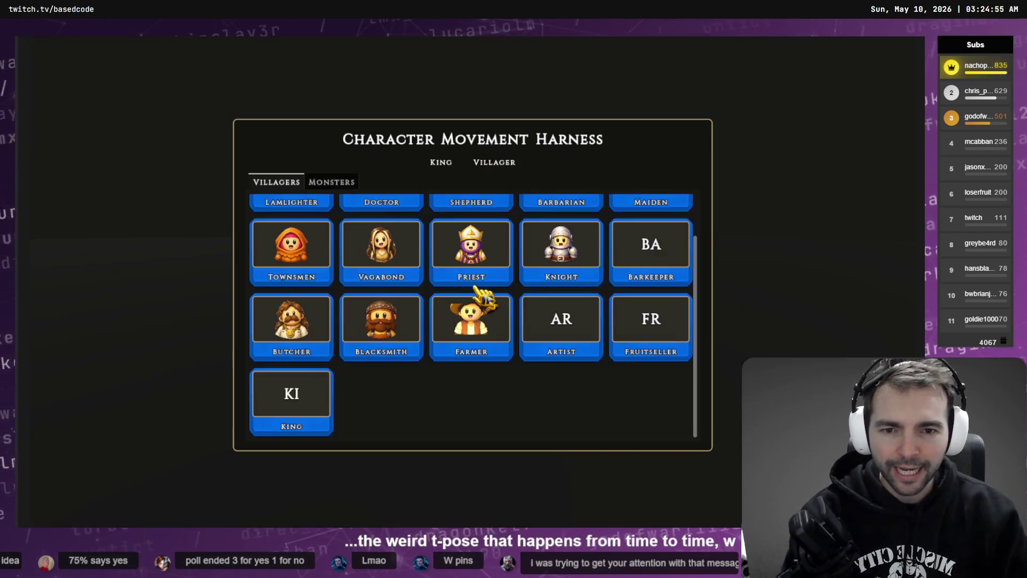
pyautogui.scroll(2, 621, 336)
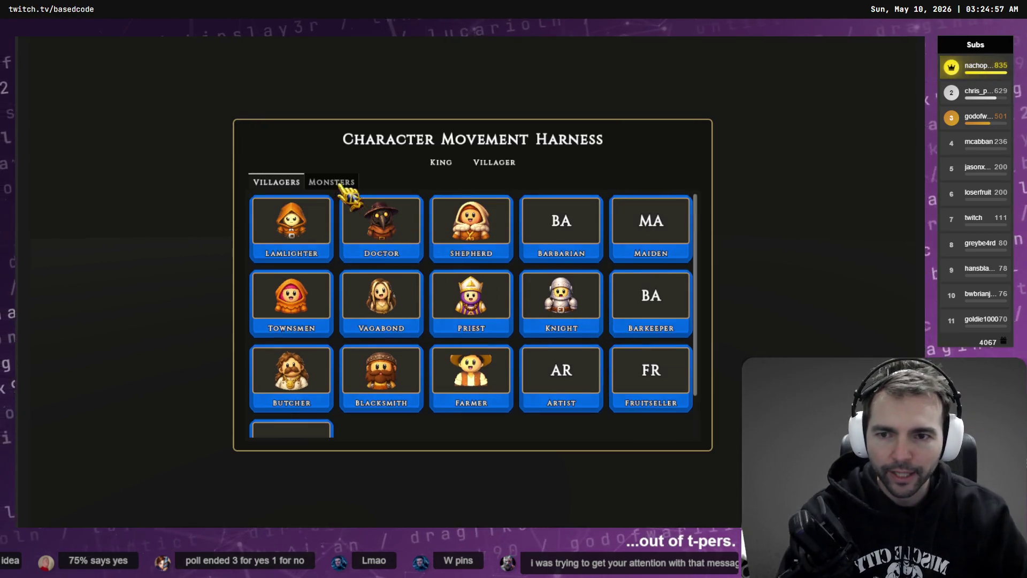
pyautogui.click(339, 184)
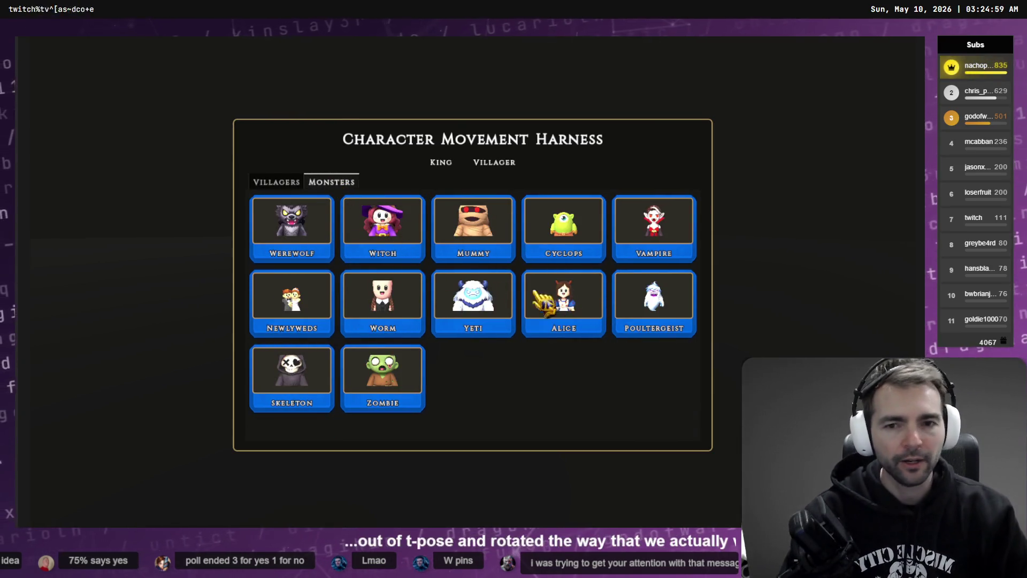
pyautogui.click(268, 182)
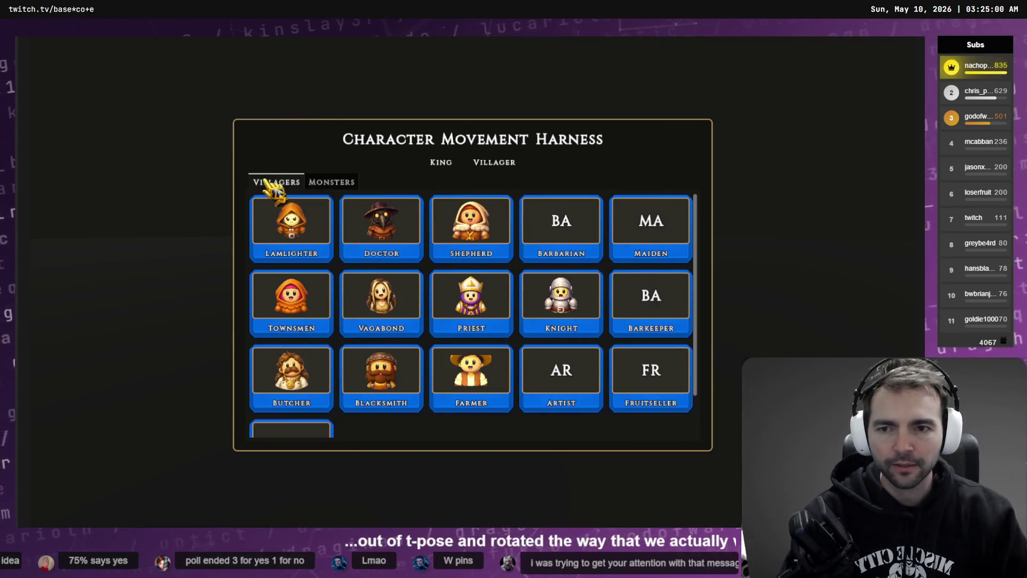
pyautogui.click(664, 309)
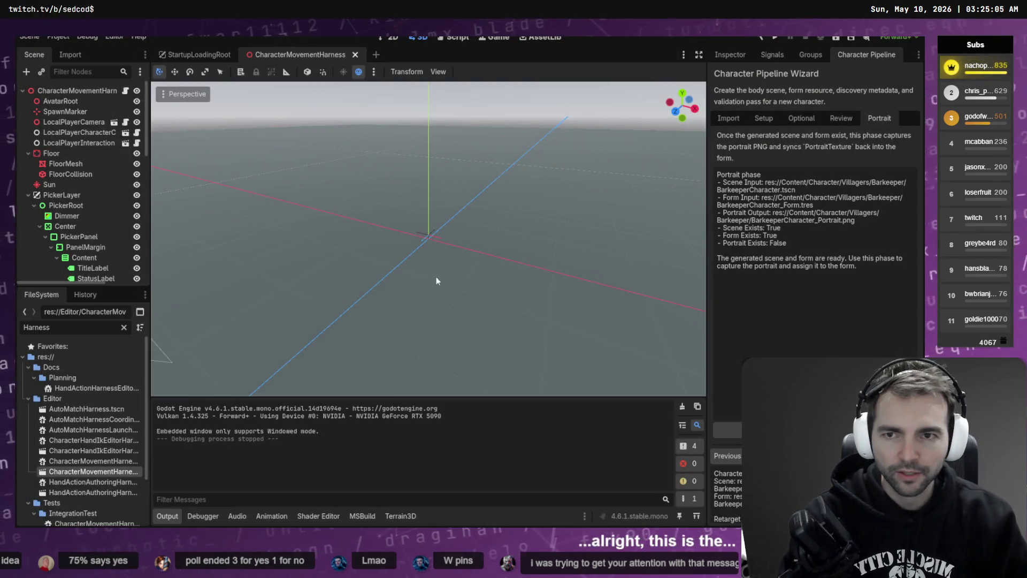
# Filter project files for 'ArtTests' and open ArtTests.tscn.
pyautogui.click(92, 327)
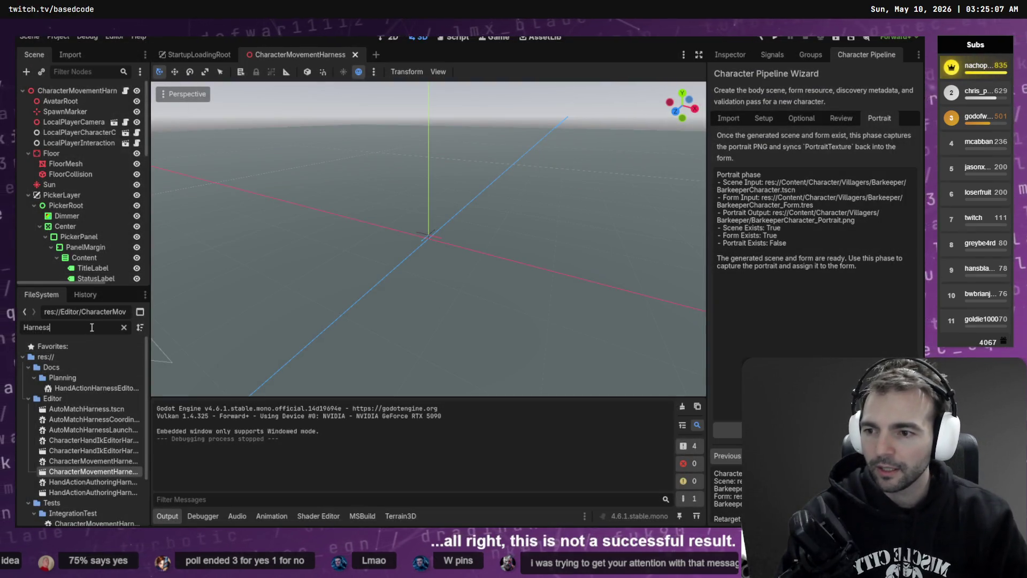
pyautogui.write('Ab')
pyautogui.hotkey('ctrl', 'a')
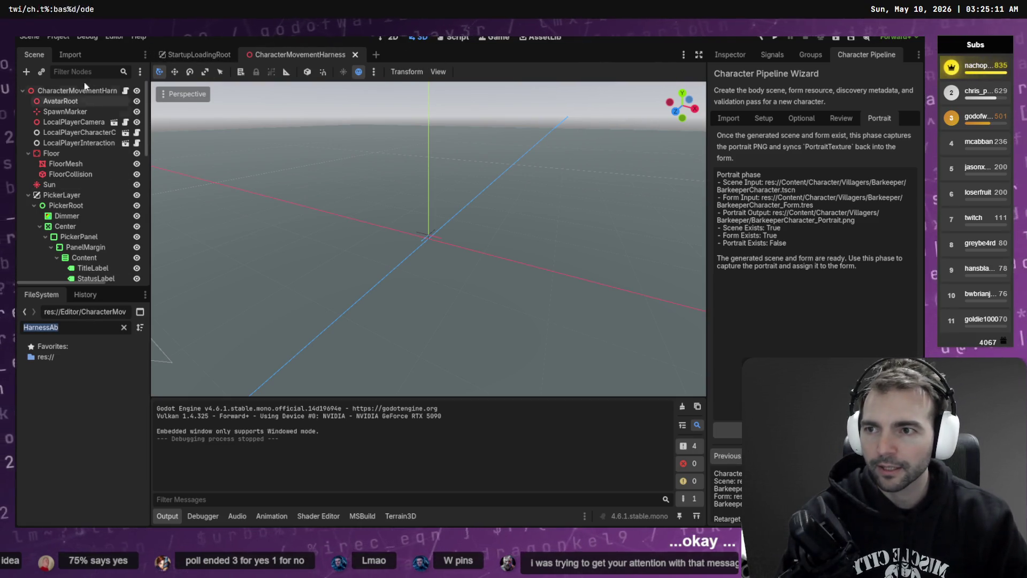
pyautogui.write('A')
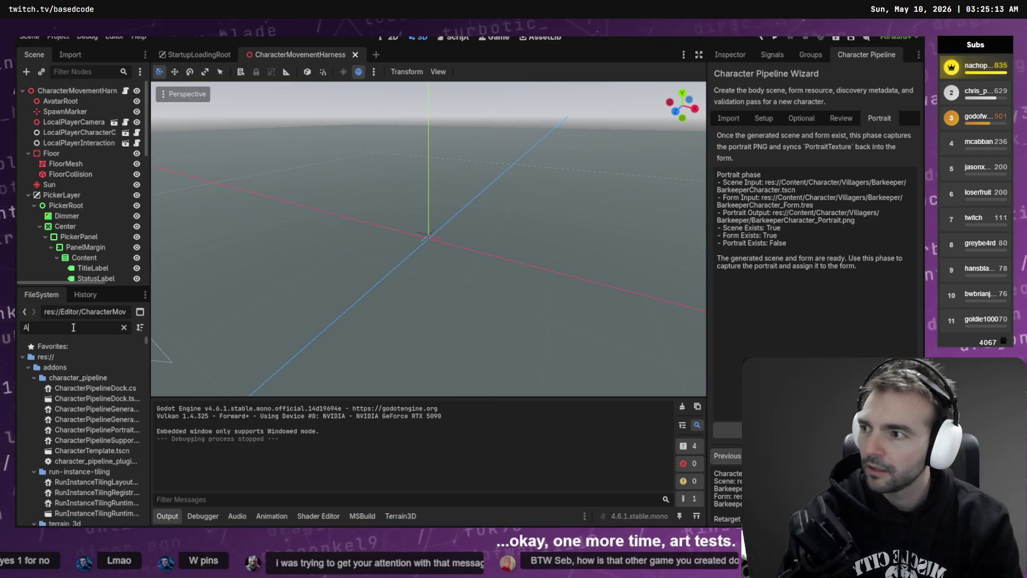
pyautogui.write('rtTests')
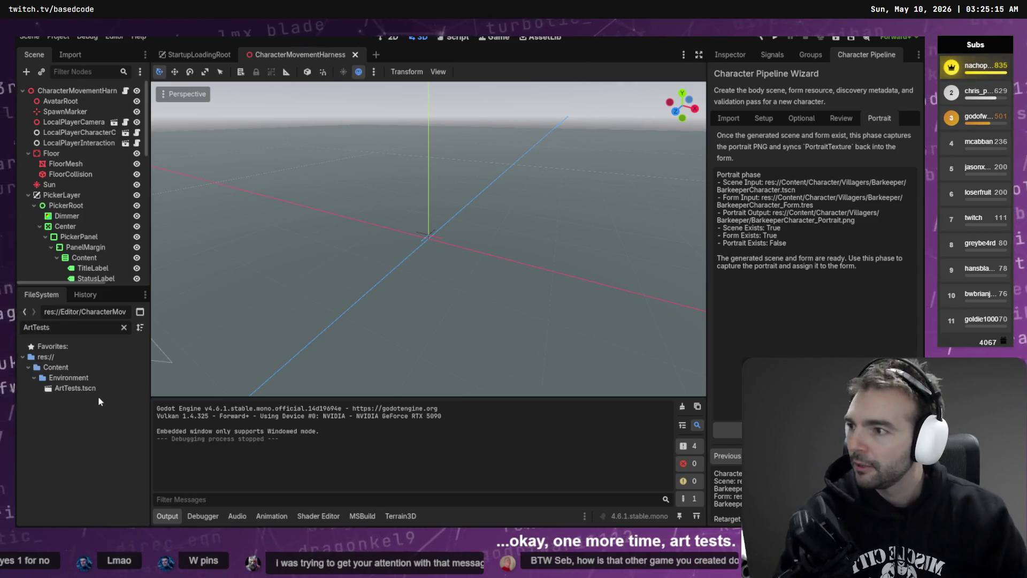
pyautogui.click(84, 389)
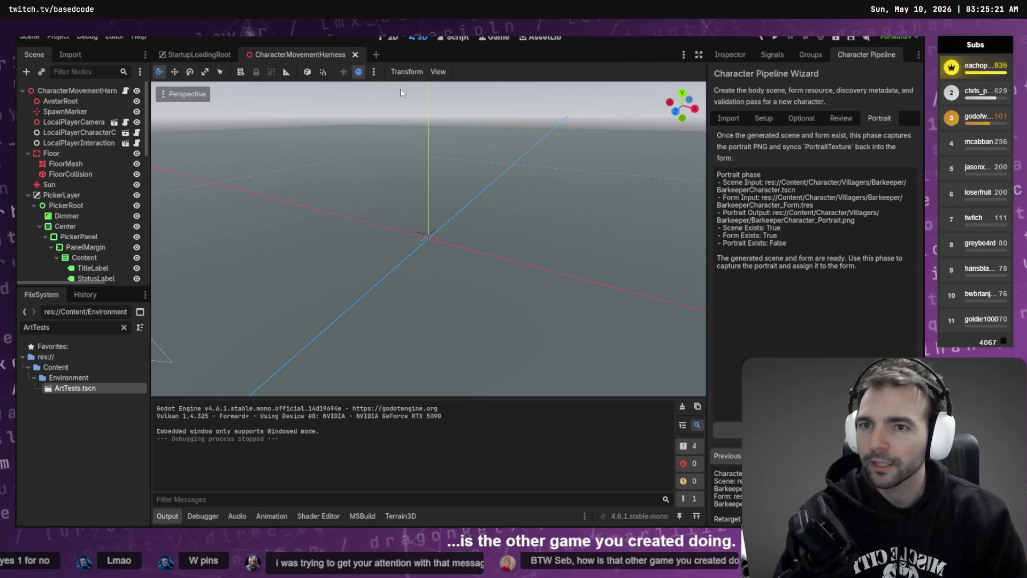
pyautogui.doubleClick(86, 388)
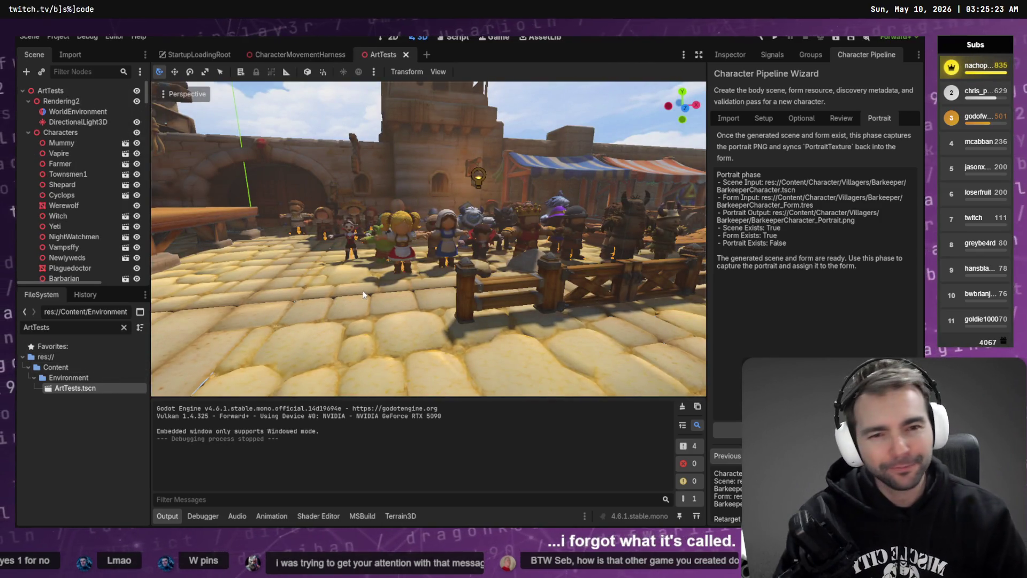
# Fly the viewport around the market square to inspect the crowd of characters.
pyautogui.moveTo(363, 293); pyautogui.dragTo(366, 293)
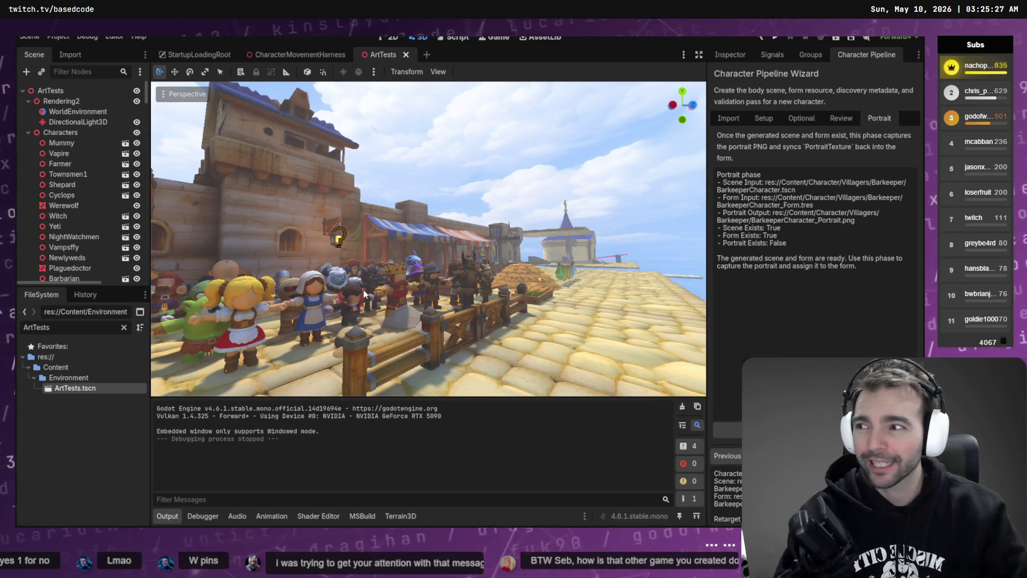
pyautogui.scroll(5, 363, 293)
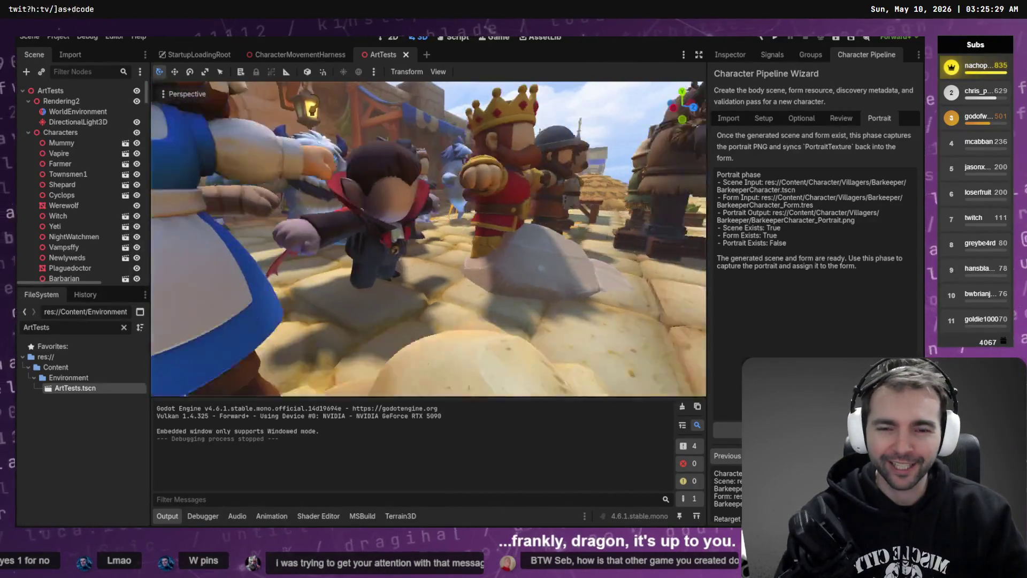
pyautogui.scroll(-5, 364, 293)
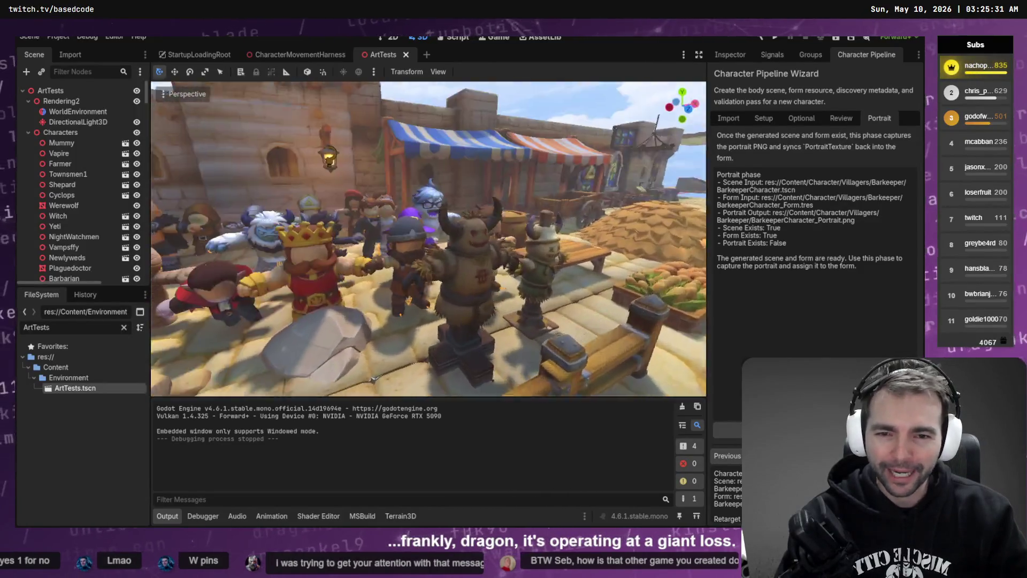
pyautogui.press('w')
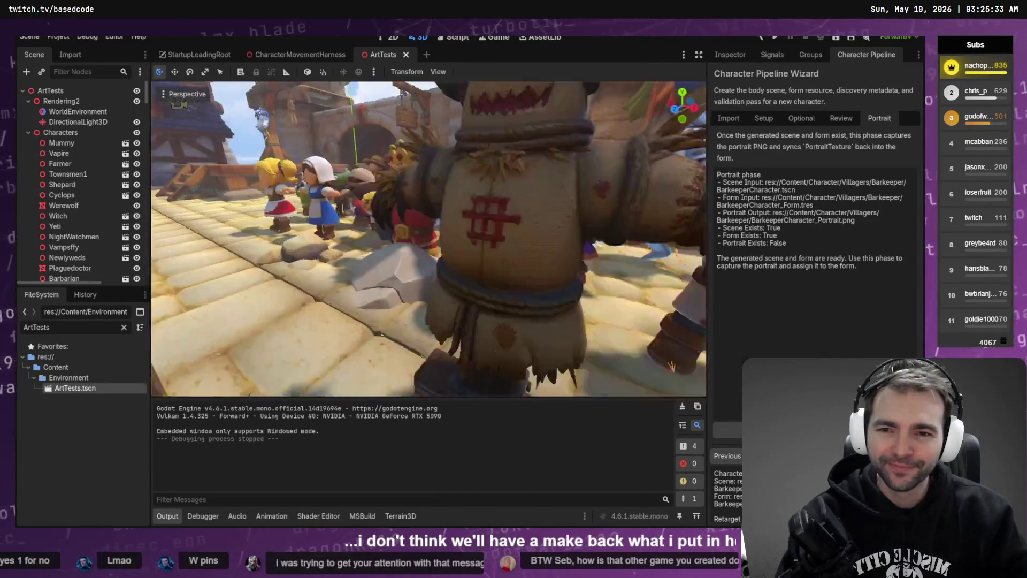
pyautogui.press('s')
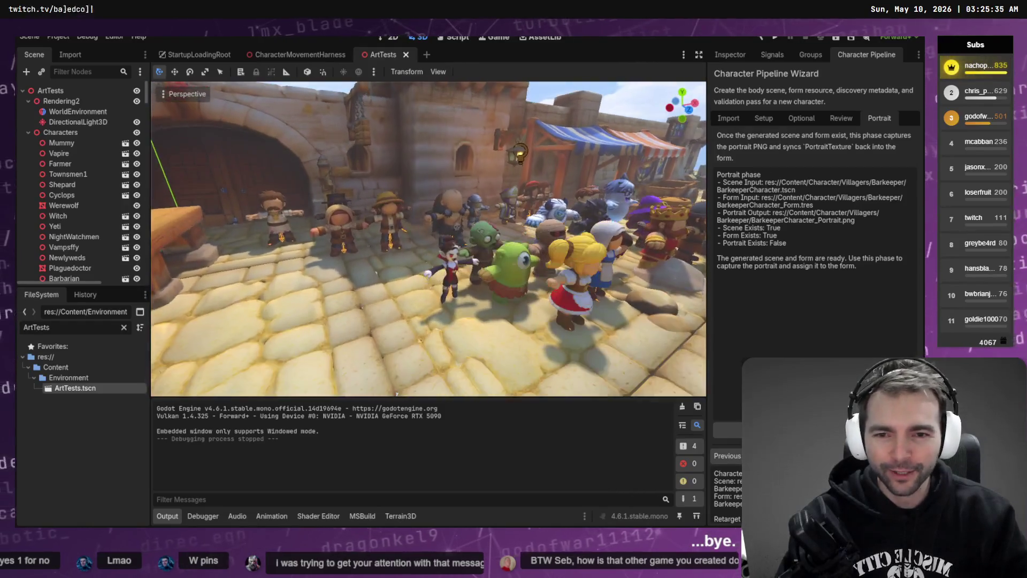
pyautogui.press('s')
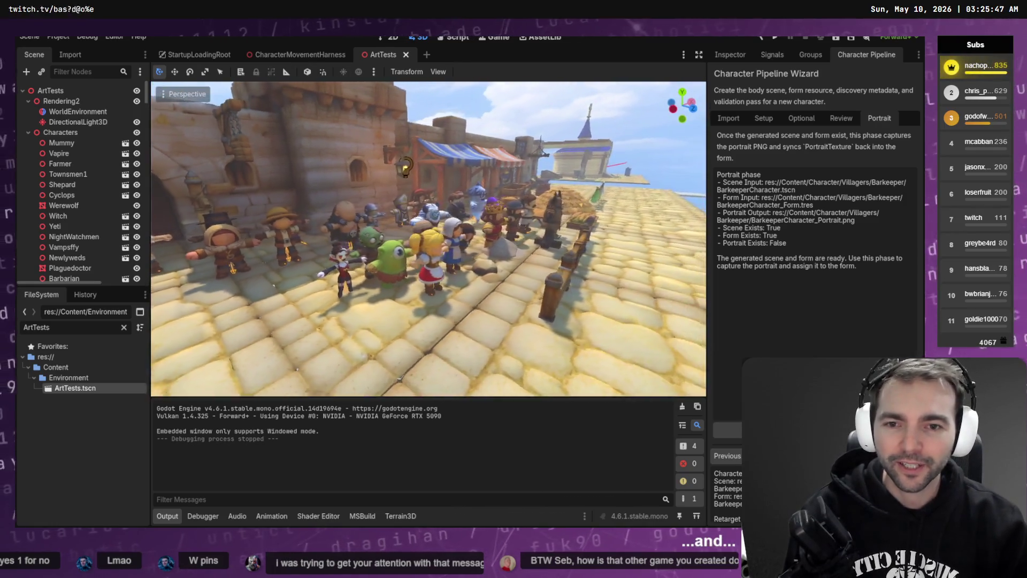
pyautogui.press('a')
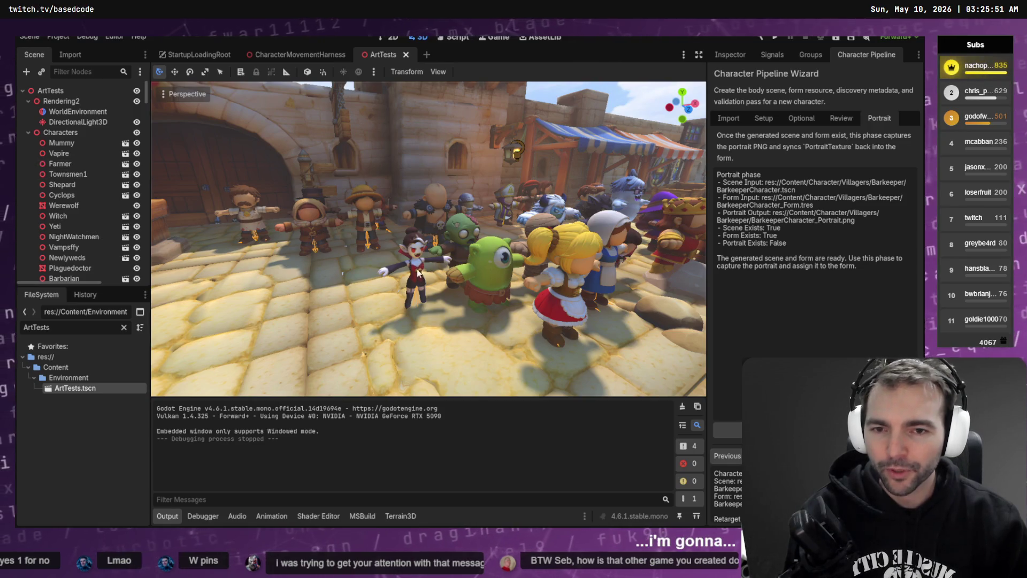
pyautogui.scroll(-3, 418, 273)
pyautogui.scroll(-3, 89, 211)
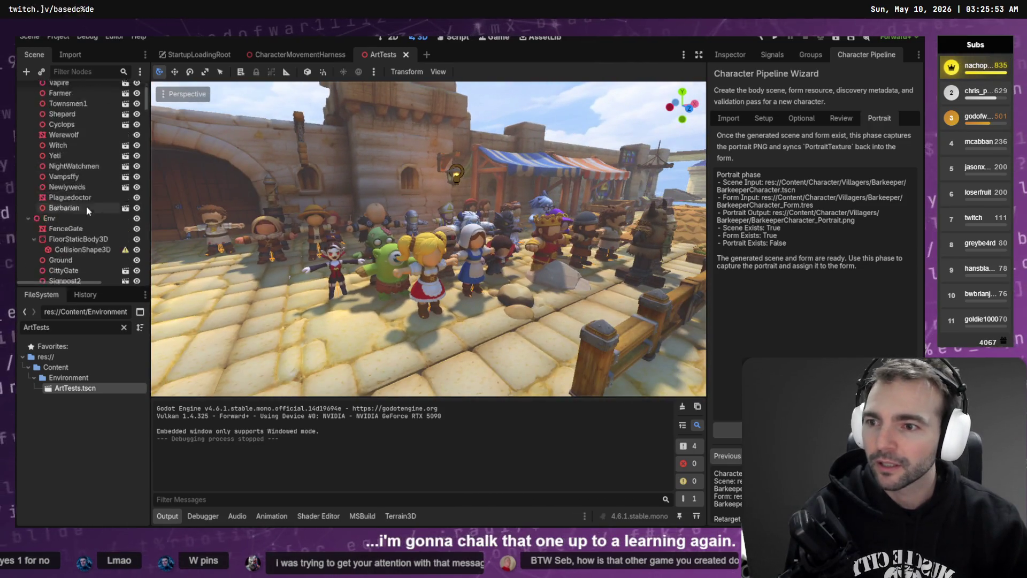
pyautogui.scroll(-6, 92, 217)
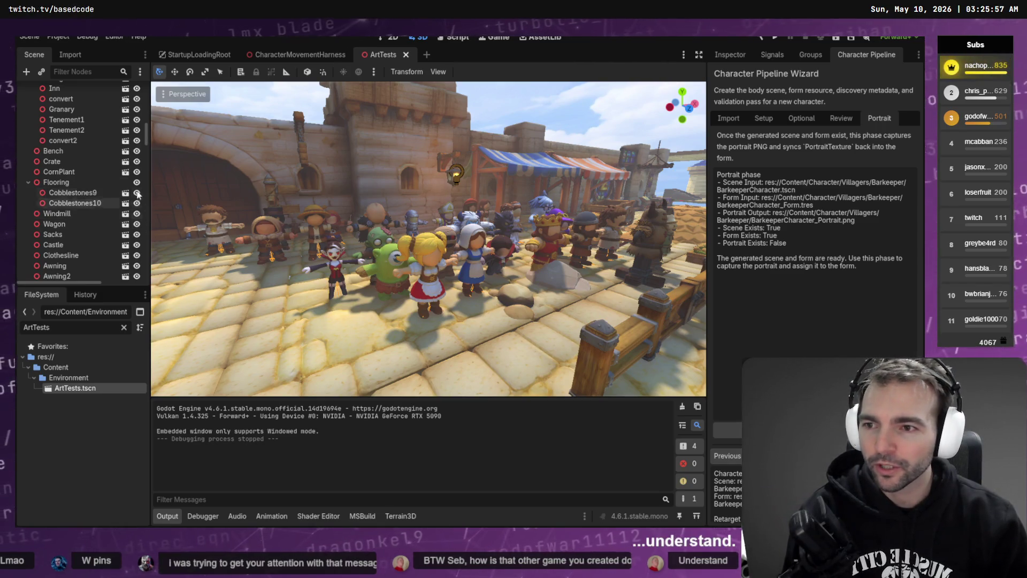
pyautogui.scroll(-10, 63, 271)
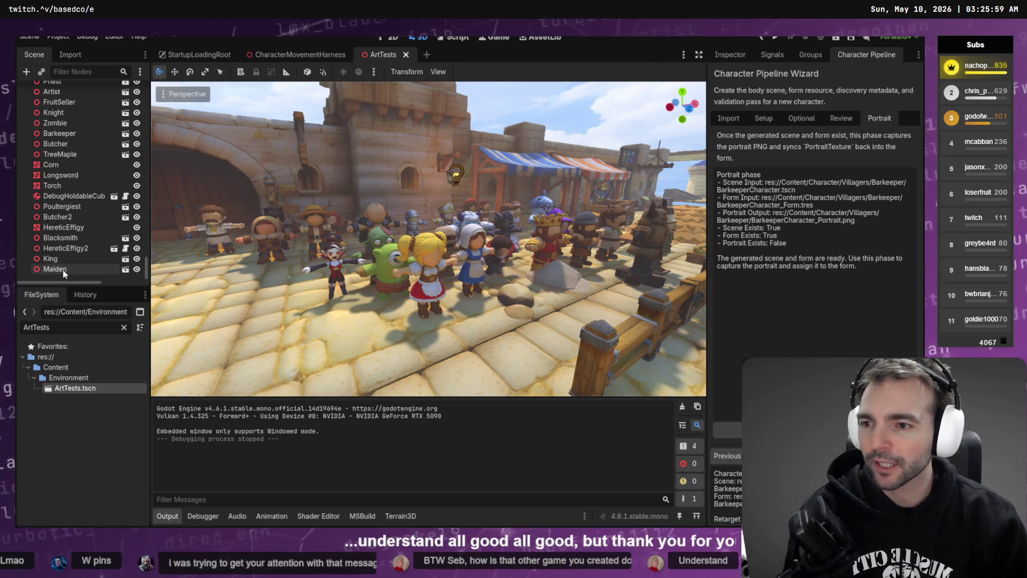
# Select the Maiden, Zombie and Barkeeper, clear the file filter, and check the wizard's Optional and Review tabs.
pyautogui.click(64, 269)
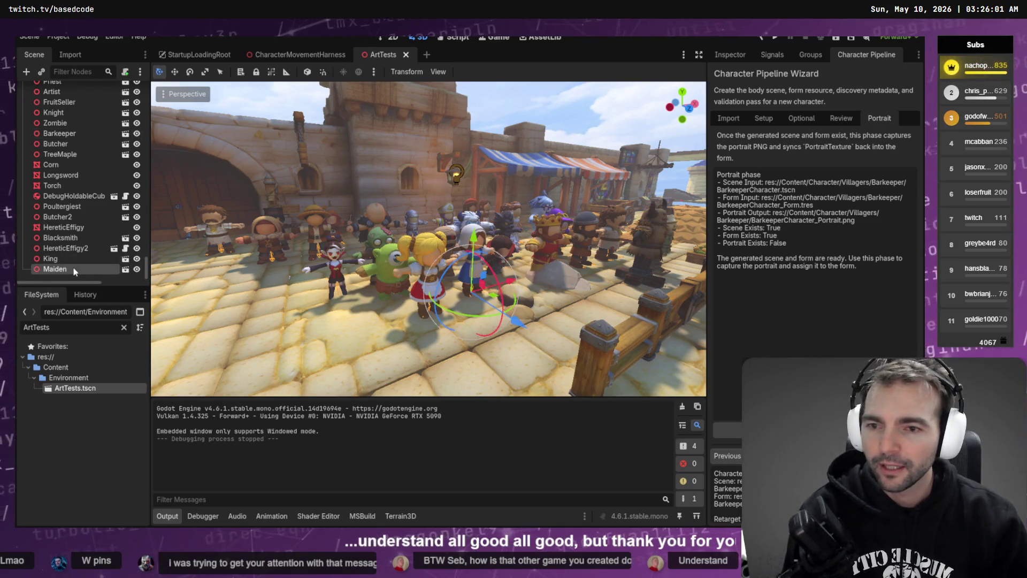
pyautogui.scroll(3, 428, 238)
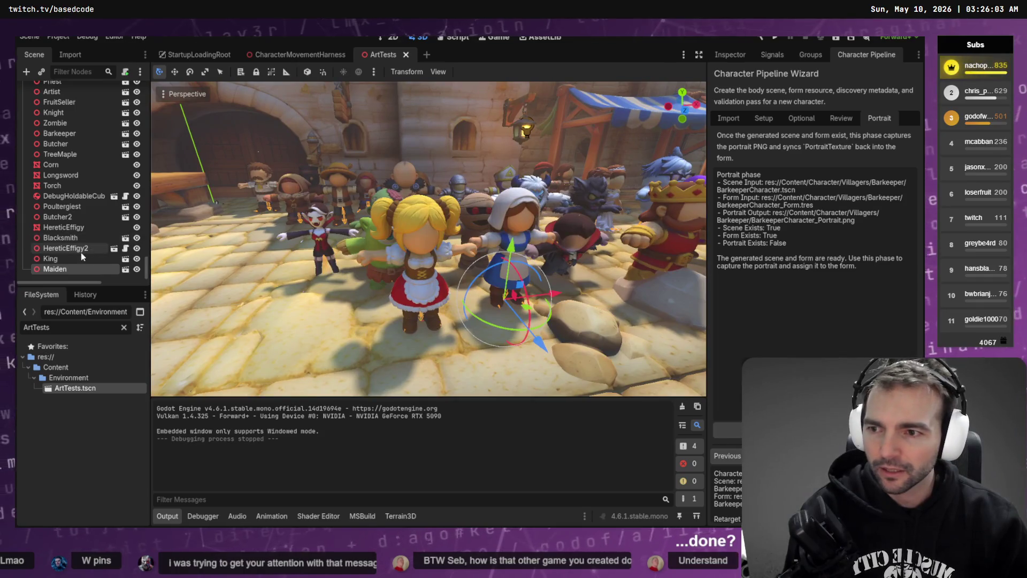
pyautogui.click(428, 304)
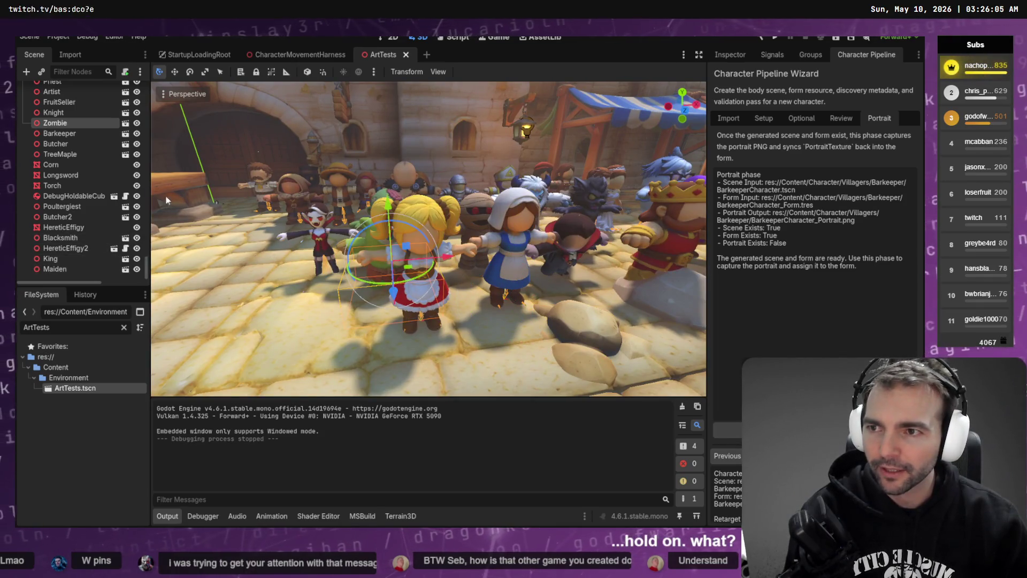
pyautogui.click(76, 134)
pyautogui.moveTo(321, 241); pyautogui.dragTo(296, 240)
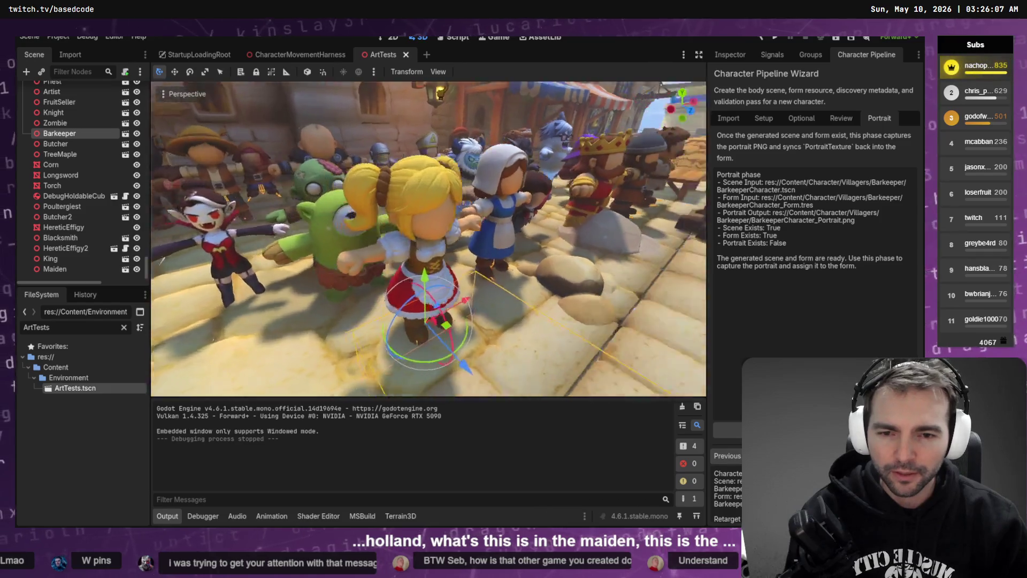
pyautogui.click(123, 326)
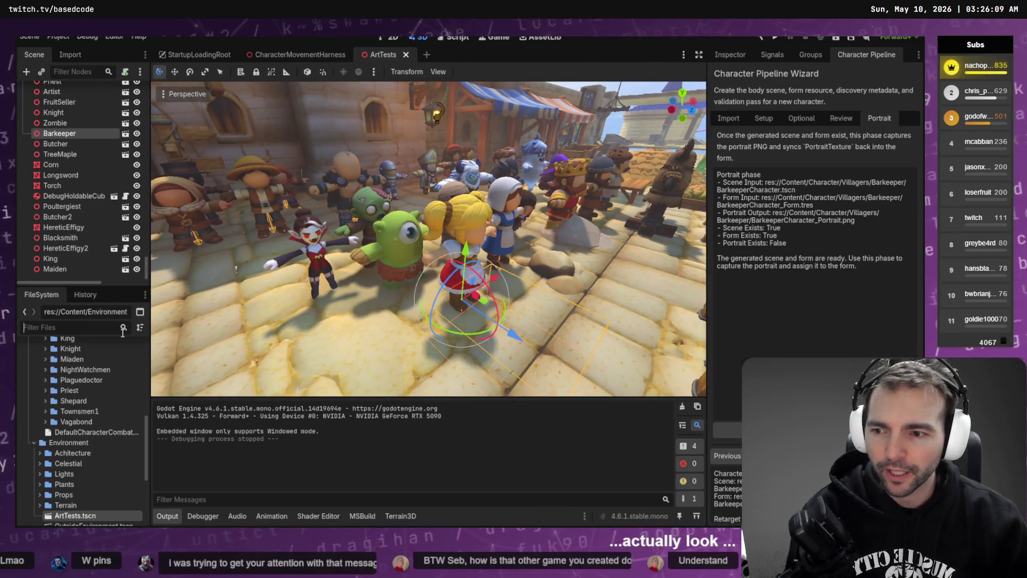
pyautogui.click(797, 118)
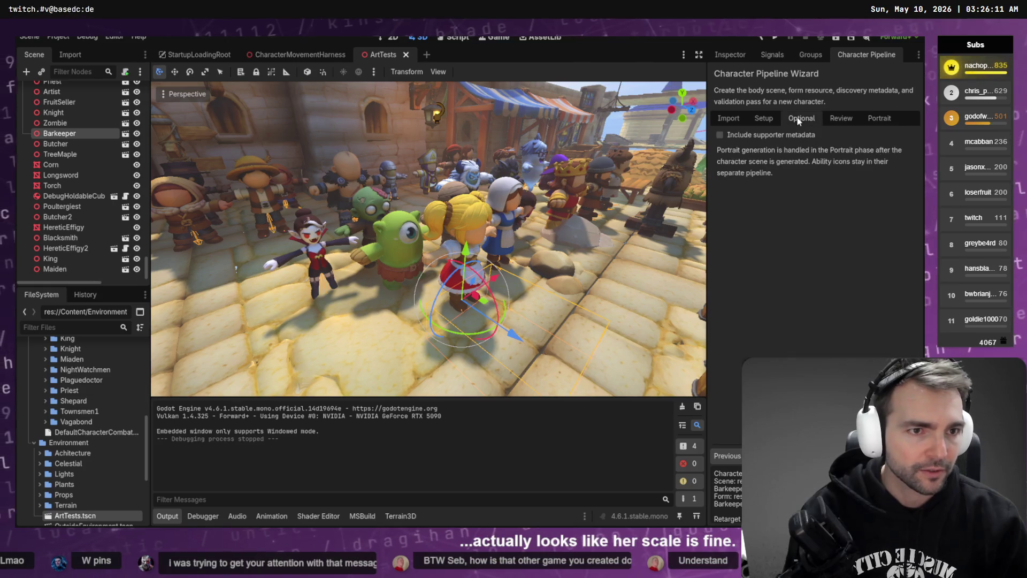
pyautogui.click(838, 117)
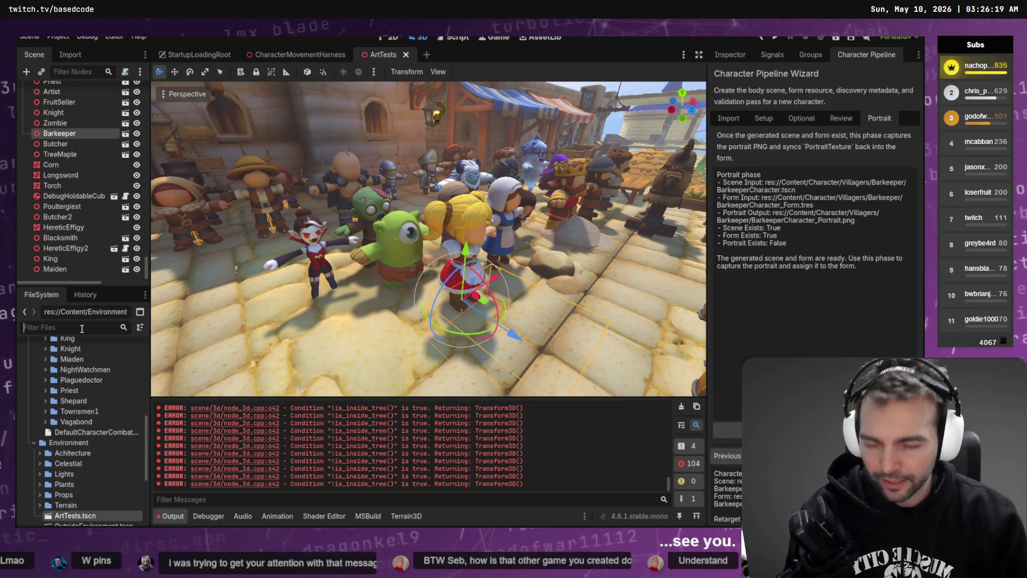
# Filter files by 'Bar', open BarkeeperCharacter.tscn, then delete Barkeeper.fbx from the project.
pyautogui.write('Bar')
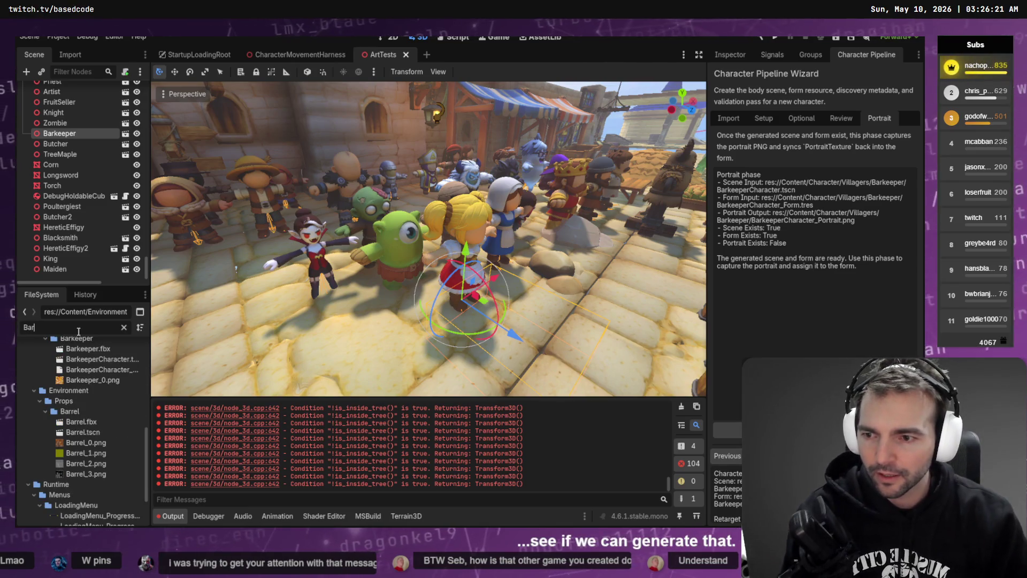
pyautogui.click(91, 359)
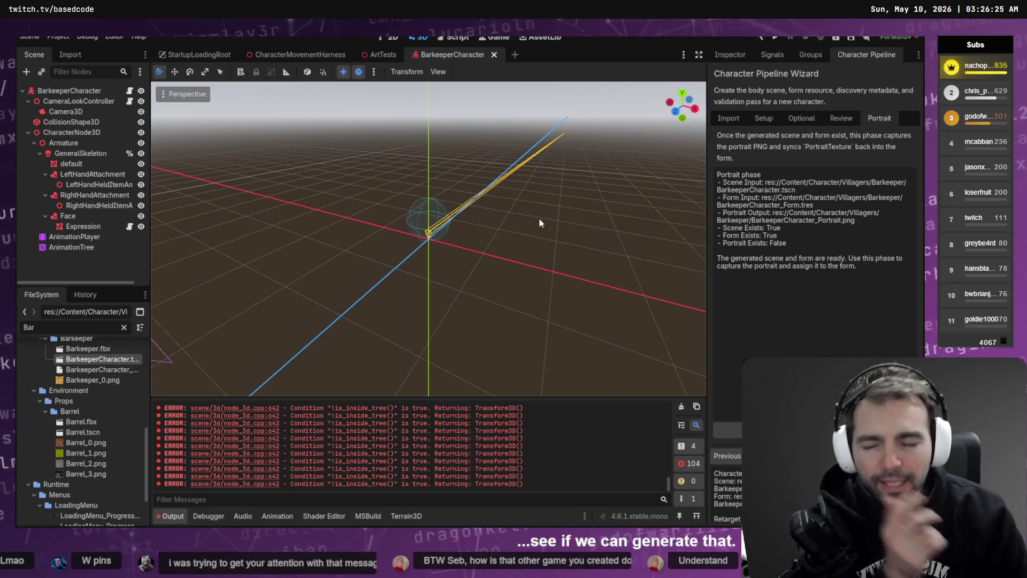
pyautogui.click(91, 349)
pyautogui.press('Delete')
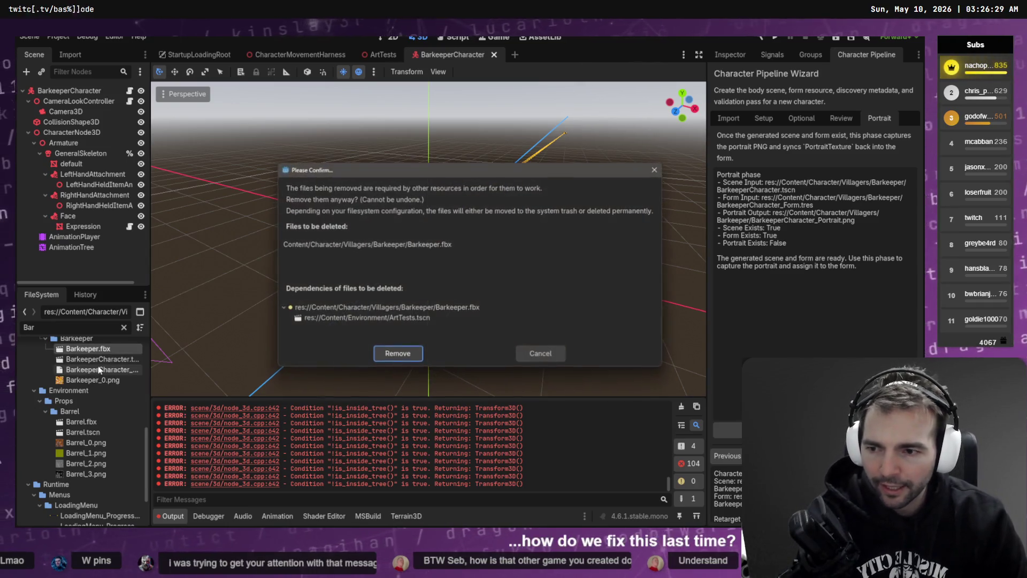
pyautogui.click(535, 354)
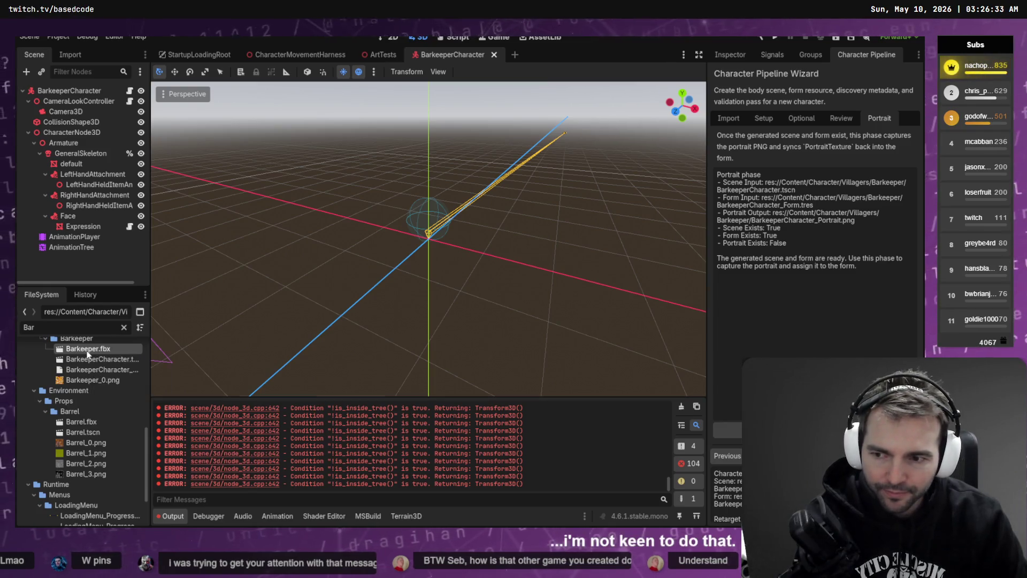
pyautogui.press('Delete')
pyautogui.press('Return')
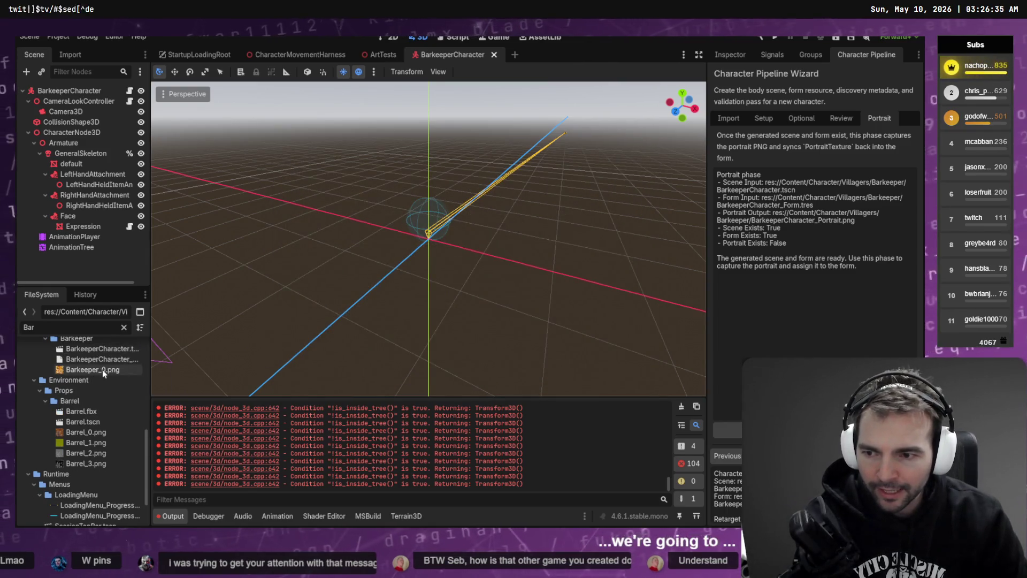
pyautogui.hotkey('alt', 'Tab')
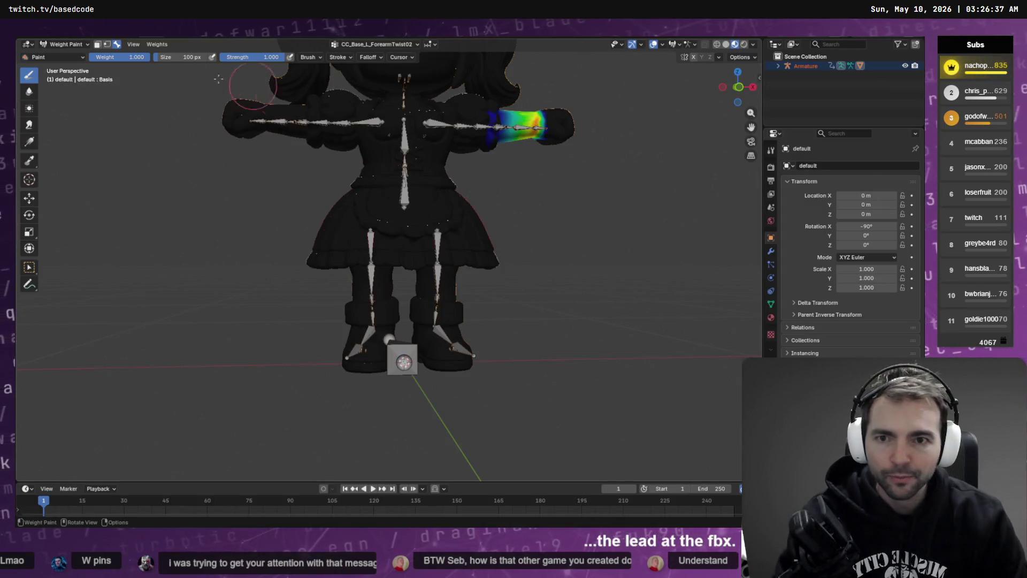
# Return the barmaid character to Object Mode and open Blender's FBX (.fbx) export dialog.
pyautogui.press('F4')
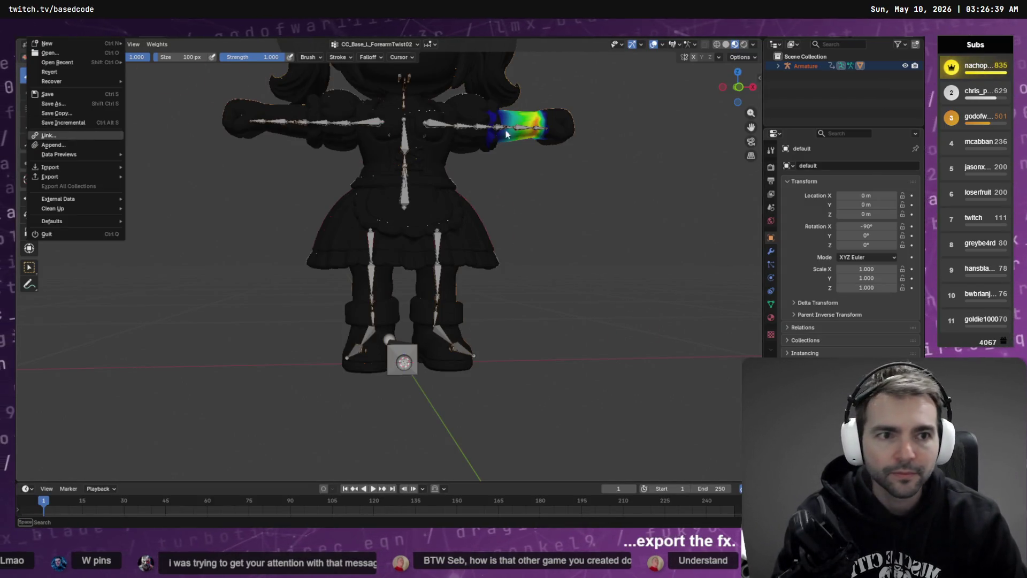
pyautogui.press('Escape')
pyautogui.click(64, 45)
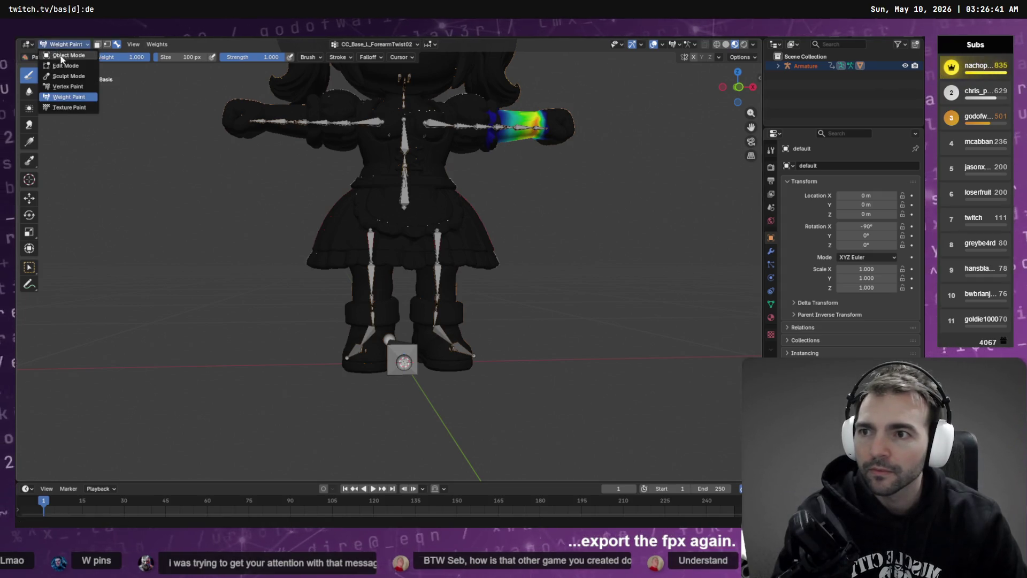
pyautogui.click(60, 54)
pyautogui.press('F4')
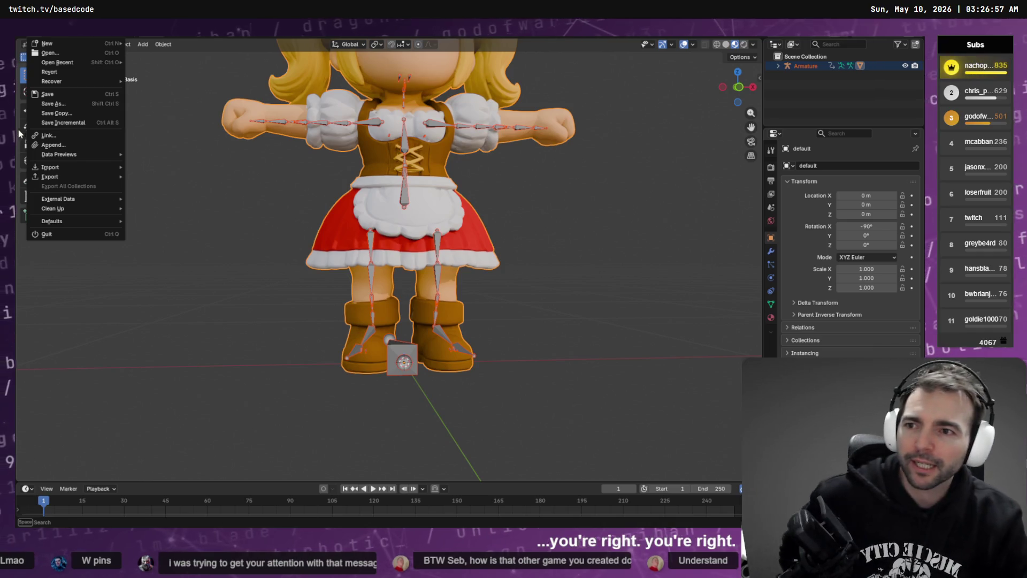
pyautogui.moveTo(60, 176)
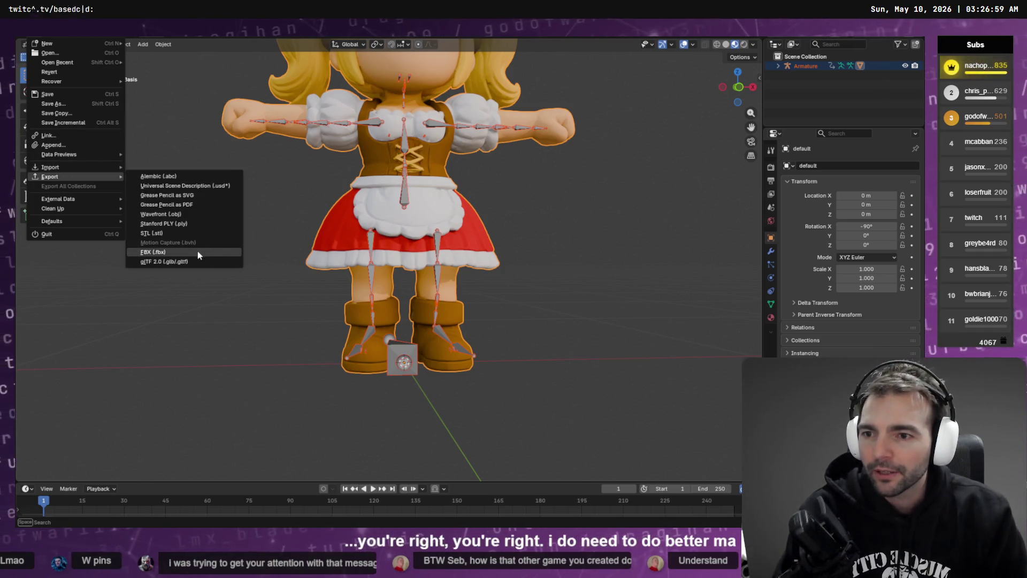
pyautogui.click(197, 252)
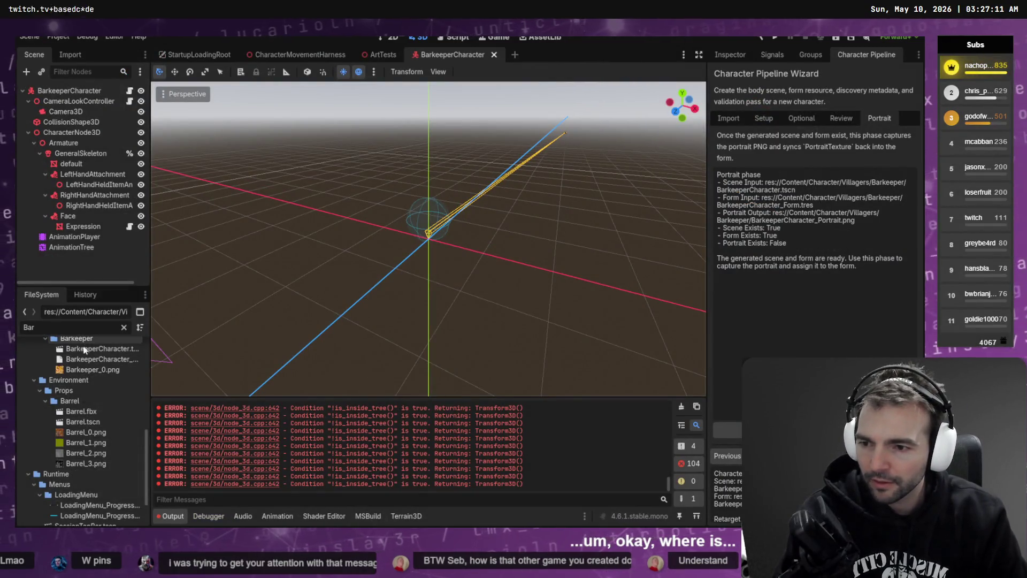
pyautogui.rightClick(71, 349)
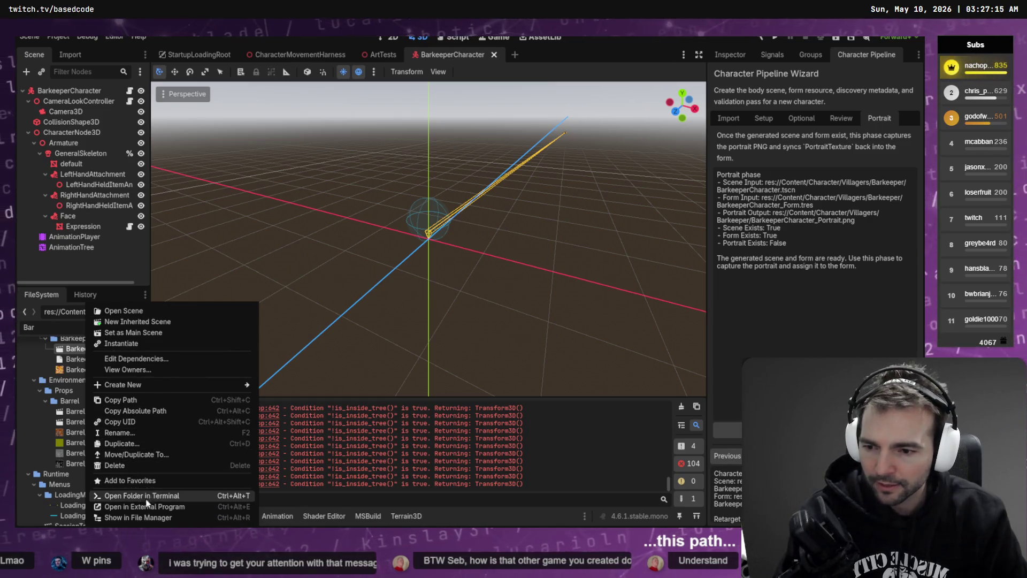
# Export Barkeeper.fbx into the project's Villagers/Barkeeper folder using the path copied from Godot.
pyautogui.click(134, 415)
pyautogui.hotkey('alt', 'Tab')
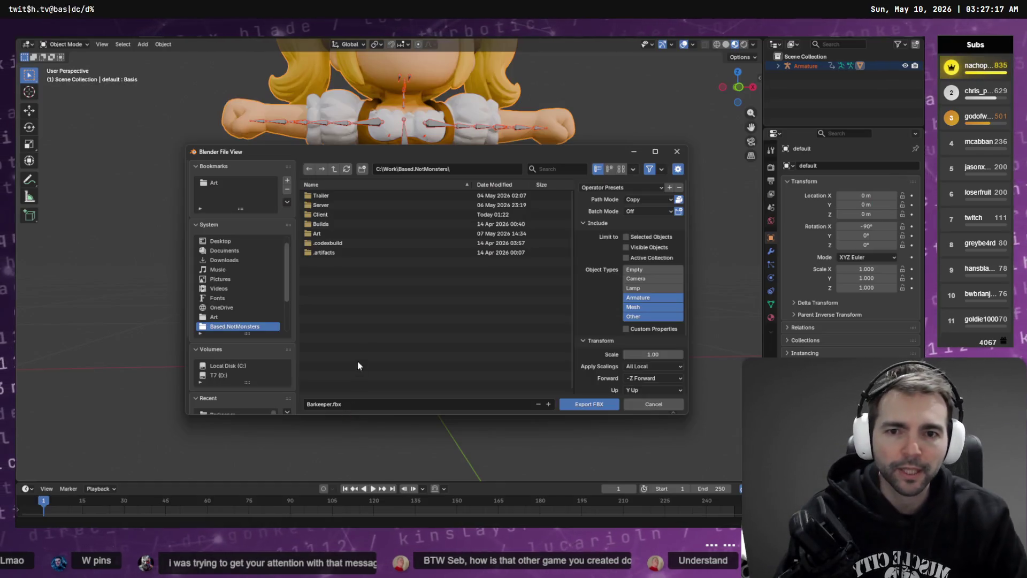
pyautogui.click(480, 165)
pyautogui.hotkey('ctrl', 'v')
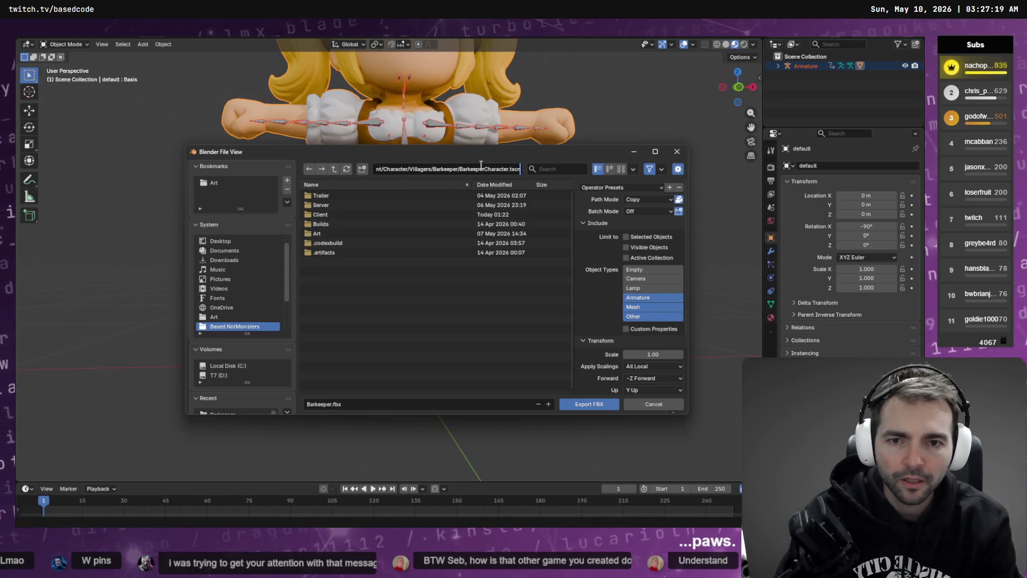
pyautogui.press('Return')
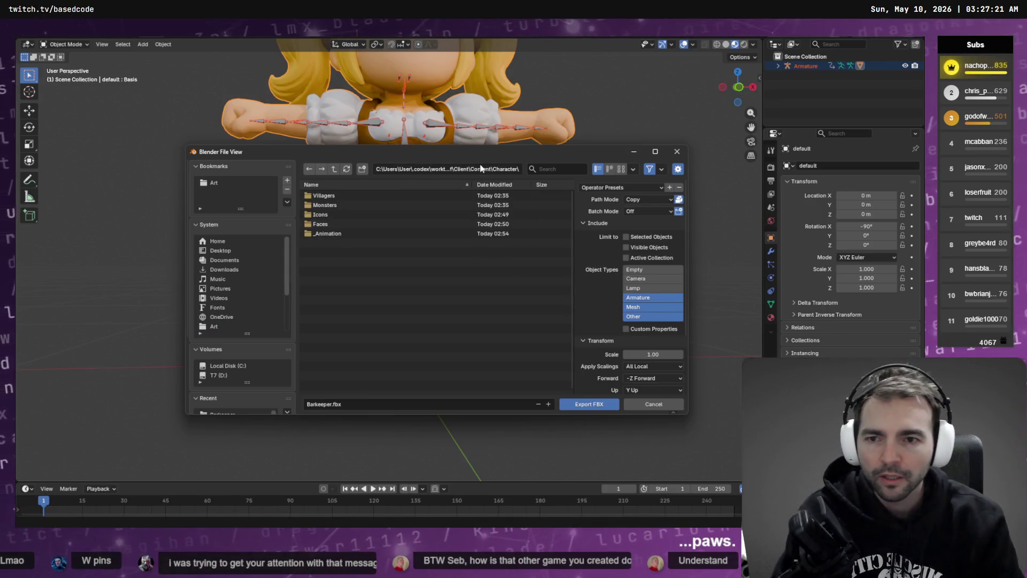
pyautogui.doubleClick(350, 200)
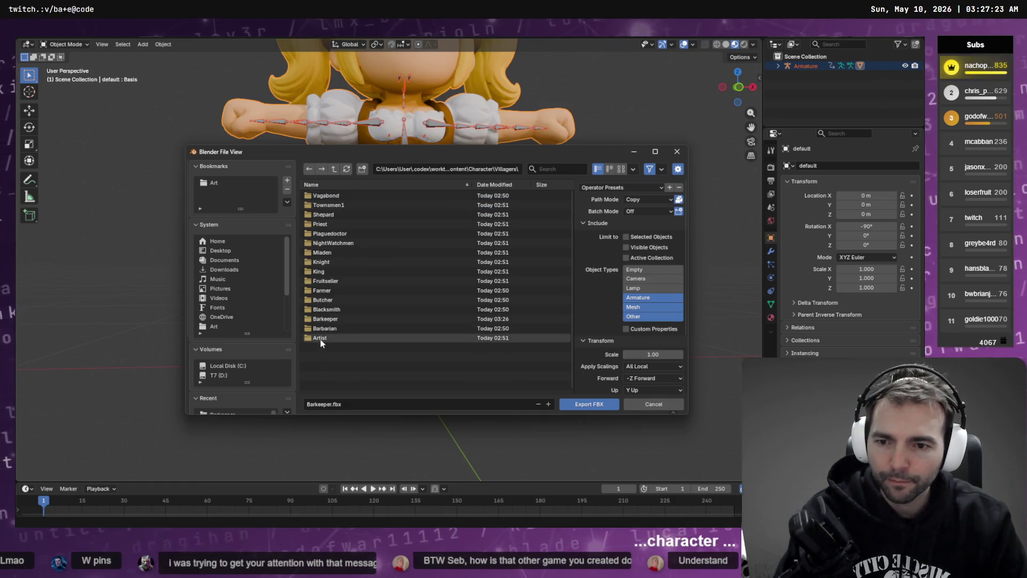
pyautogui.doubleClick(341, 320)
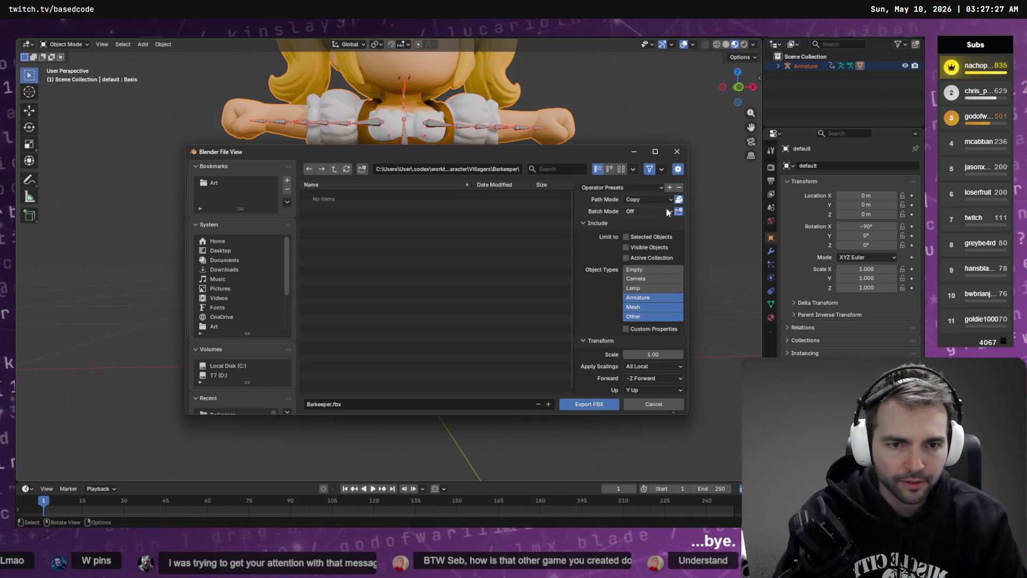
pyautogui.scroll(-4, 667, 331)
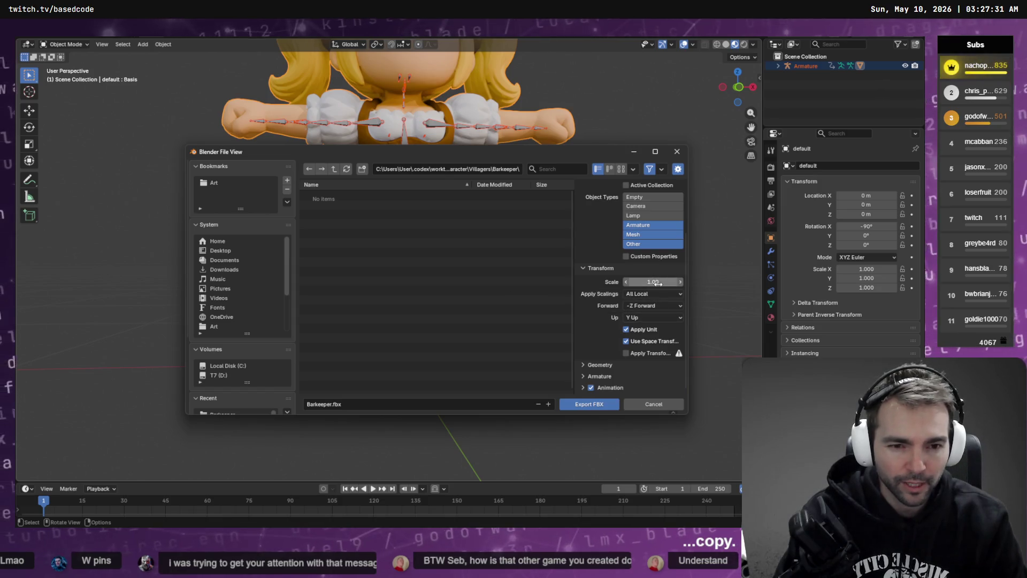
pyautogui.click(588, 405)
pyautogui.hotkey('alt', 'Tab')
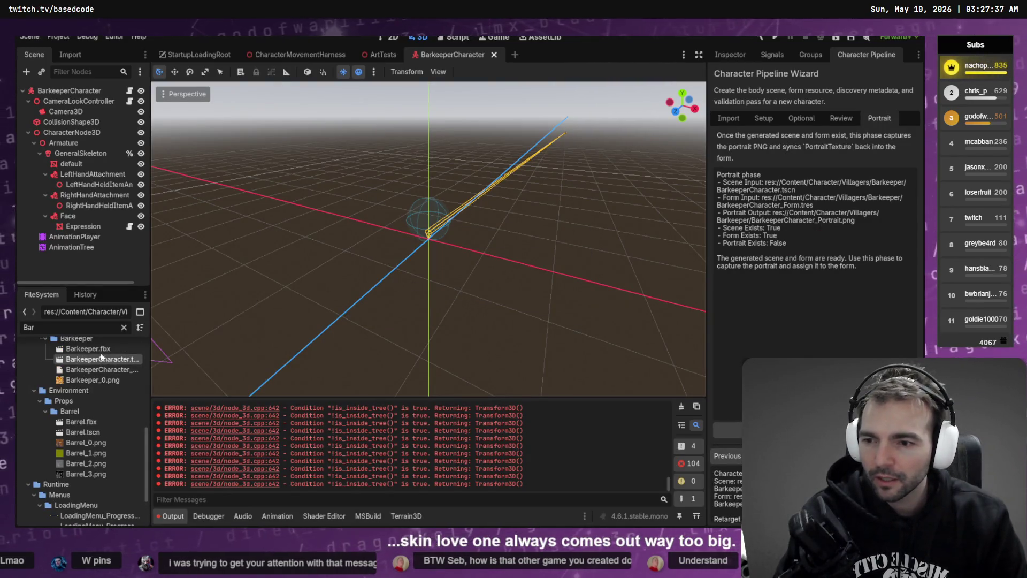
# Switch to the ArtTests scene and frame the view on the Barkeeper.
pyautogui.doubleClick(91, 348)
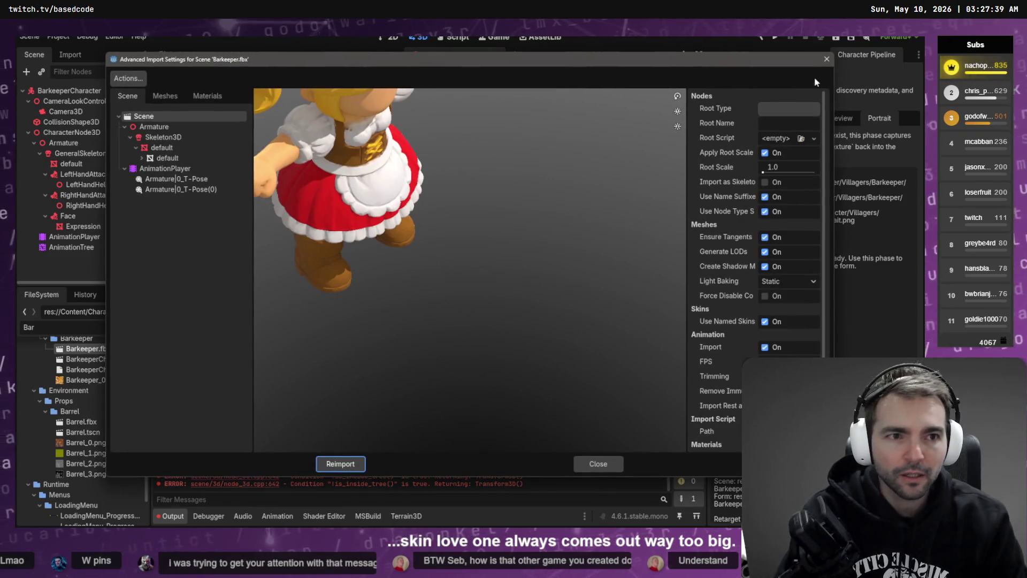
pyautogui.press('Escape')
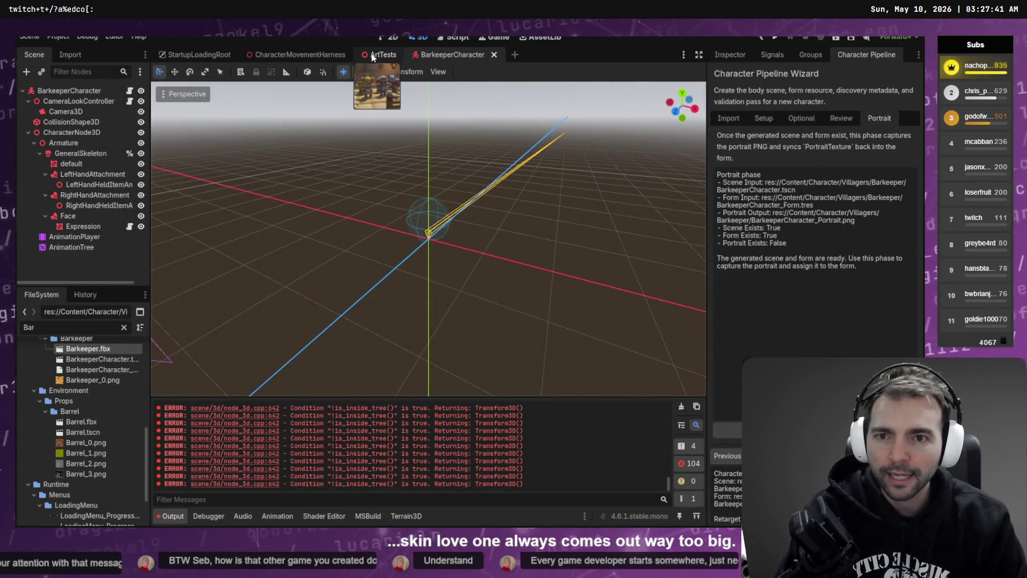
pyautogui.click(372, 55)
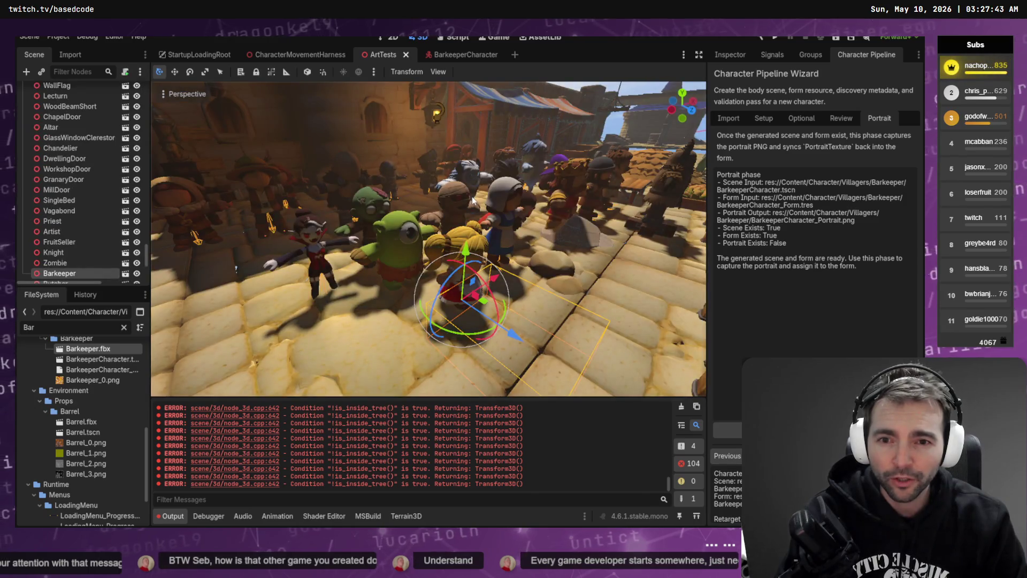
pyautogui.press('f')
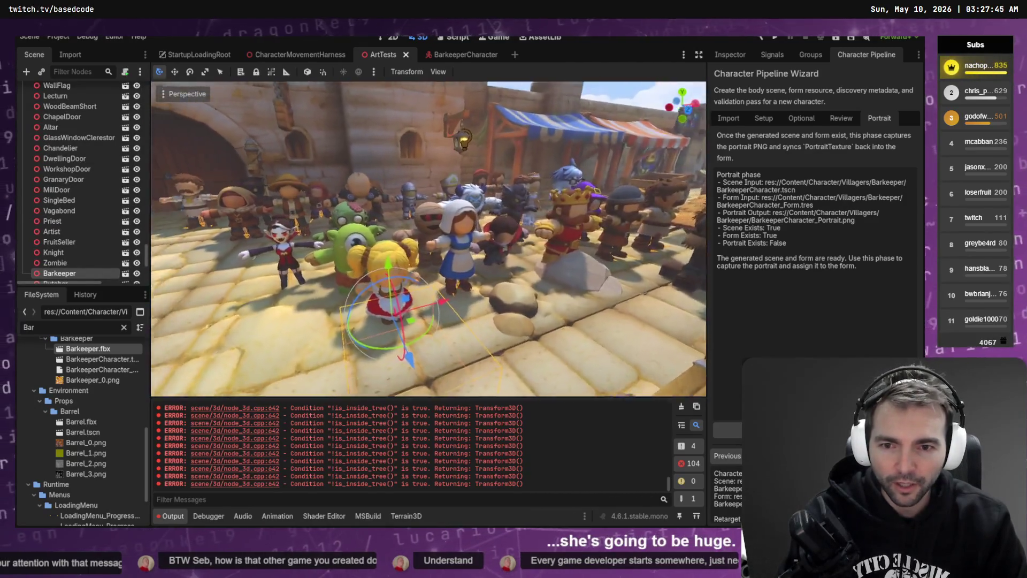
pyautogui.scroll(-3, 195, 356)
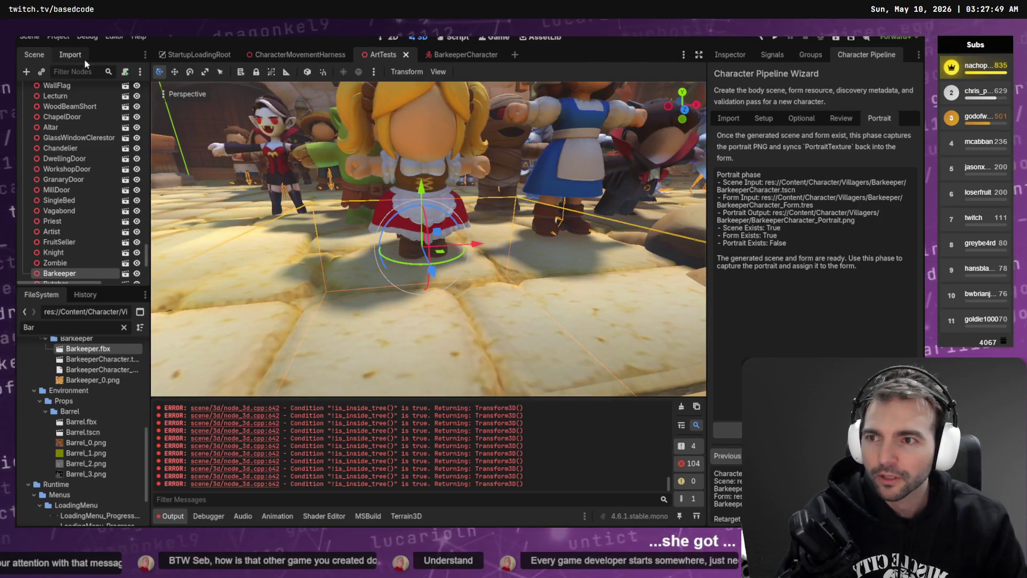
# Set Barkeeper.fbx's Root Scale to 1.7 in the Import dock and reimport it.
pyautogui.click(70, 55)
pyautogui.click(110, 194)
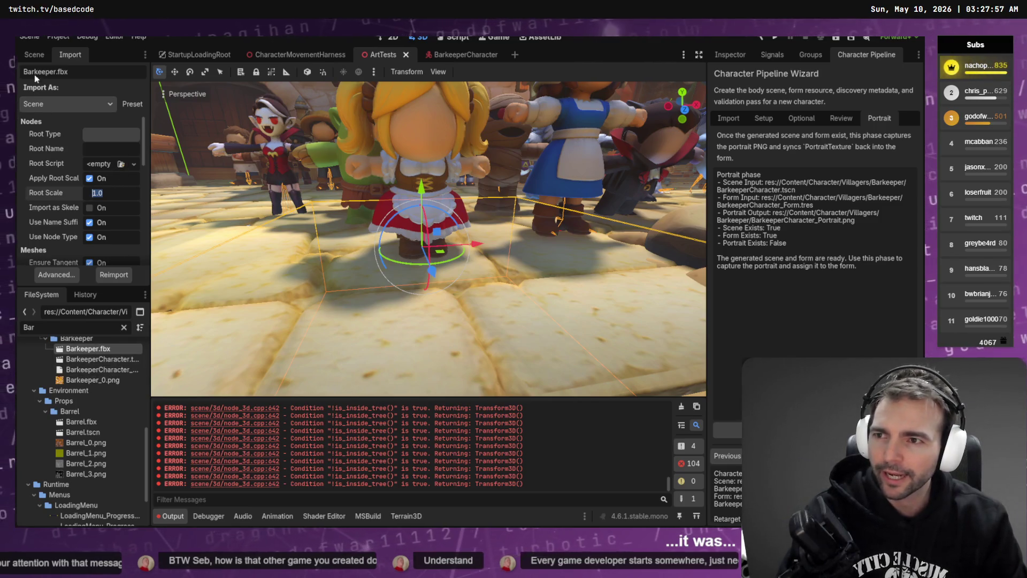
pyautogui.click(38, 55)
pyautogui.click(69, 56)
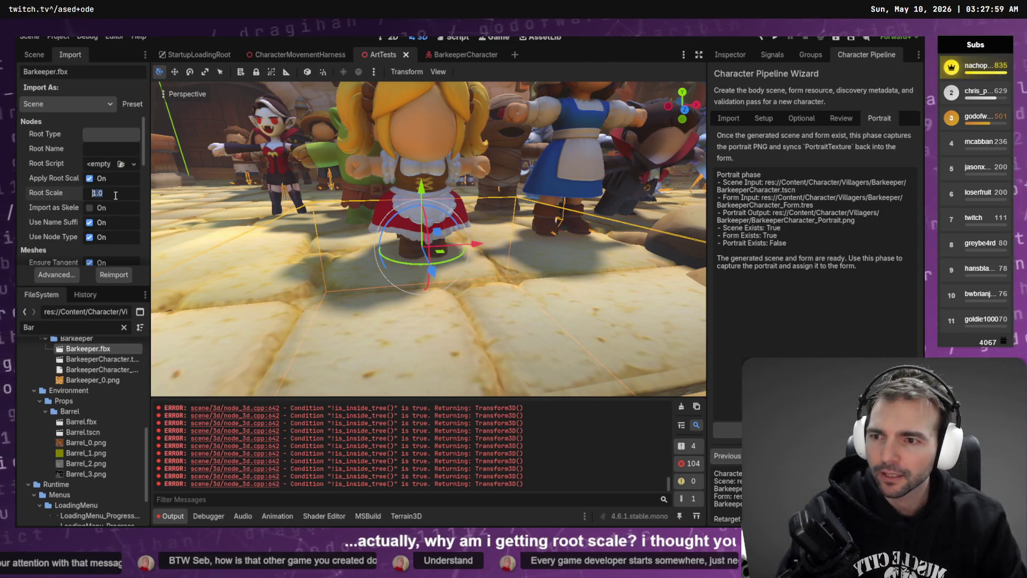
pyautogui.write('1.7')
pyautogui.press('Return')
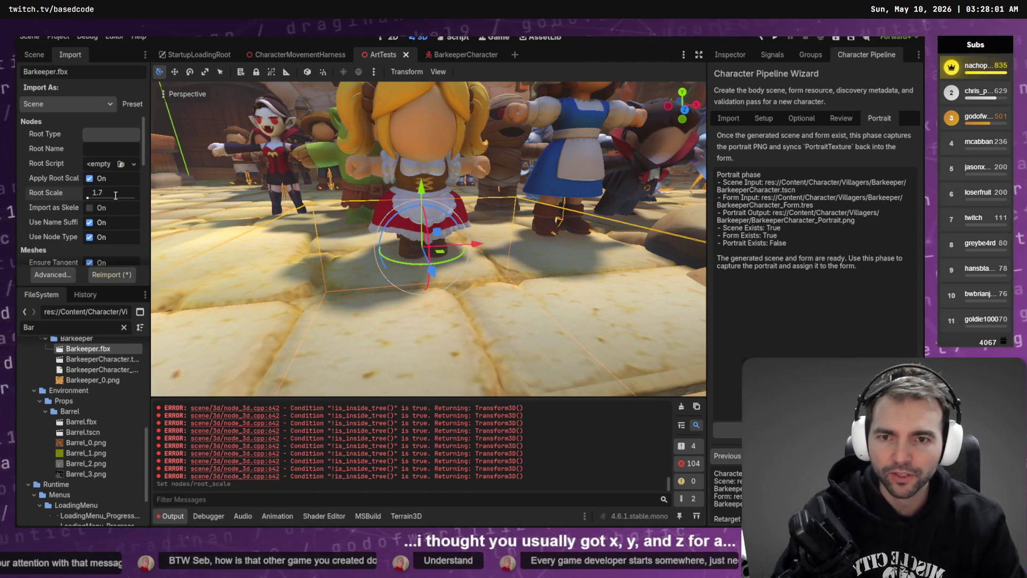
pyautogui.click(124, 276)
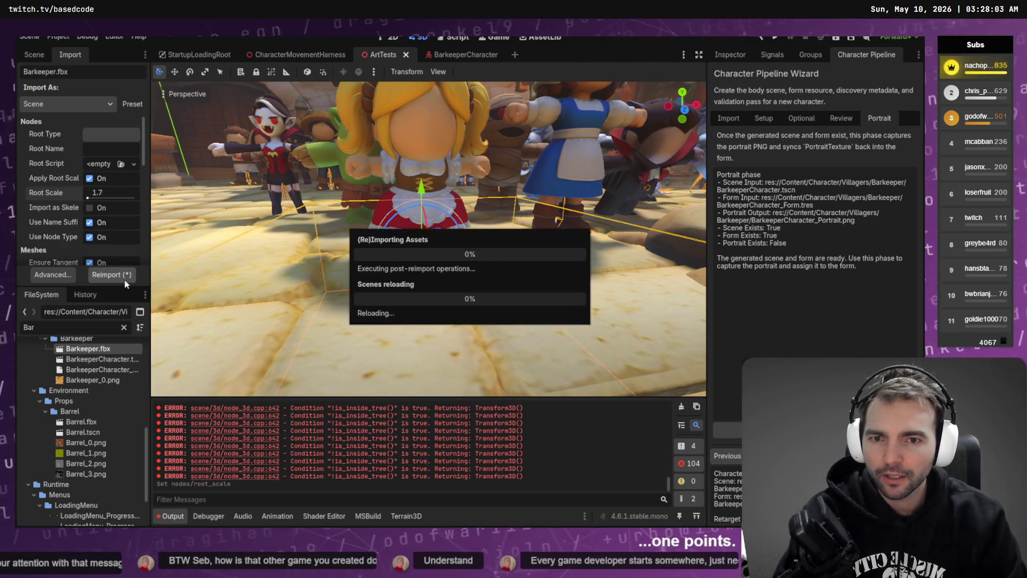
pyautogui.scroll(-5, 407, 234)
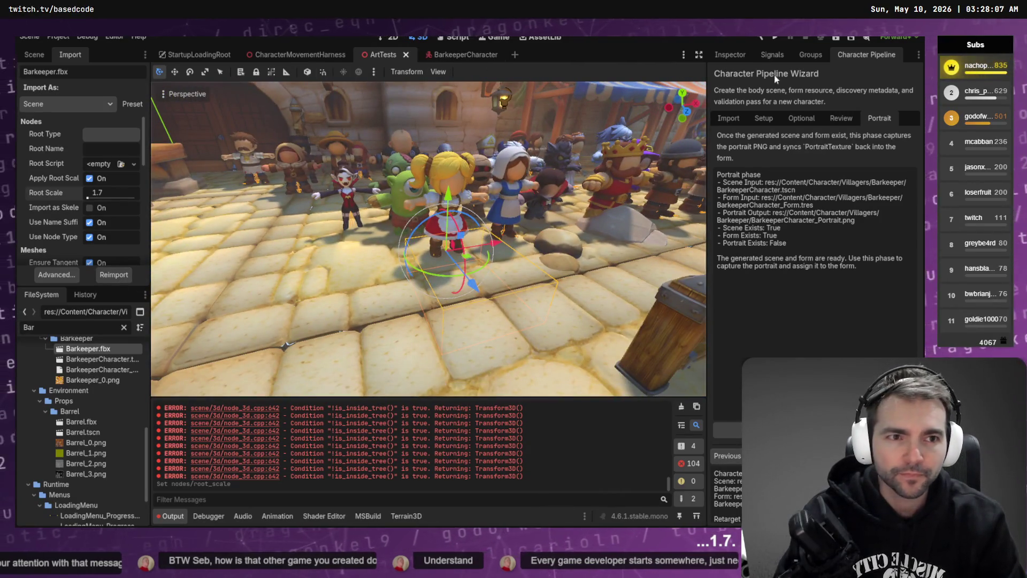
# Enable supporter metadata in the wizard and regenerate the Barkeeper character outputs.
pyautogui.click(802, 119)
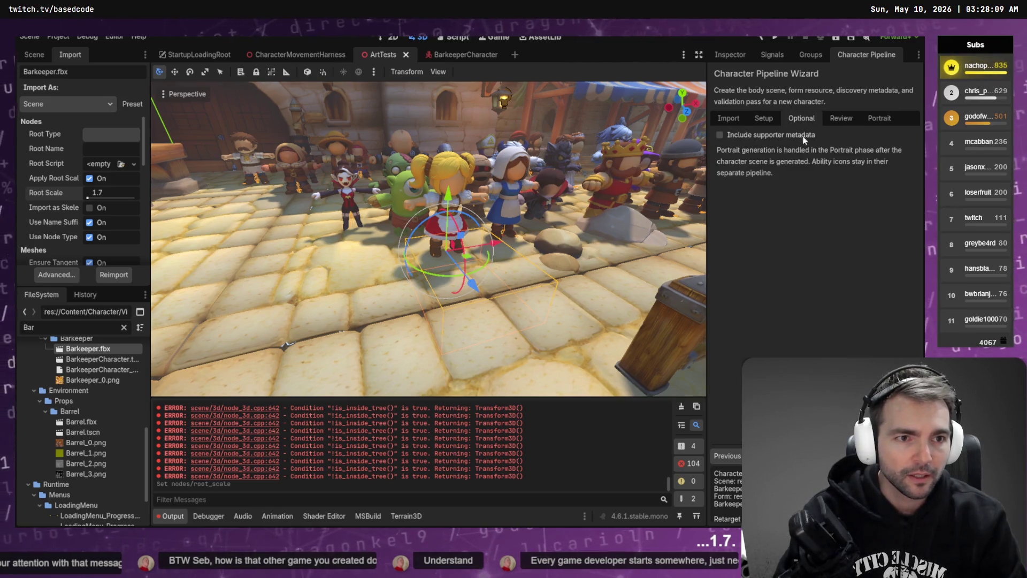
pyautogui.click(766, 135)
pyautogui.click(838, 121)
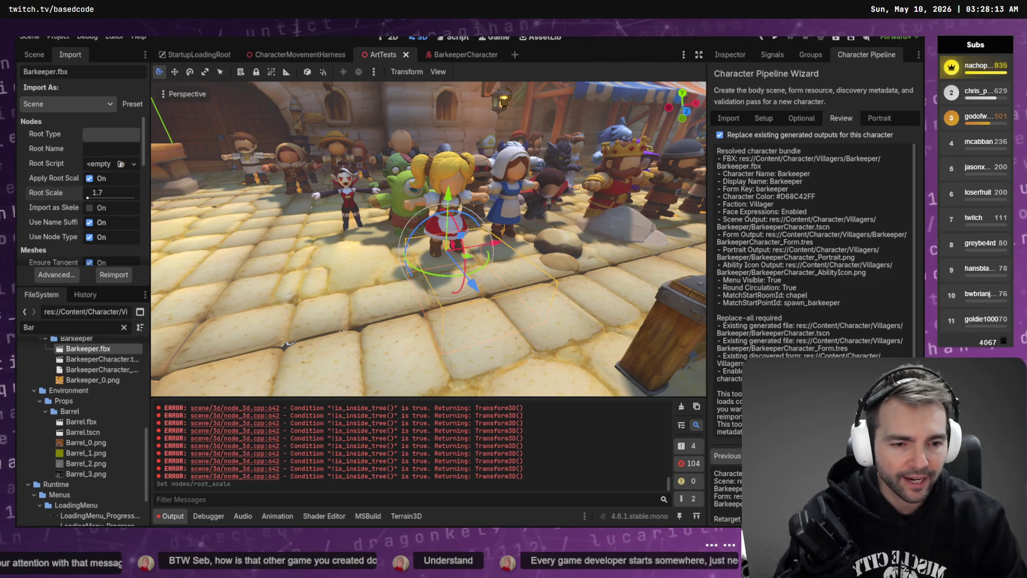
pyautogui.click(888, 456)
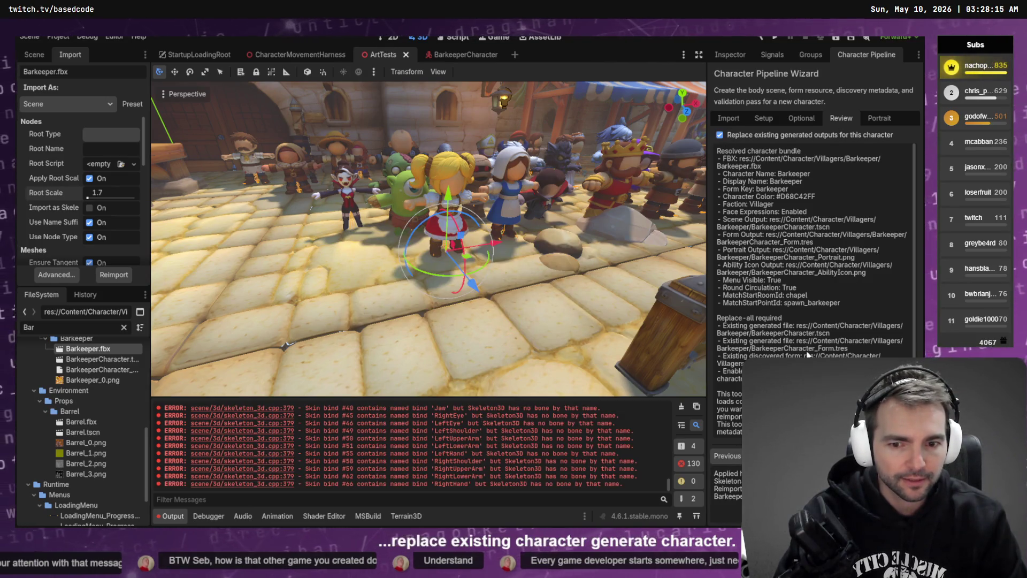
# Delete the old BarkeeperCharacter.tscn file from the project.
pyautogui.click(464, 56)
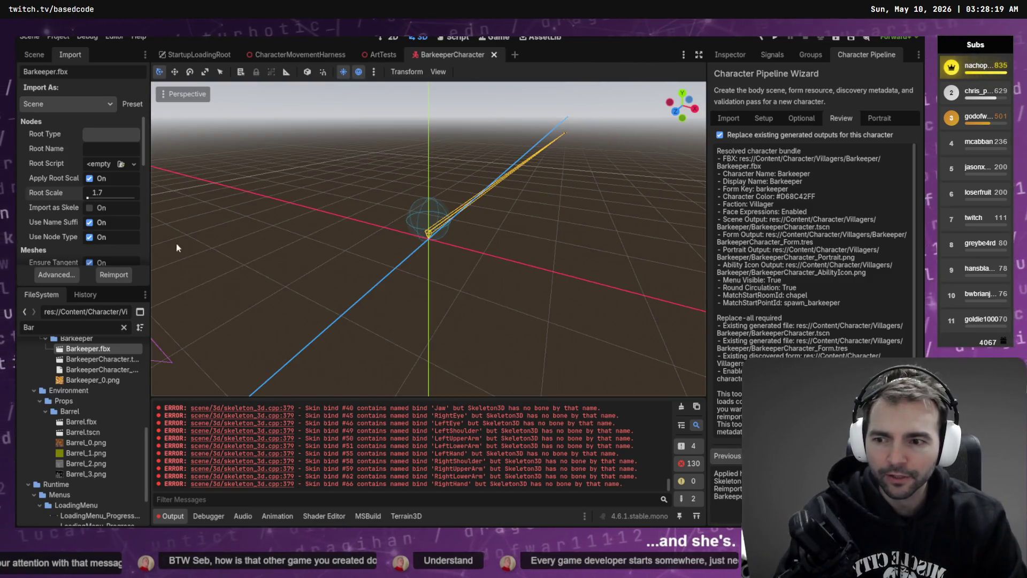
pyautogui.click(109, 359)
pyautogui.press('Delete')
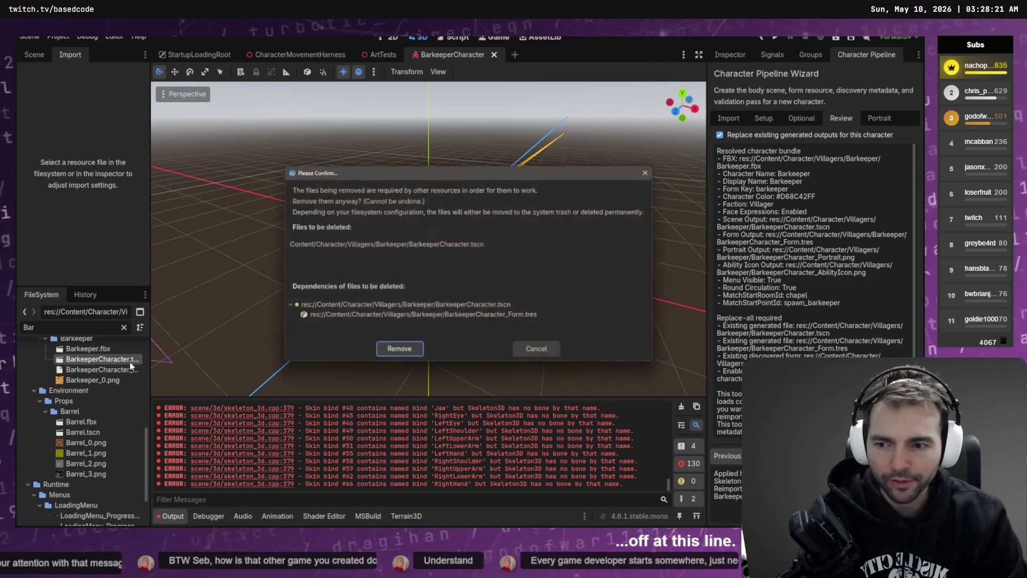
pyautogui.click(400, 355)
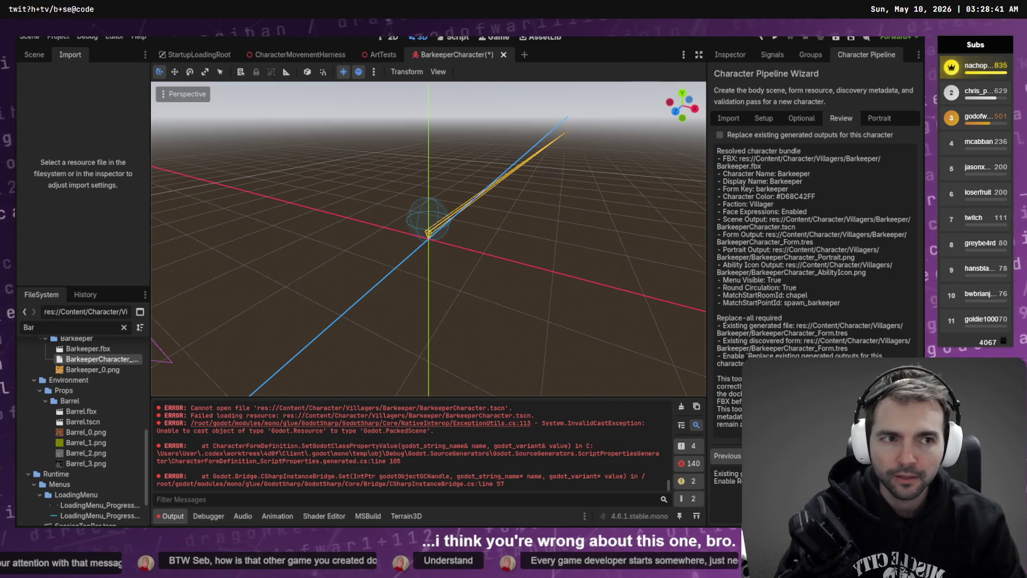
# Step through the wizard phases back to Review and reload the regenerated scene from disk.
pyautogui.click(741, 117)
pyautogui.click(764, 118)
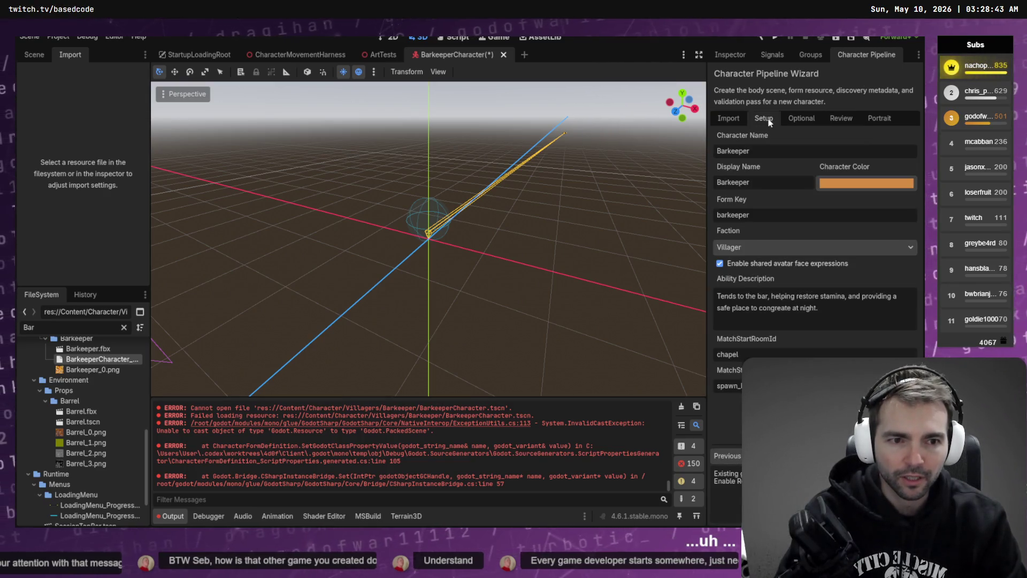
pyautogui.click(788, 119)
pyautogui.click(840, 119)
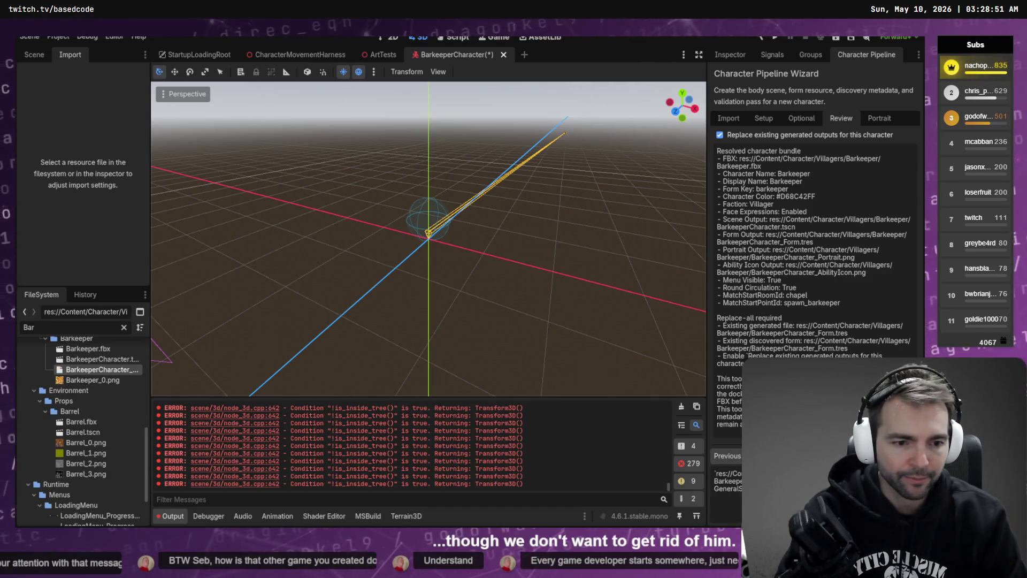
pyautogui.click(494, 339)
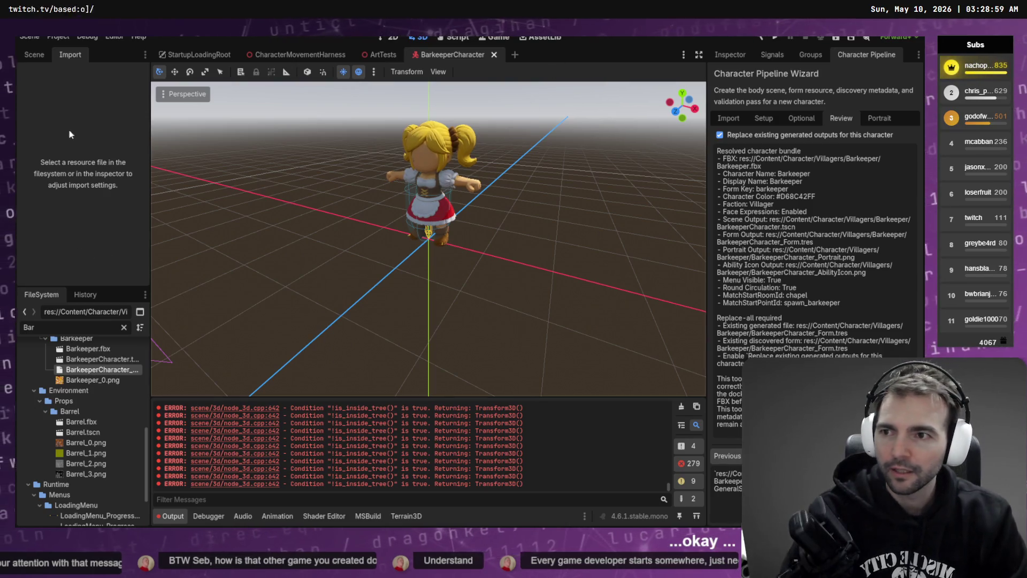
# Nudge the Barkeeper's Expression node slightly forward and save the character scene.
pyautogui.click(35, 58)
pyautogui.click(83, 226)
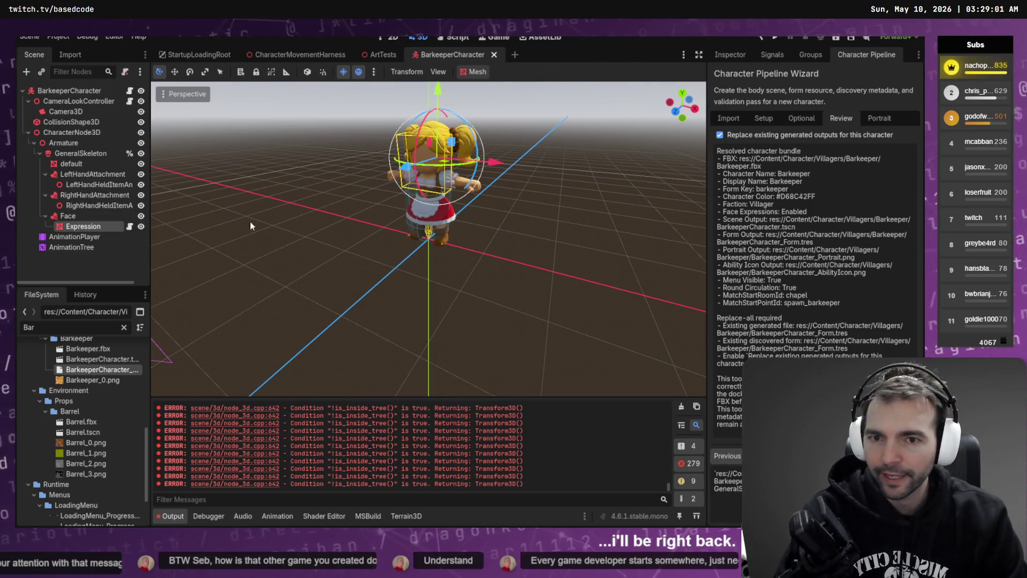
pyautogui.moveTo(408, 168); pyautogui.dragTo(402, 167)
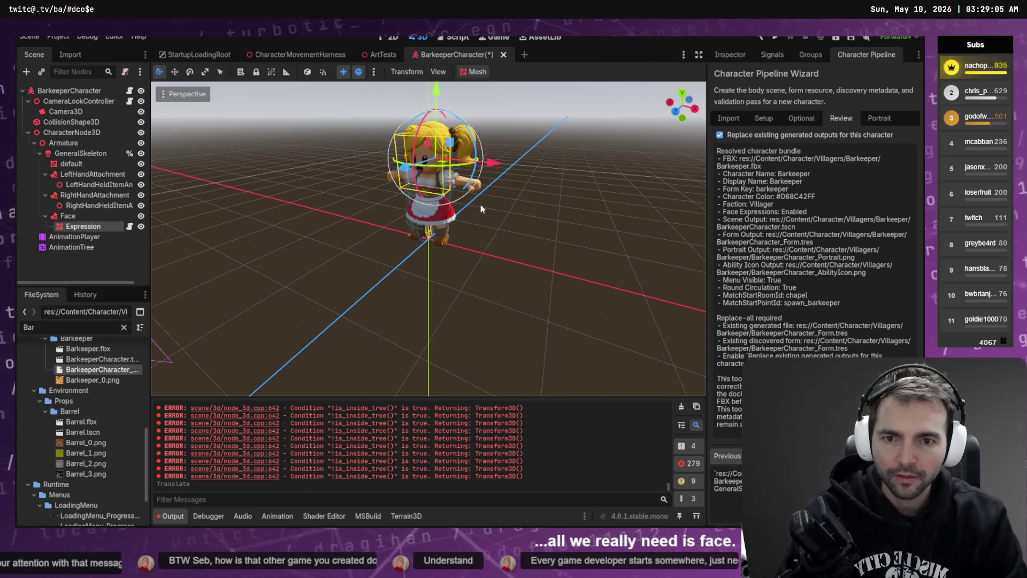
pyautogui.scroll(5, 480, 203)
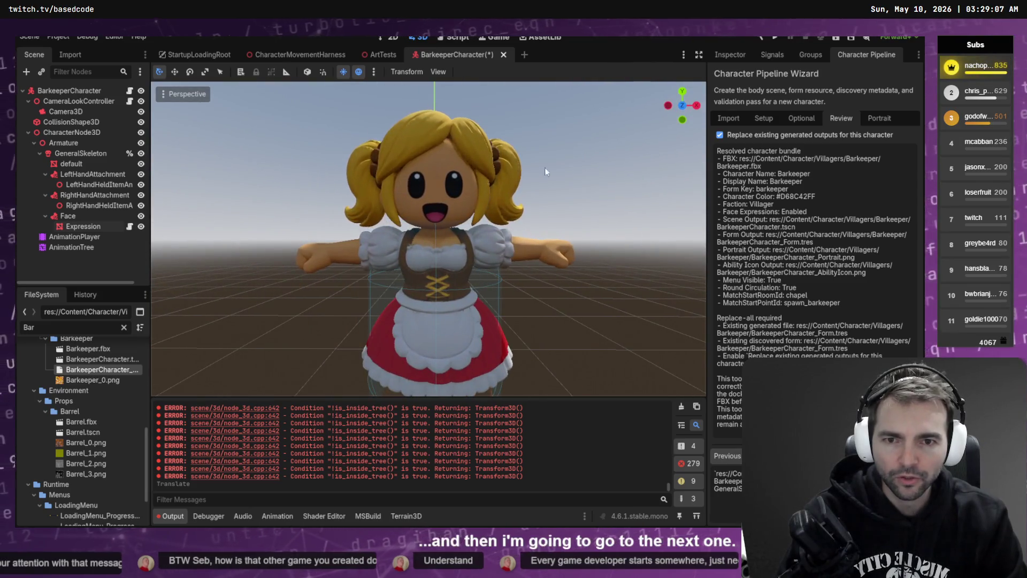
pyautogui.hotkey('ctrl', 's')
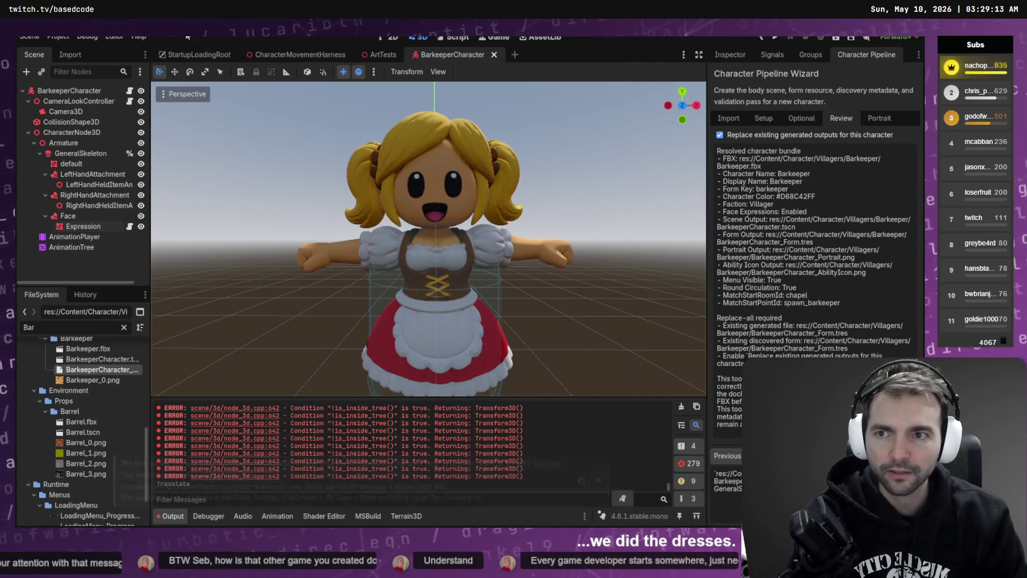
# Run the CharacterMovementHarness scene to test the characters, then close the game.
pyautogui.click(307, 54)
pyautogui.press('F6')
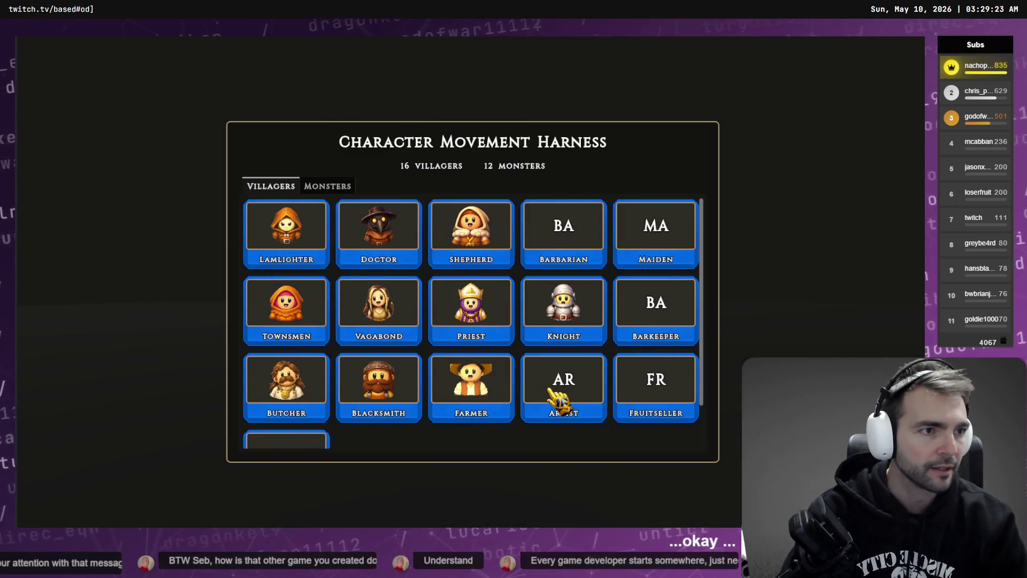
pyautogui.hotkey('alt', 'F4')
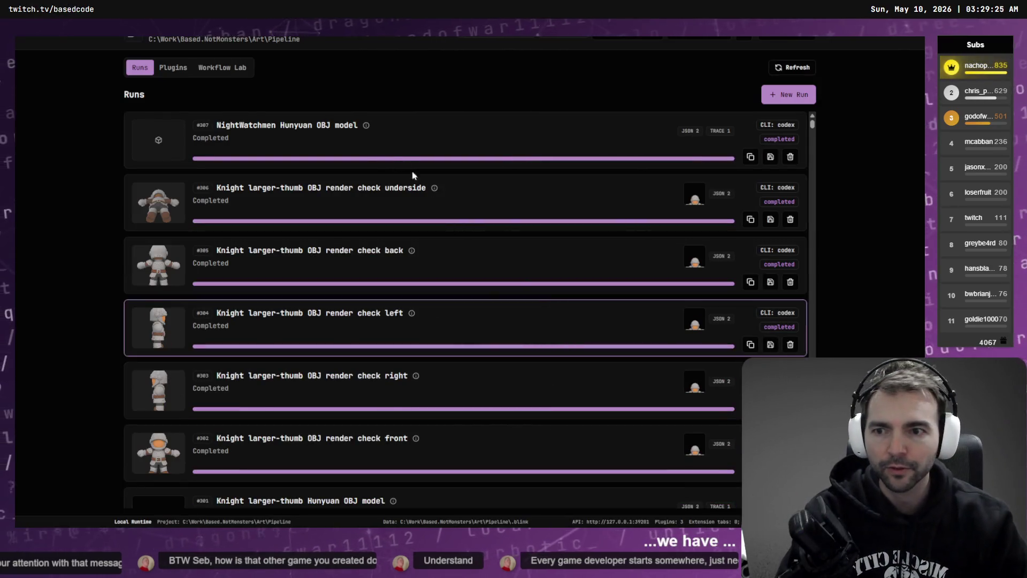
# Open run #307's details for the NightWatchmen Hunyuan OBJ model and open its data folder.
pyautogui.click(251, 131)
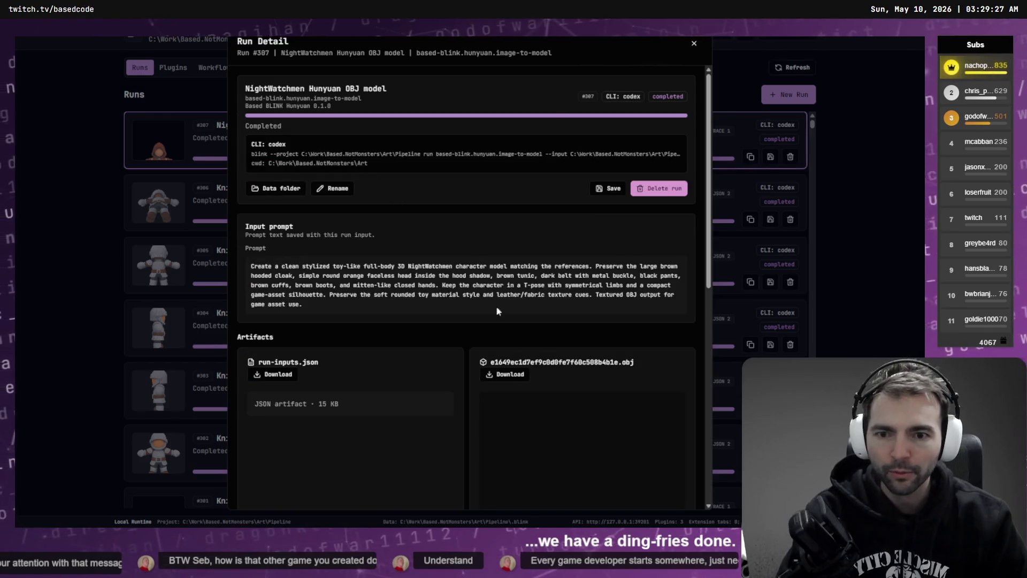
pyautogui.scroll(-2, 535, 305)
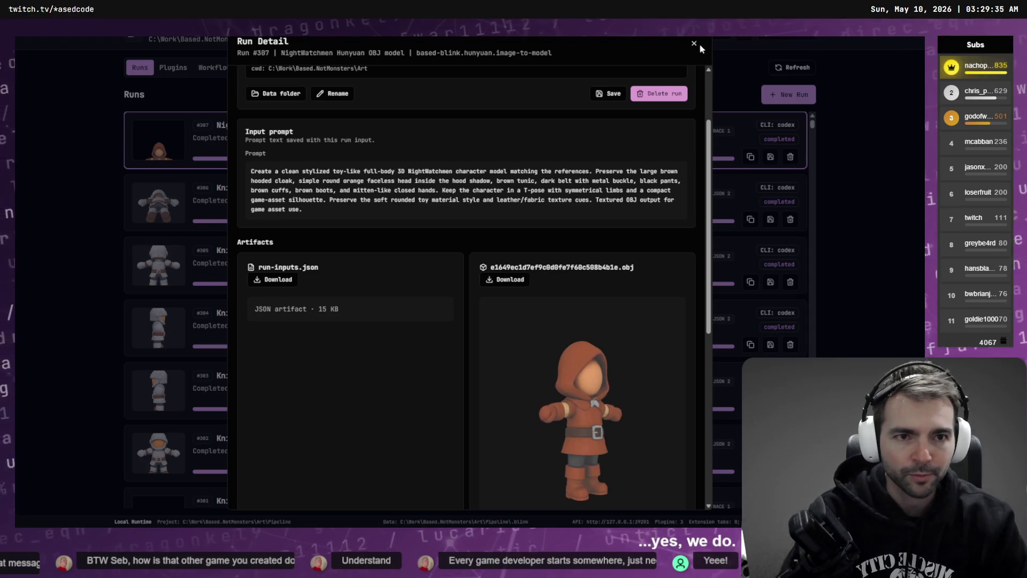
pyautogui.scroll(2, 389, 158)
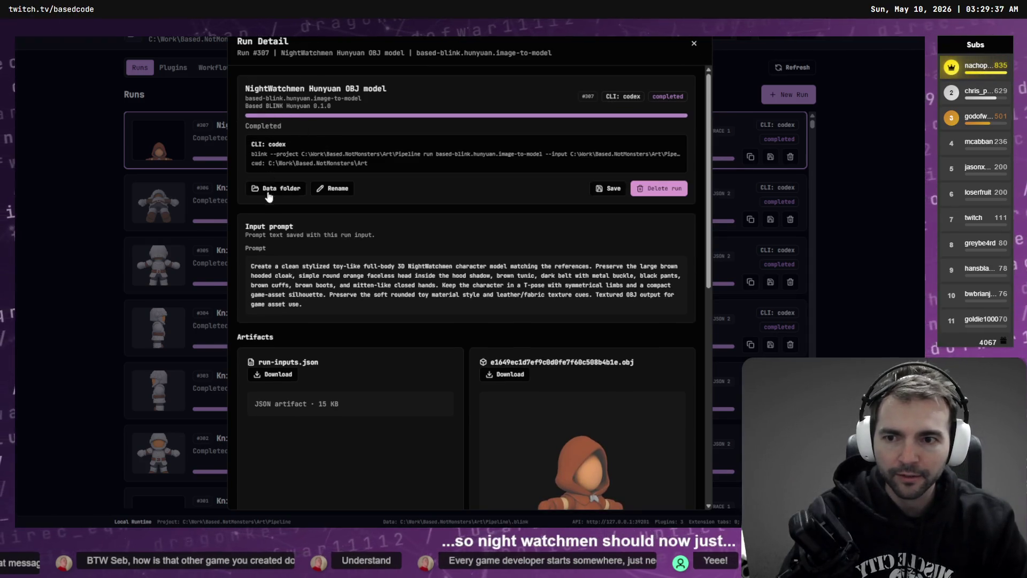
pyautogui.click(290, 195)
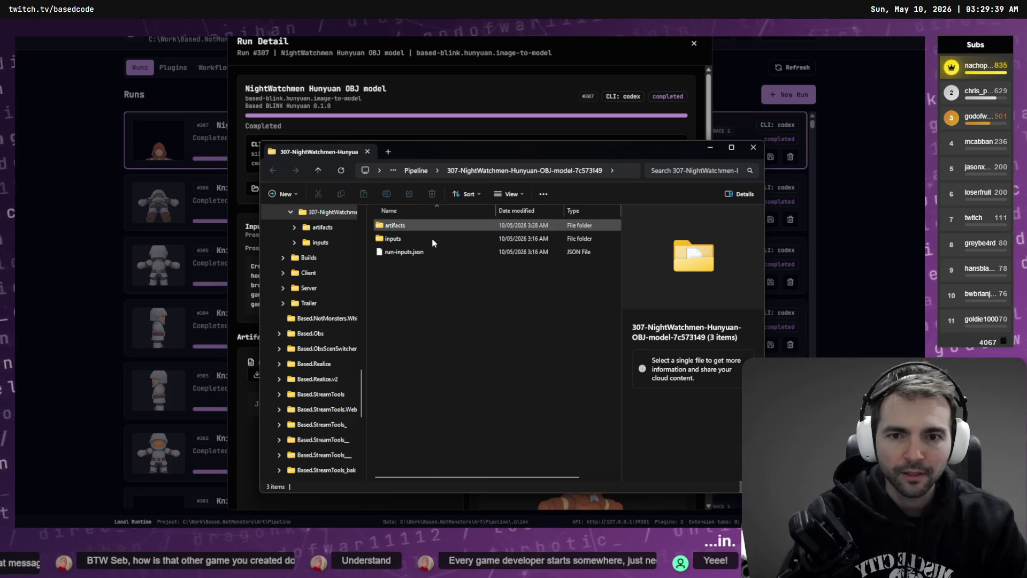
# Browse from Pipeline into _Characters/NightWatchmen and select its references folder.
pyautogui.click(318, 171)
pyautogui.scroll(15, 535, 348)
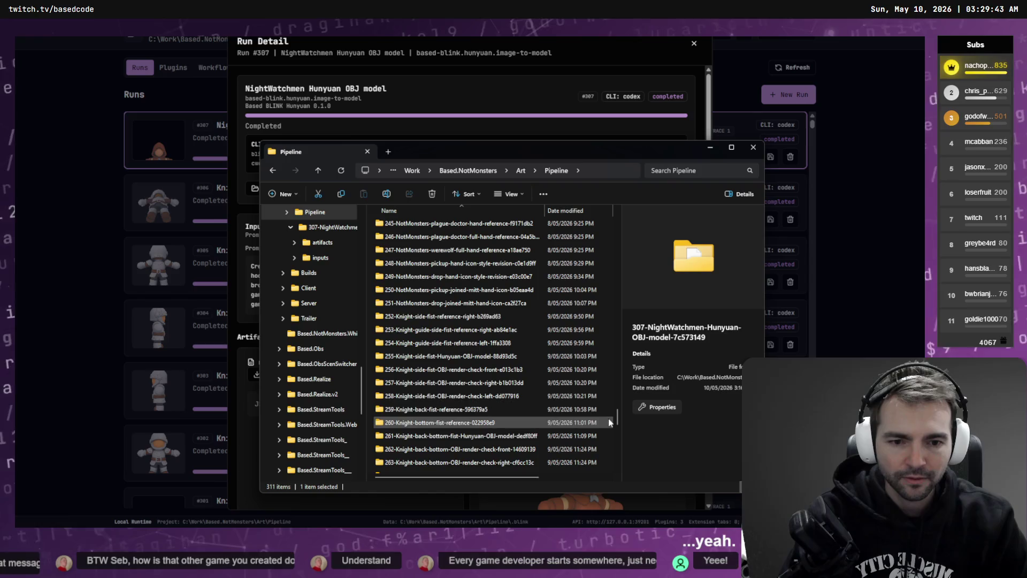
pyautogui.scroll(20, 609, 422)
pyautogui.doubleClick(407, 227)
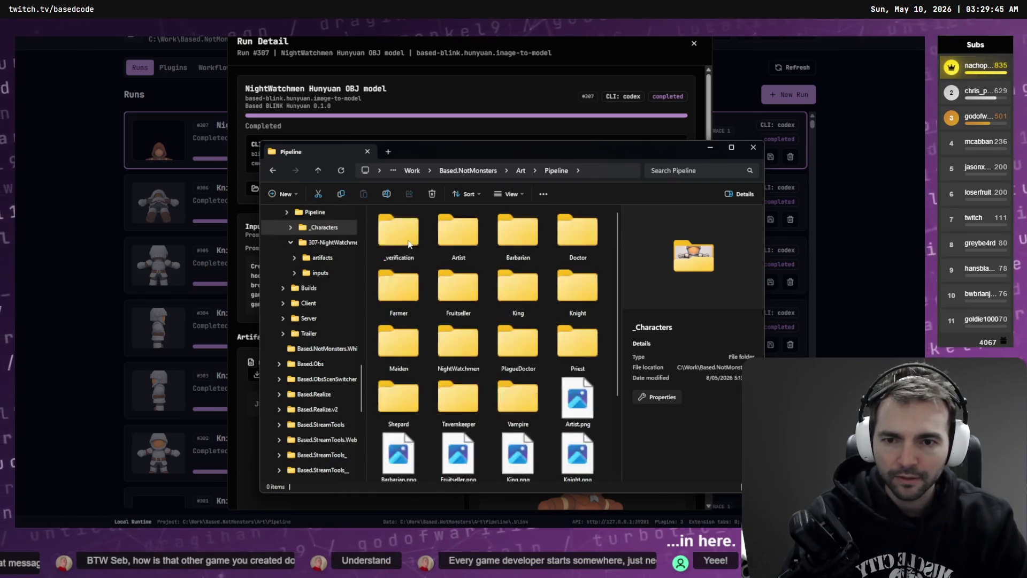
pyautogui.doubleClick(470, 362)
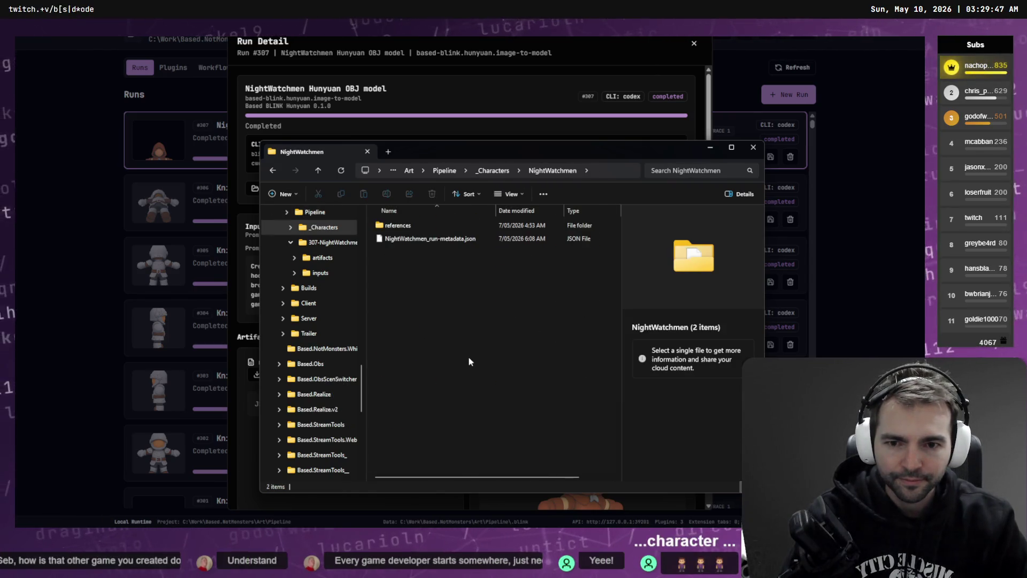
pyautogui.click(479, 227)
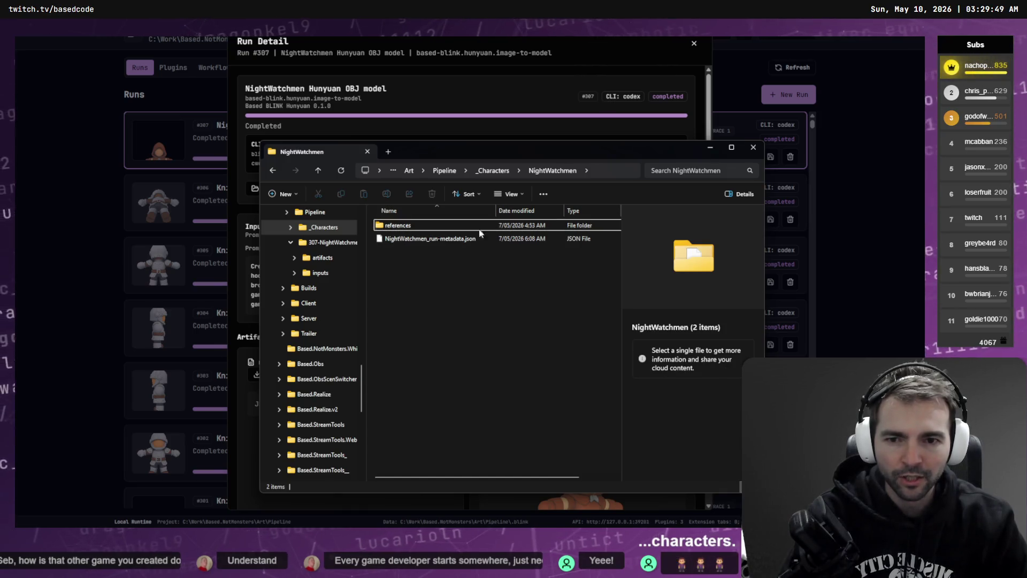
# Minimize File Explorer and go to Codex's Character Art conversation.
pyautogui.press('super+Down')
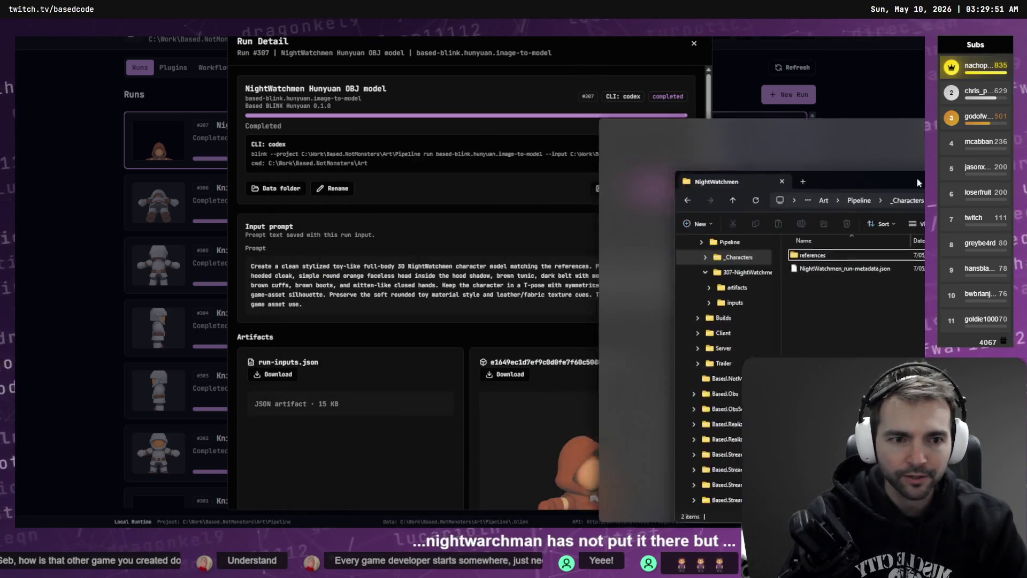
pyautogui.hotkey('alt', 'Tab')
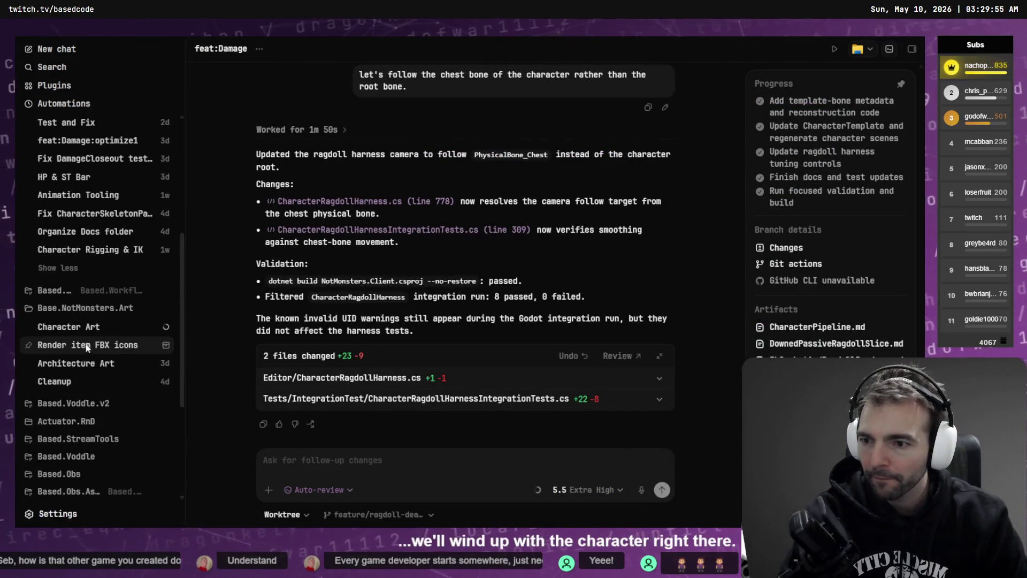
pyautogui.click(104, 324)
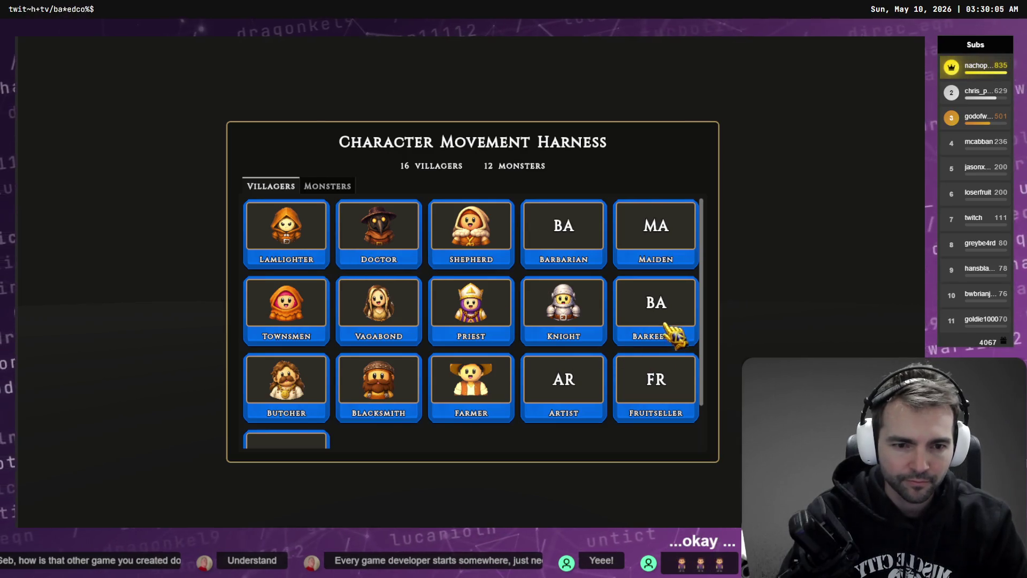
# Pick the Barkeeper villager in the running harness, then open the pinned Upgrade characters conversation.
pyautogui.click(669, 331)
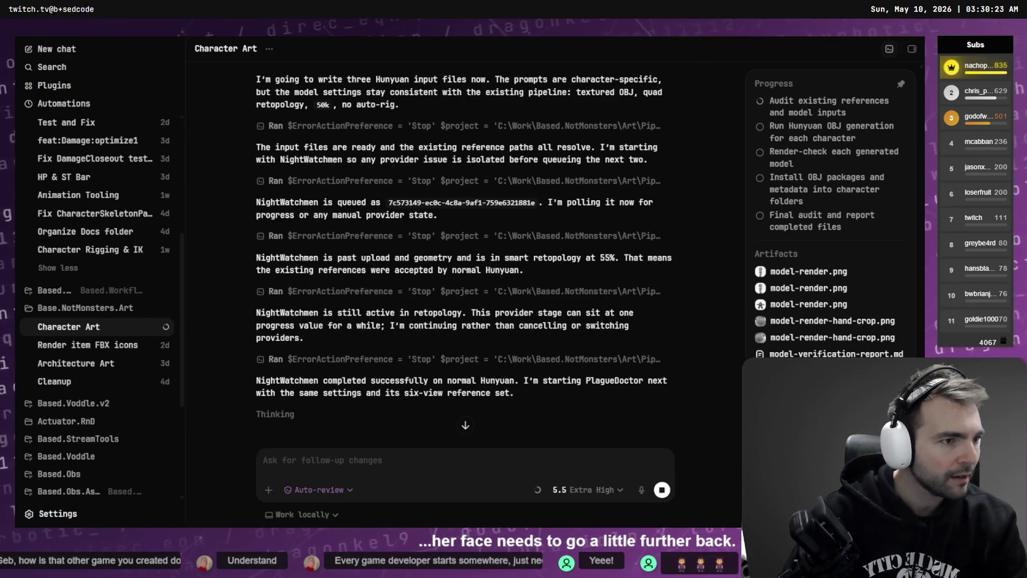
pyautogui.scroll(3, 96, 187)
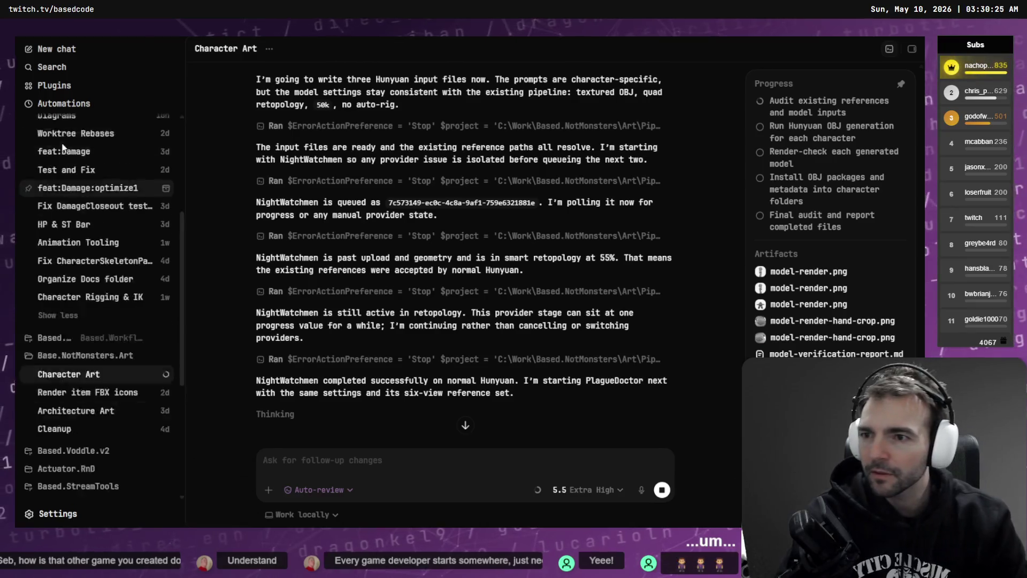
pyautogui.scroll(2, 91, 214)
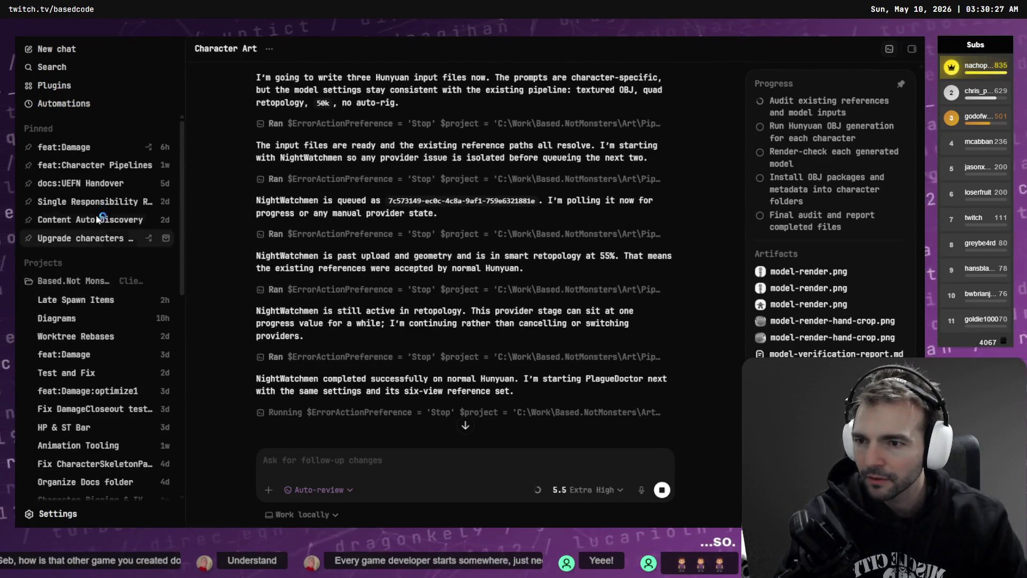
pyautogui.click(84, 239)
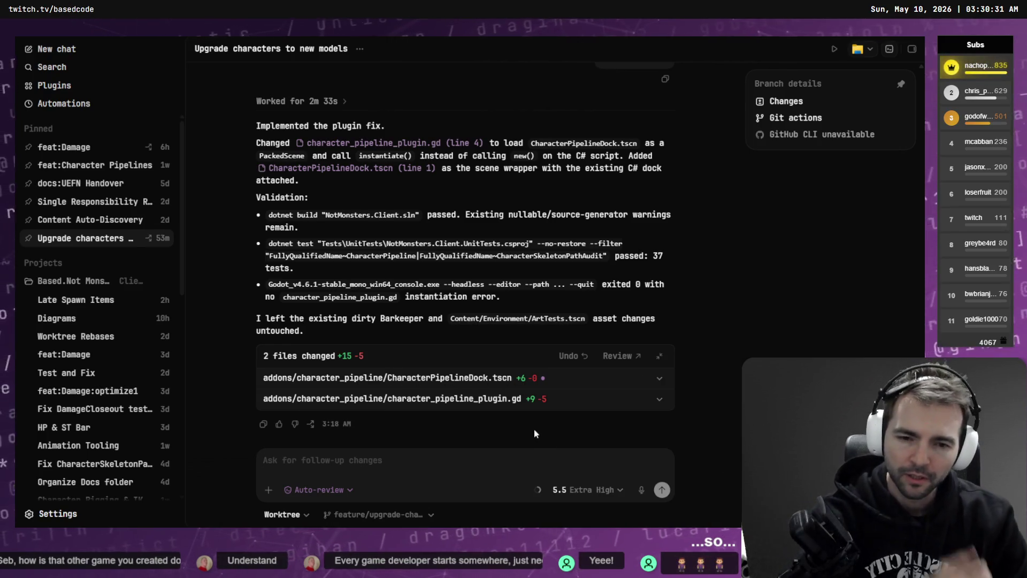
# Dictate and send 'fix that regression' in the Upgrade characters chat, then open feat:Damage.
pyautogui.scroll(5, 454, 299)
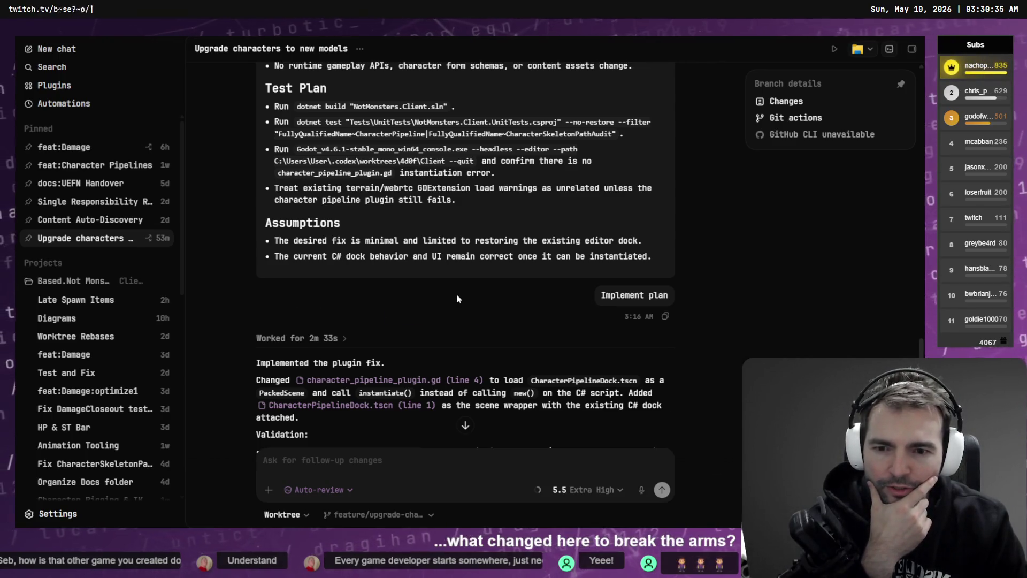
pyautogui.scroll(-5, 457, 299)
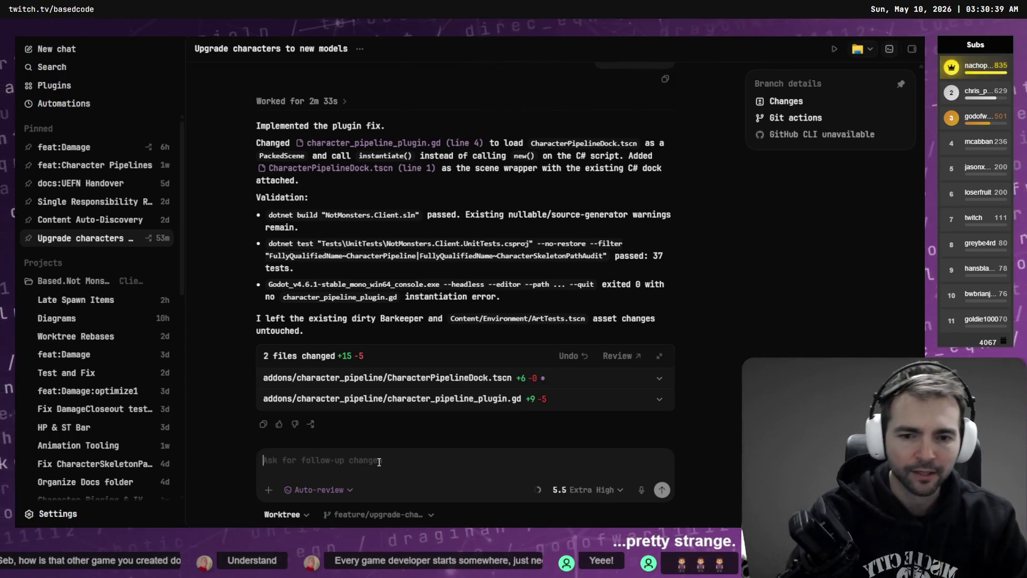
pyautogui.press('super+h')
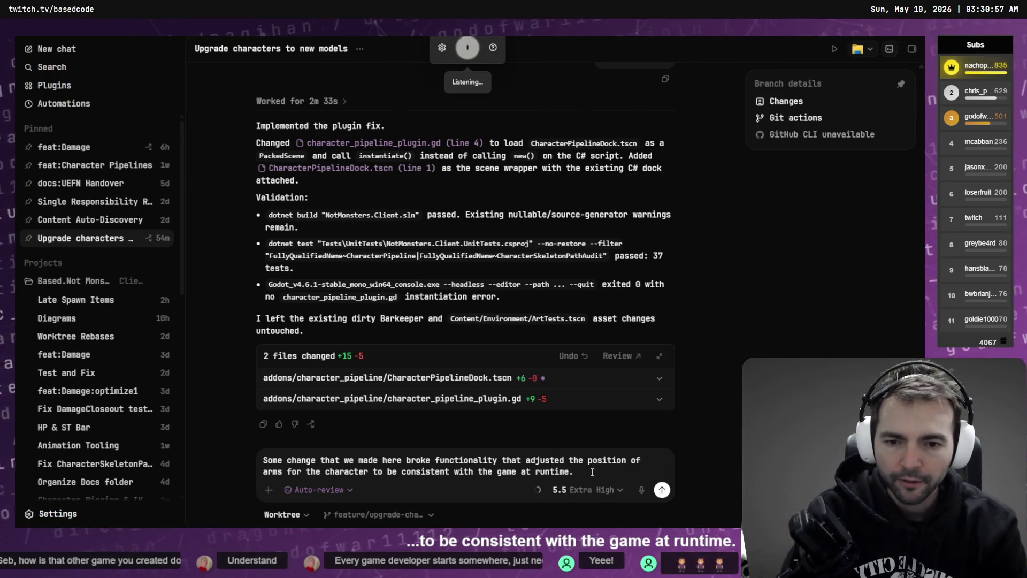
pyautogui.write(' fix that regression.')
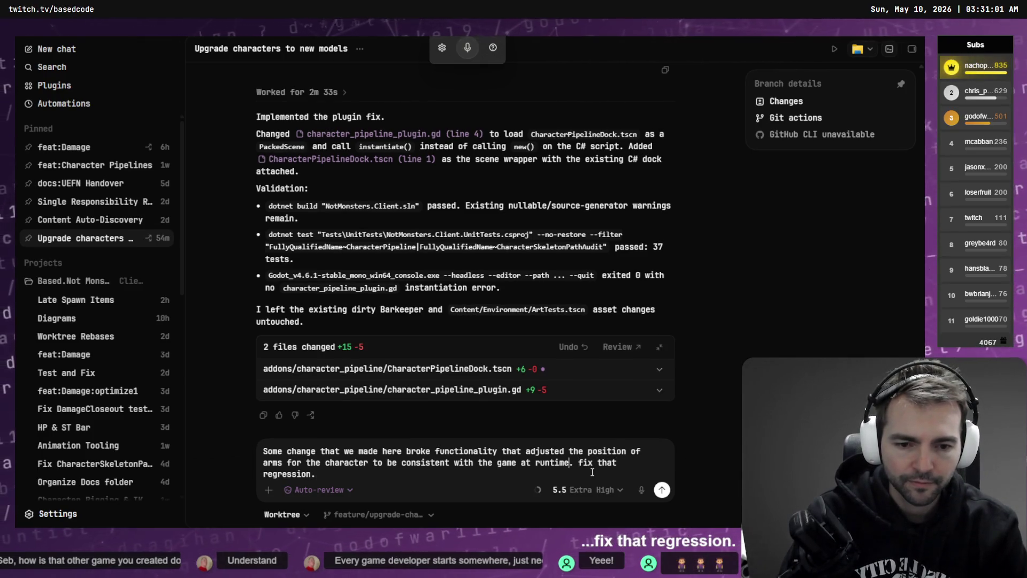
pyautogui.press('Return')
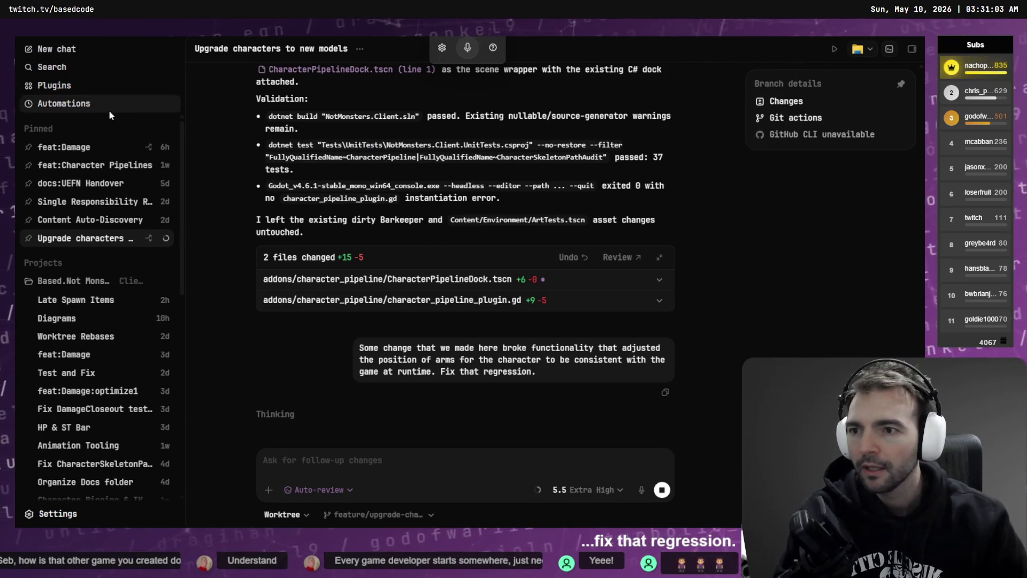
pyautogui.click(94, 154)
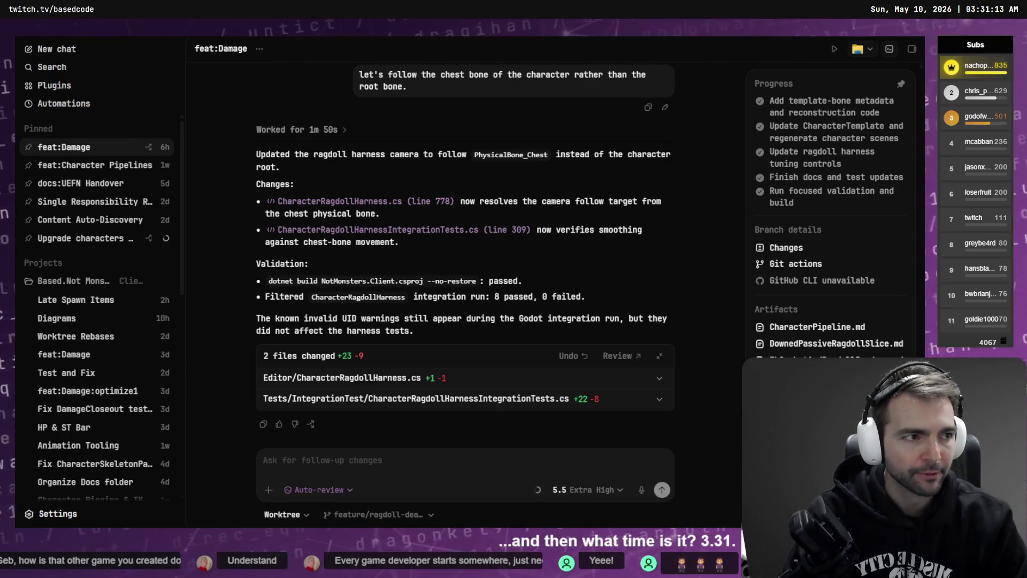
# Close the pipeline app's Run Detail view and cycle between the Codex and Godot windows.
pyautogui.hotkey('alt', 'Tab')
pyautogui.scroll(-5, 553, 229)
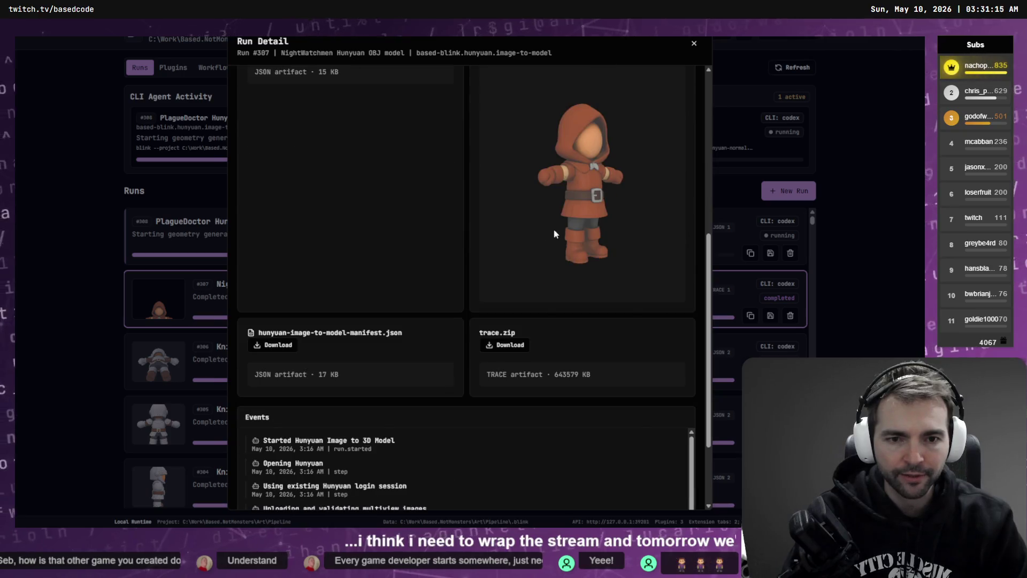
pyautogui.click(693, 43)
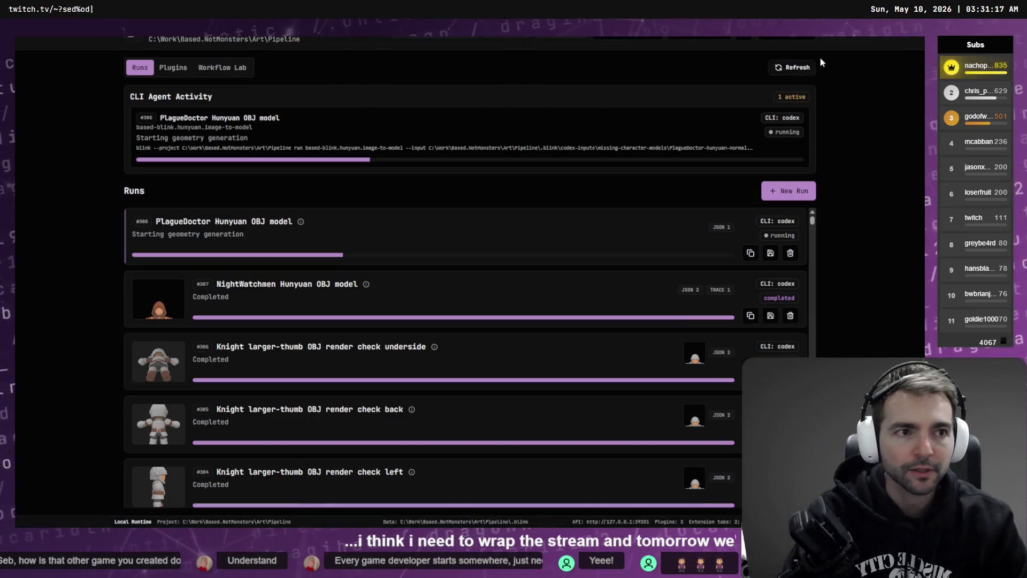
pyautogui.hotkey('alt', 'Tab')
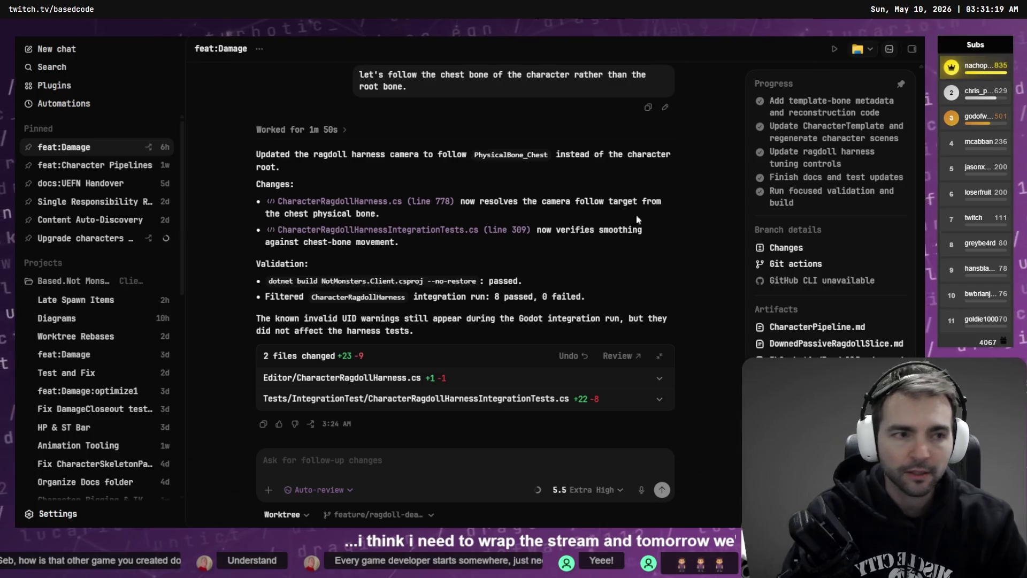
pyautogui.hotkey('alt', 'Tab')
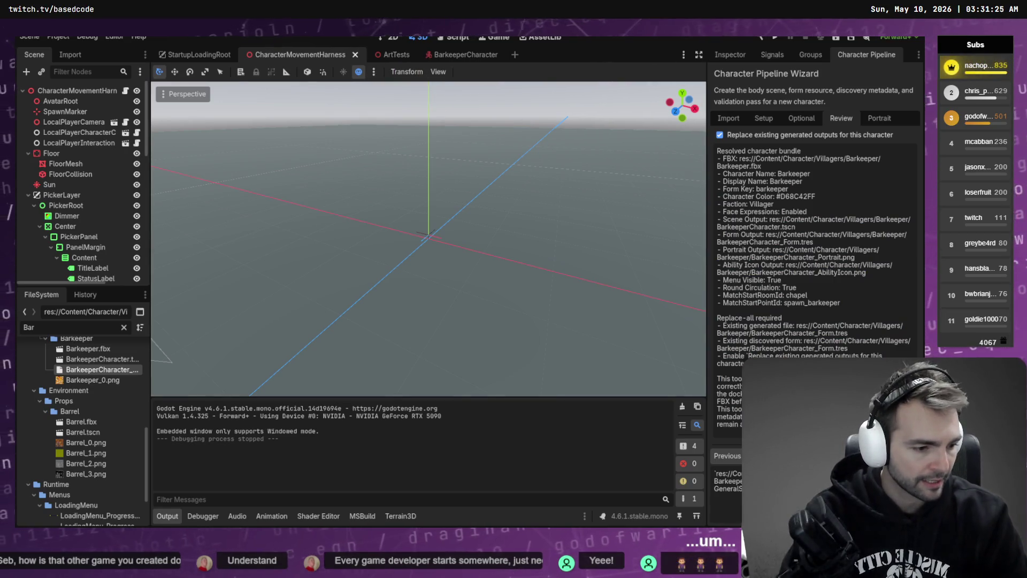
pyautogui.hotkey('alt', 'Tab')
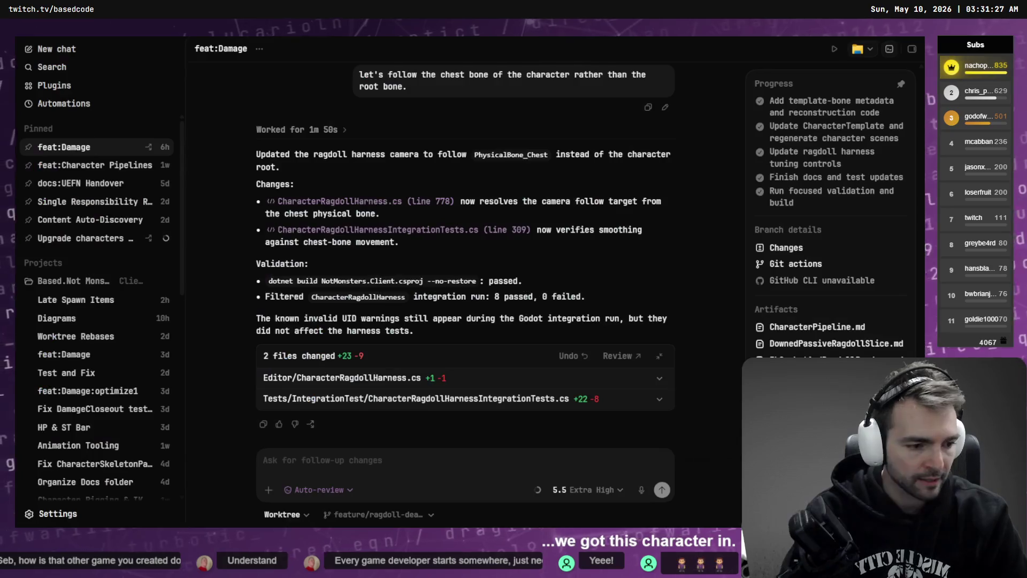
pyautogui.hotkey('alt', 'Tab')
pyautogui.hotkey('alt', 'Tab')
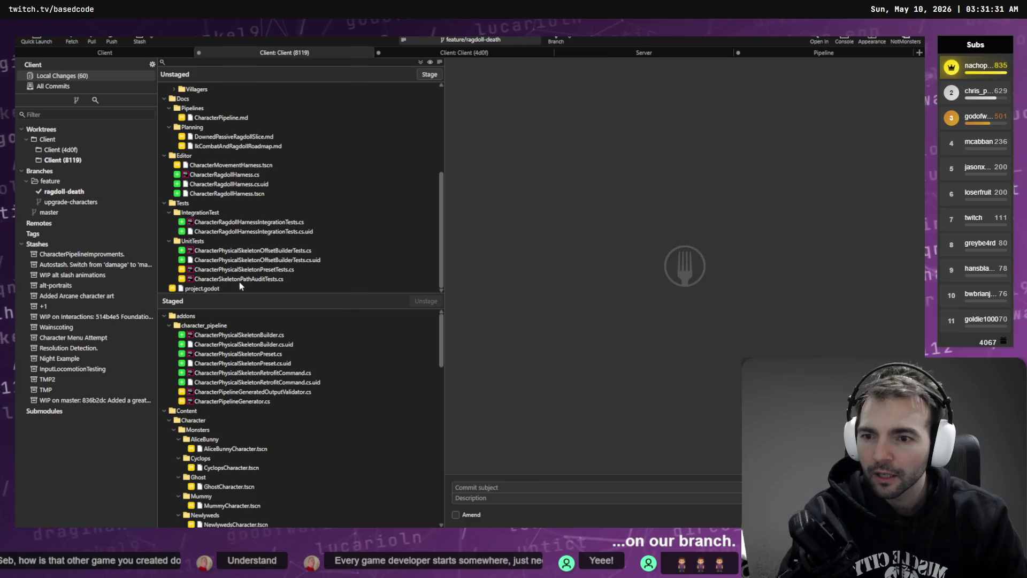
# Review the offset builder tests, ragdoll harness integration tests and CharacterPipelineGenerator.cs diffs.
pyautogui.click(240, 280)
pyautogui.click(255, 250)
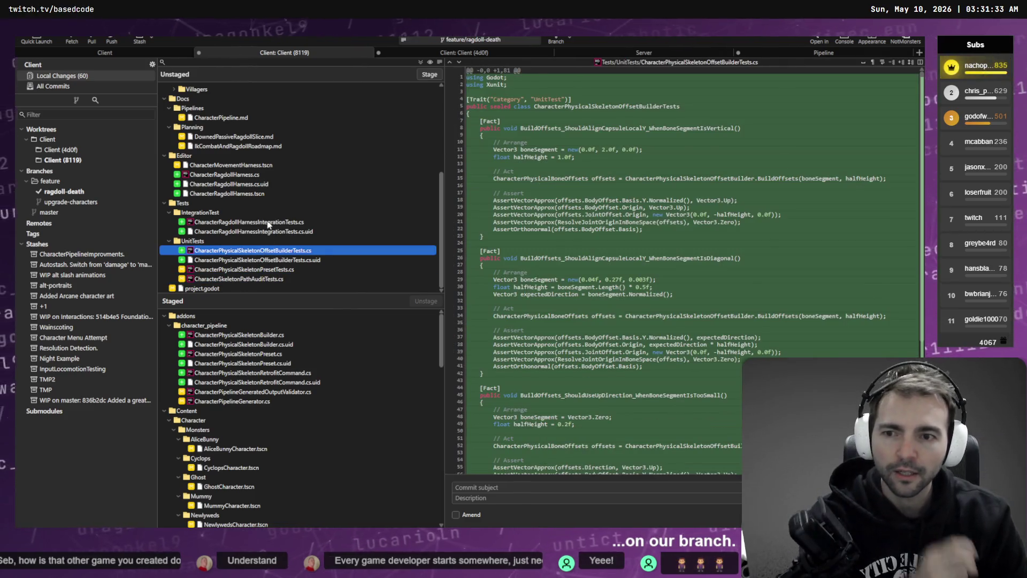
pyautogui.click(274, 223)
pyautogui.scroll(3, 268, 225)
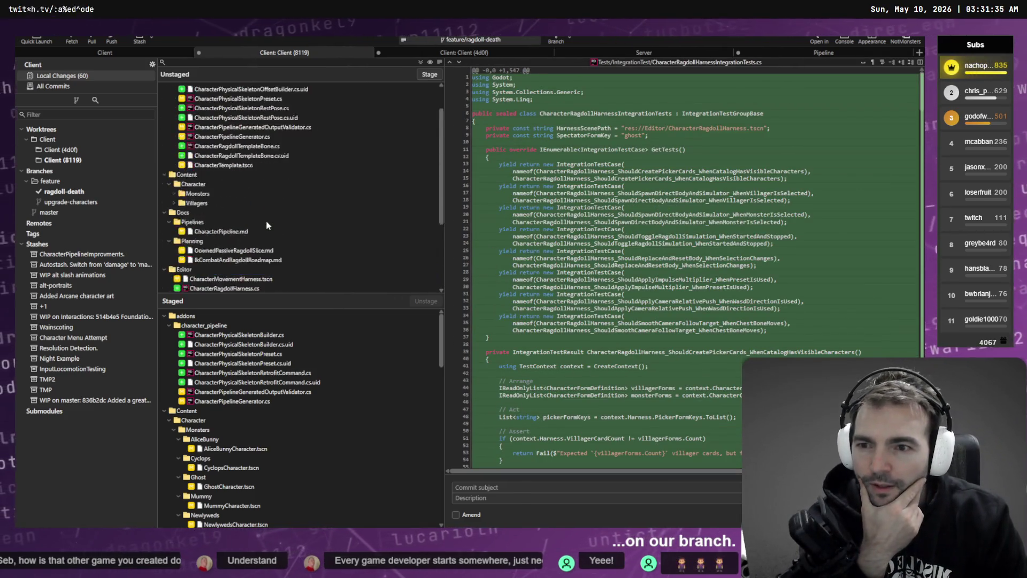
pyautogui.click(236, 174)
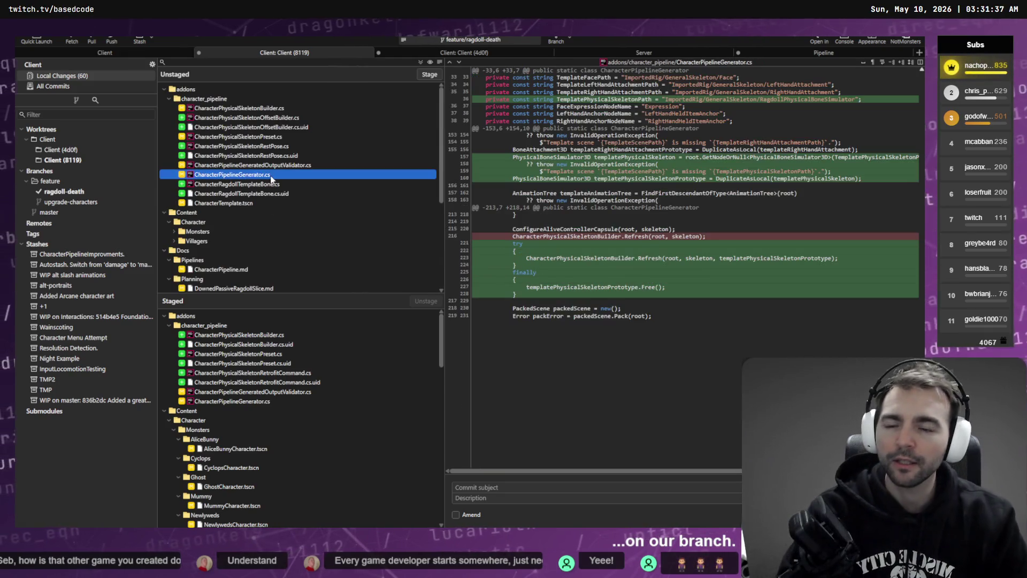
pyautogui.scroll(-5, 235, 176)
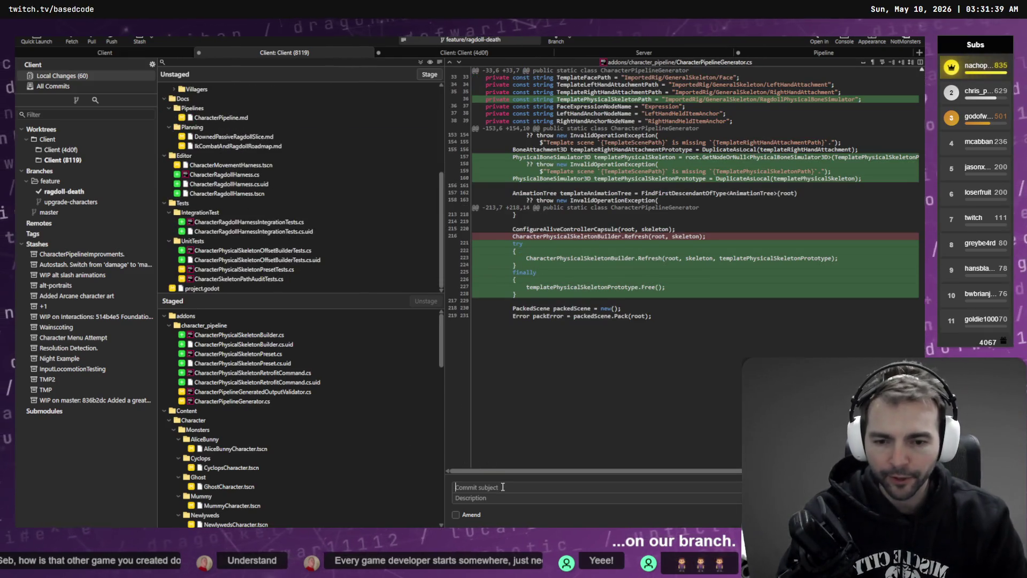
# Commit as 'First pass of character ragdolls.' noting characters currently melt, then select all unstaged files.
pyautogui.write('First pass of chara')
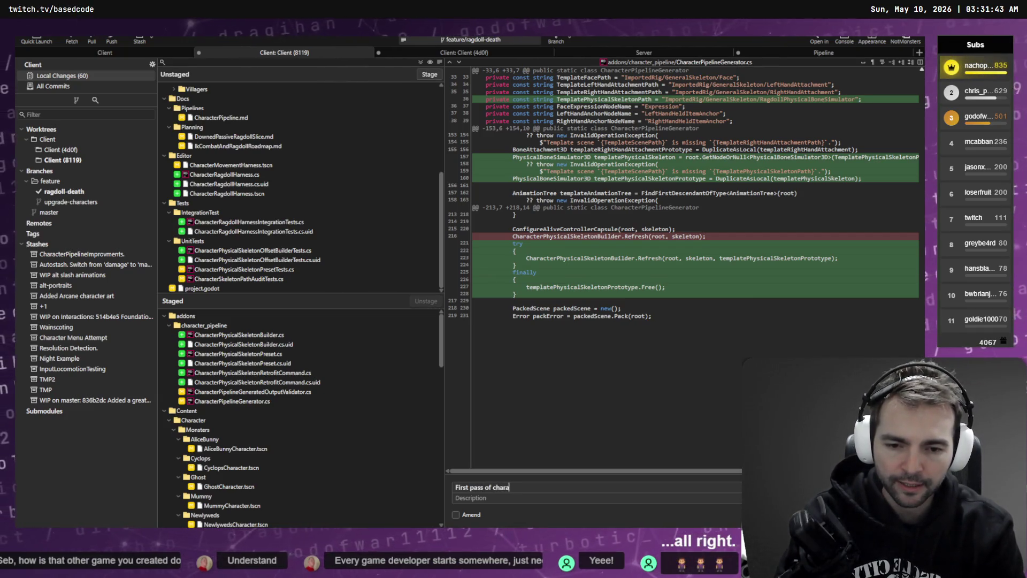
pyautogui.write('cter ragdolls.')
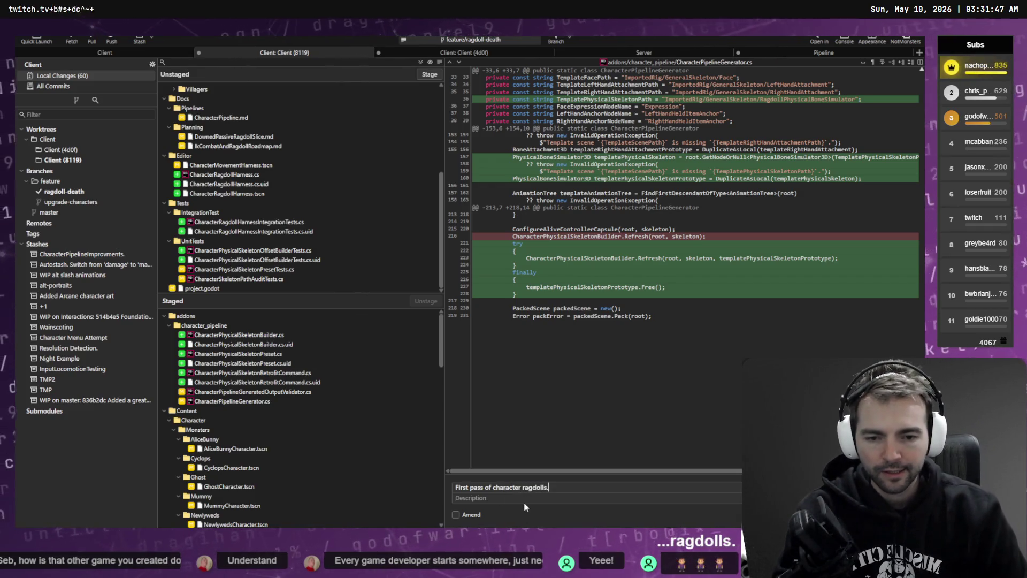
pyautogui.click(465, 497)
pyautogui.write('- ')
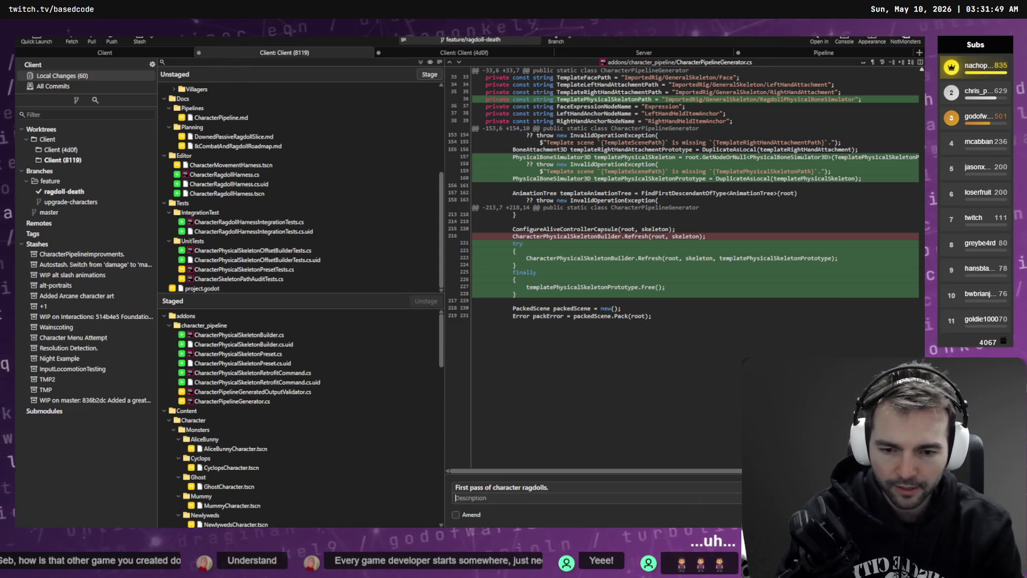
pyautogui.write('chra')
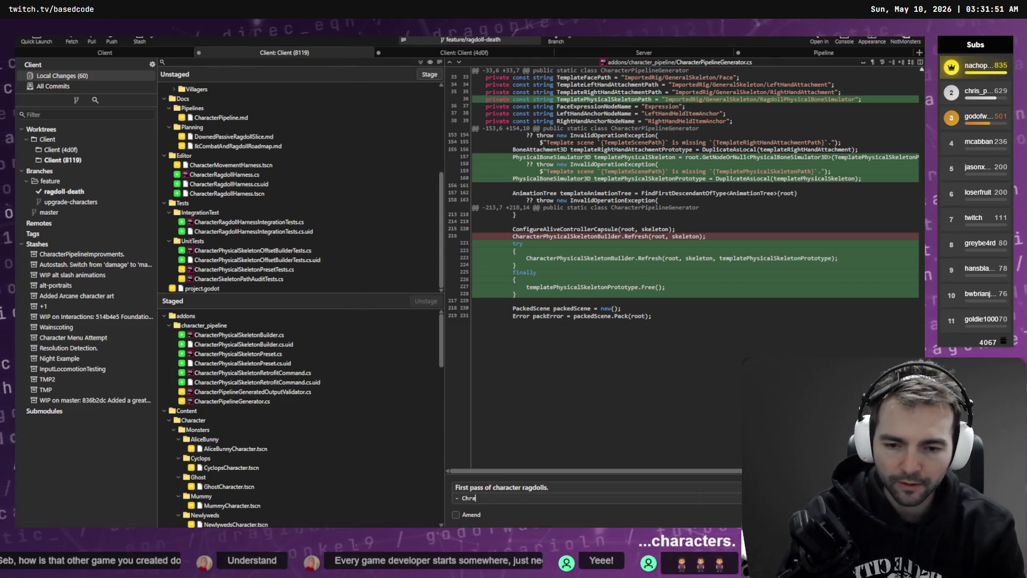
pyautogui.press('BackSpace')
pyautogui.press('BackSpace')
pyautogui.write('aracters cur')
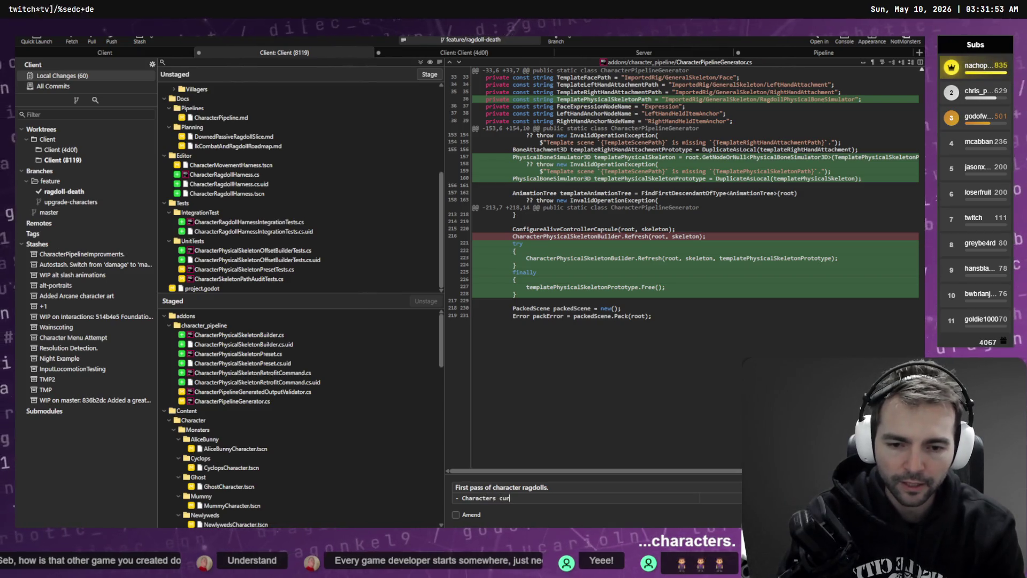
pyautogui.write('rently melt.')
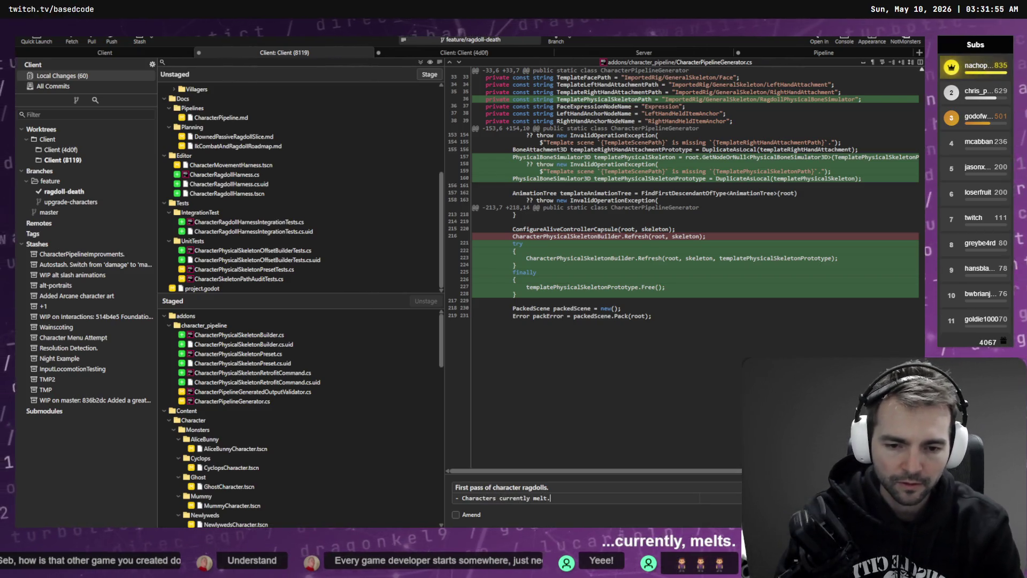
pyautogui.hotkey('ctrl', 'Return')
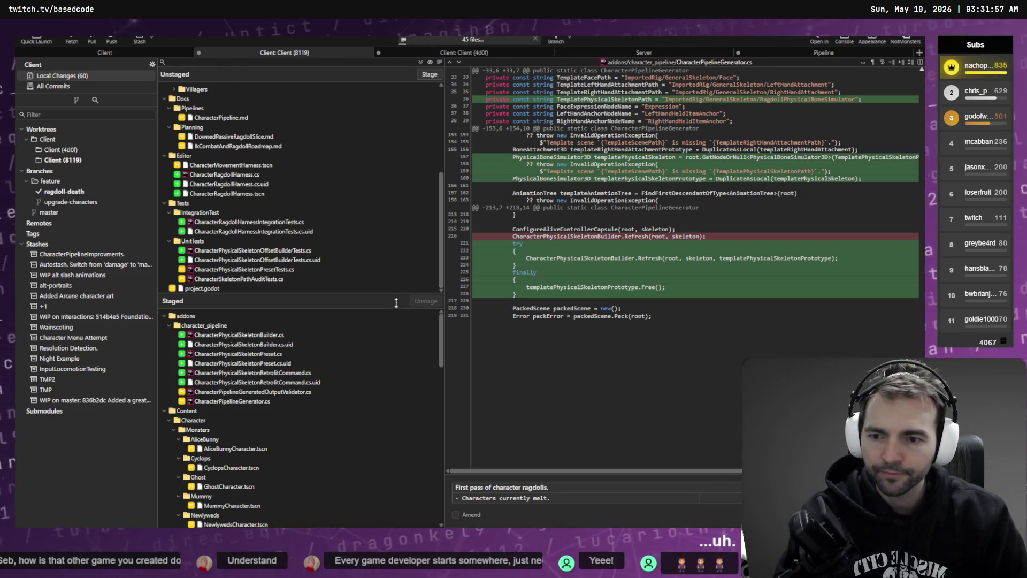
pyautogui.hotkey('ctrl', 'a')
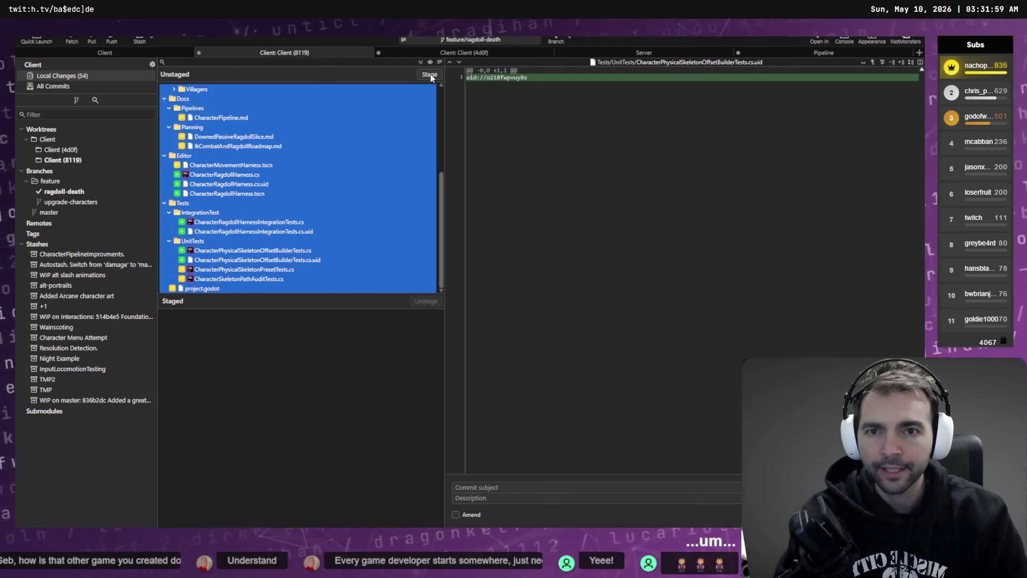
# Stage everything, commit as 'Second pass ragdoll with robbery behaviour.', then open Client (4d0f) local changes.
pyautogui.click(430, 74)
pyautogui.press('super+h')
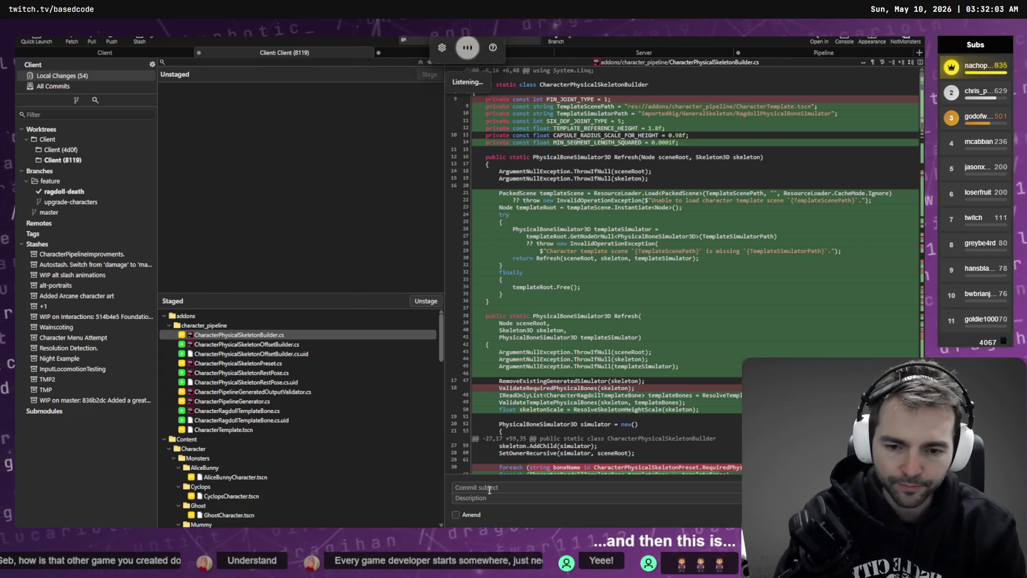
pyautogui.write('second pass with')
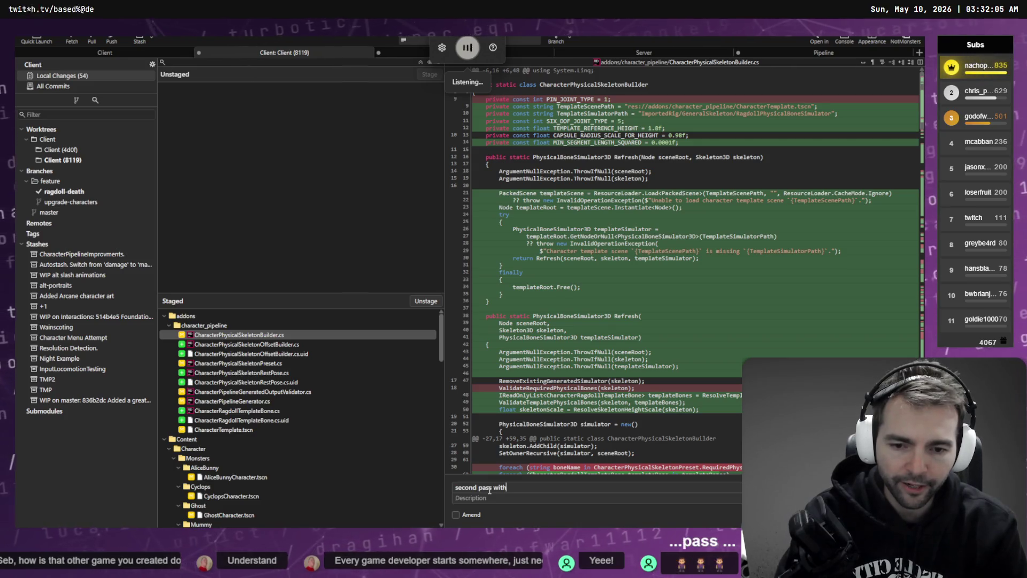
pyautogui.write(' robbery behaviour.')
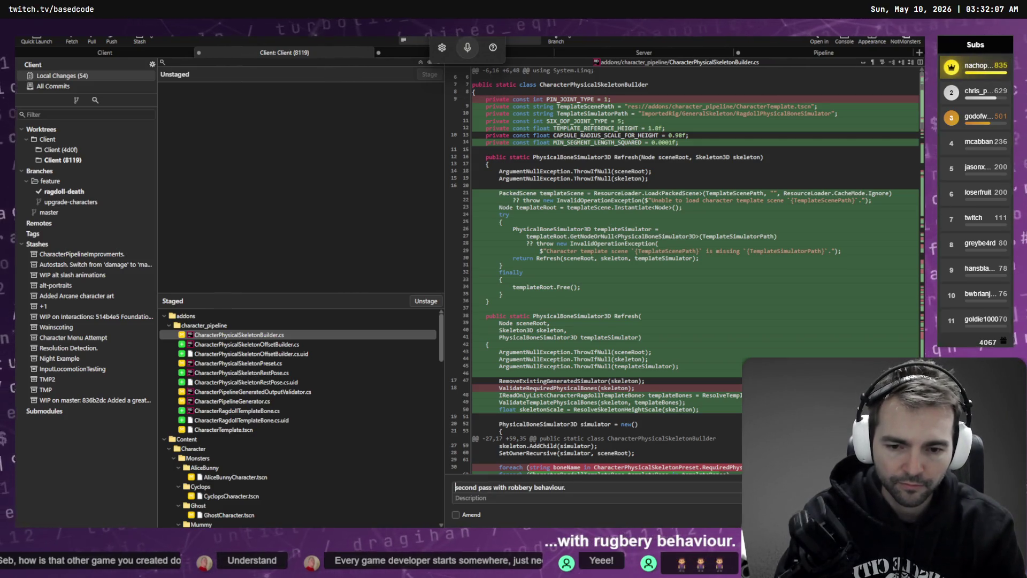
pyautogui.press('Delete')
pyautogui.write('S')
pyautogui.click(494, 487)
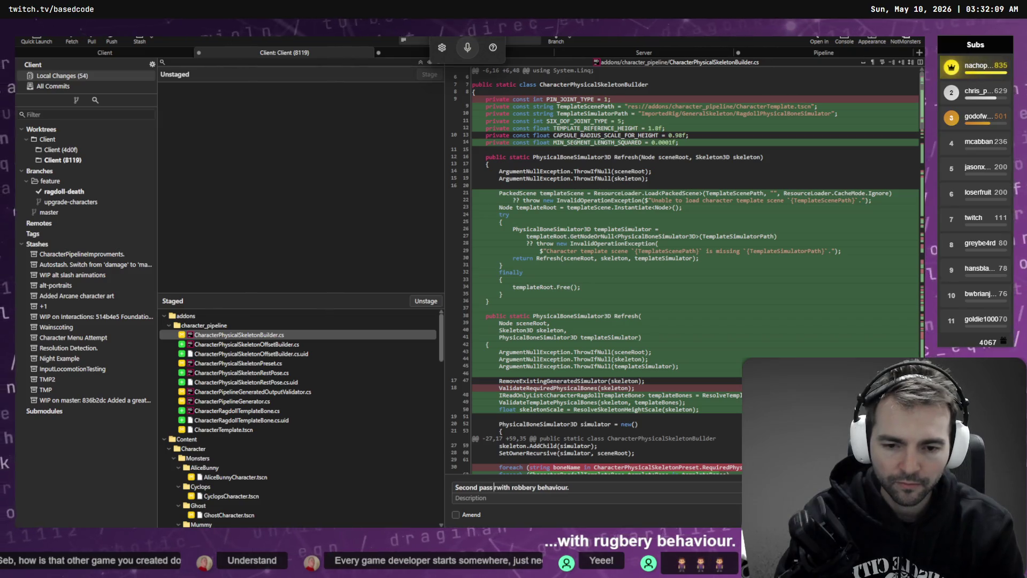
pyautogui.write('ragdoll')
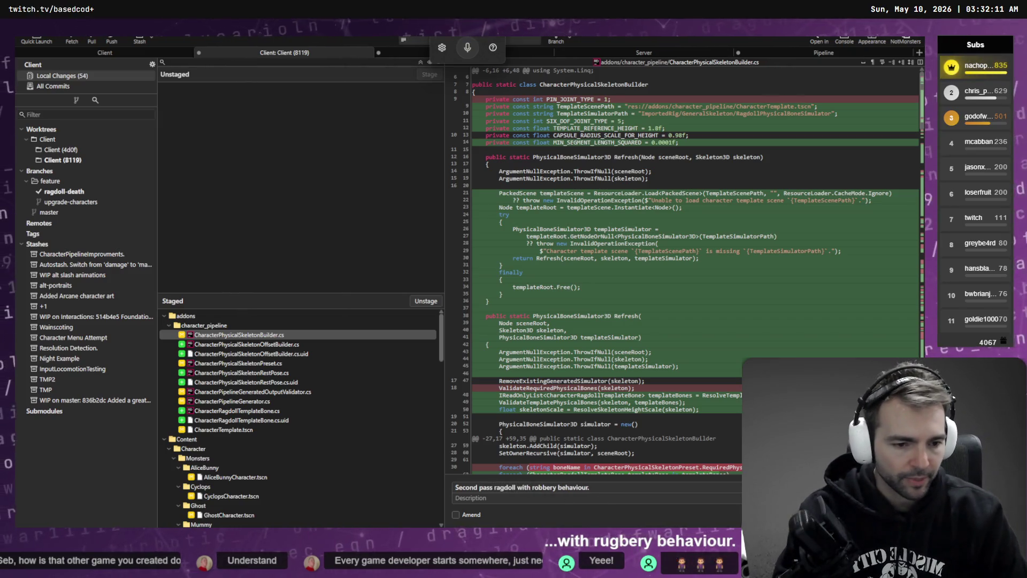
pyautogui.hotkey('ctrl', 'Return')
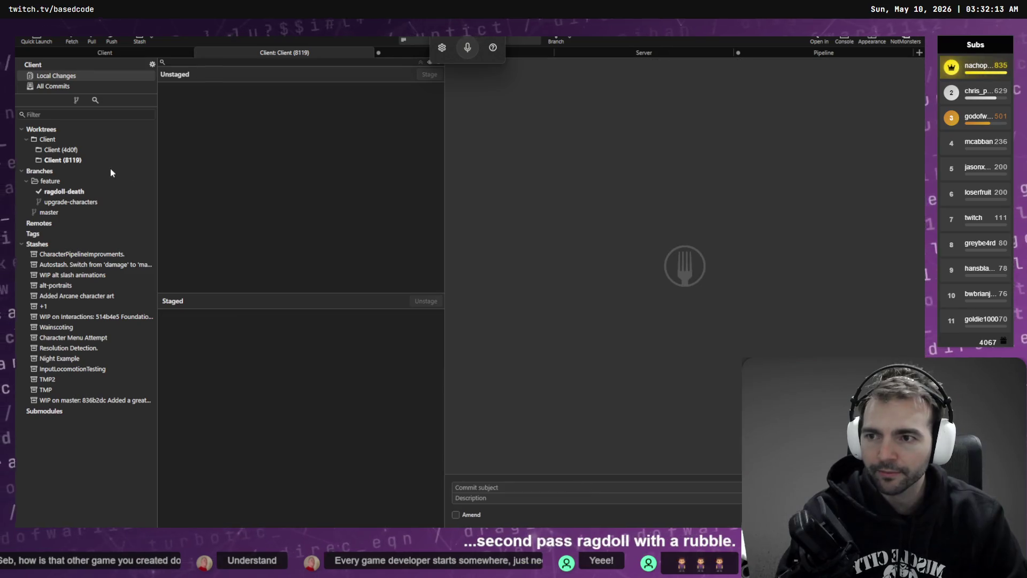
pyautogui.click(107, 160)
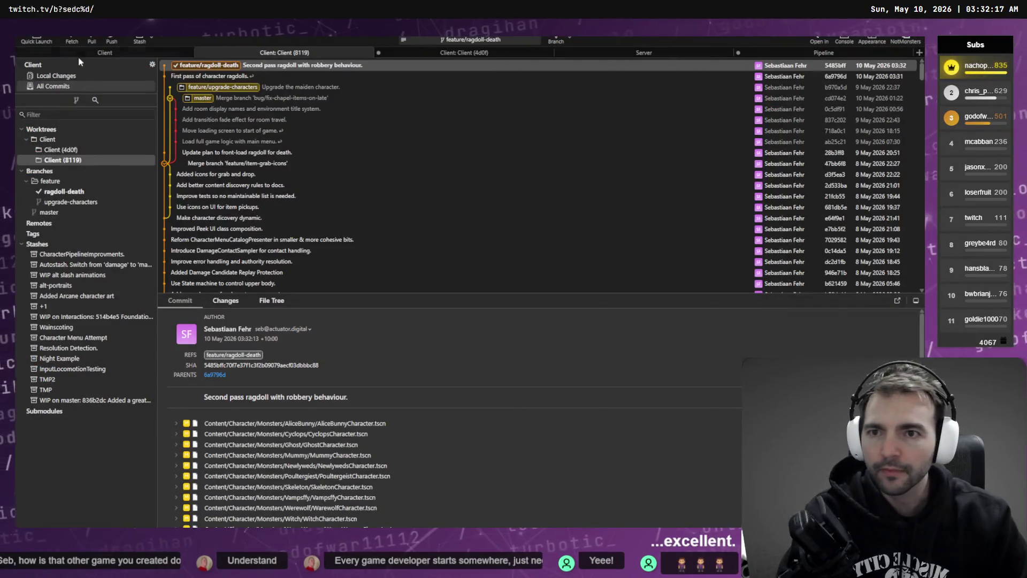
pyautogui.click(82, 77)
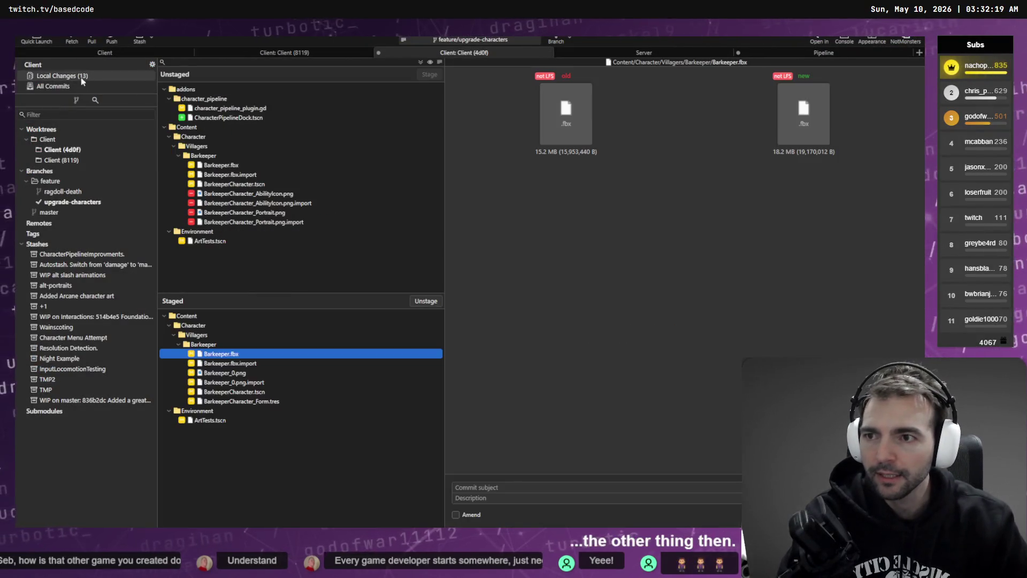
# Review the two character_pipeline addon diffs and stage the Content folder's Barkeeper and ArtTests changes.
pyautogui.click(262, 118)
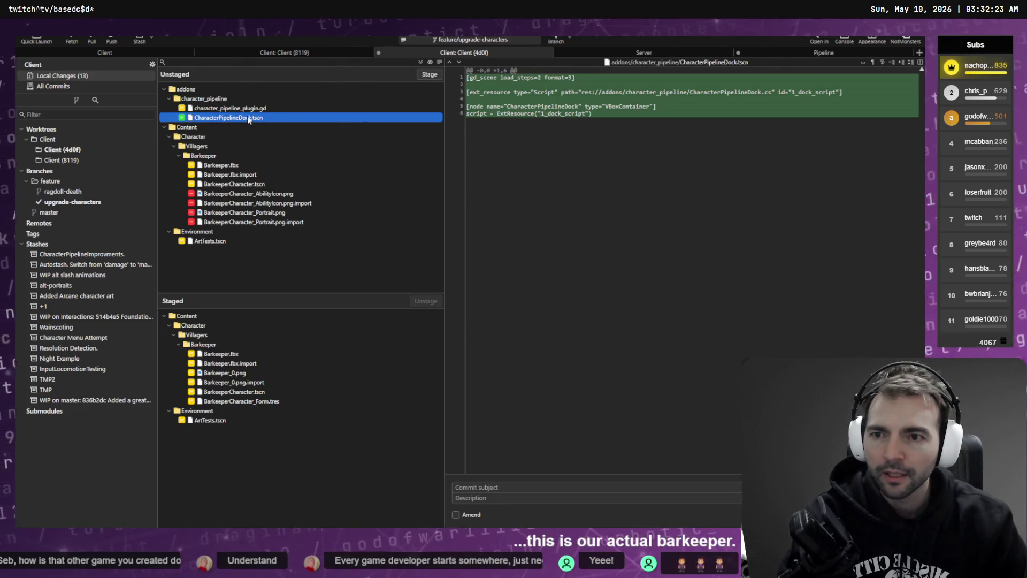
pyautogui.click(232, 108)
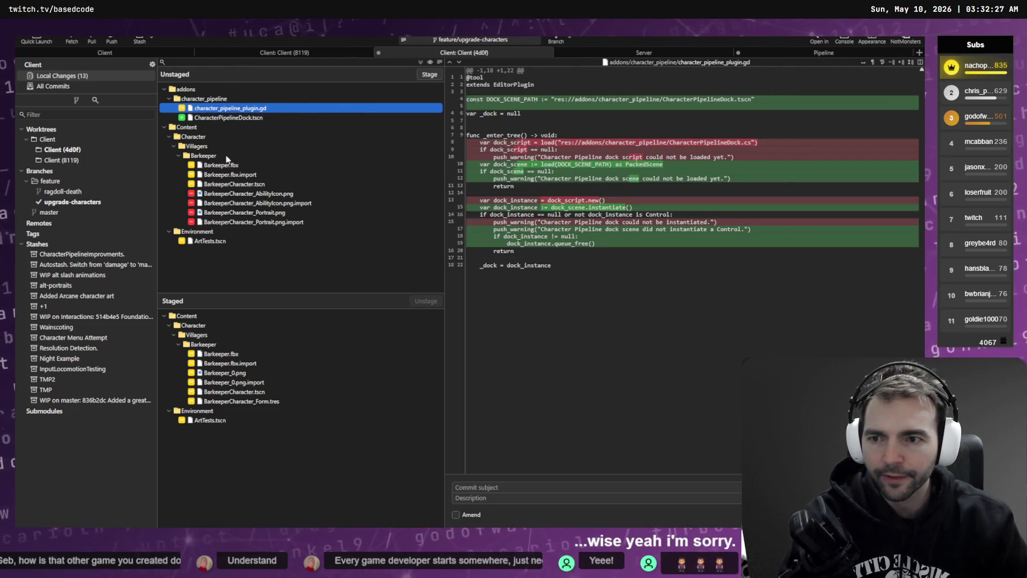
pyautogui.click(194, 137)
pyautogui.click(187, 127)
pyautogui.click(429, 75)
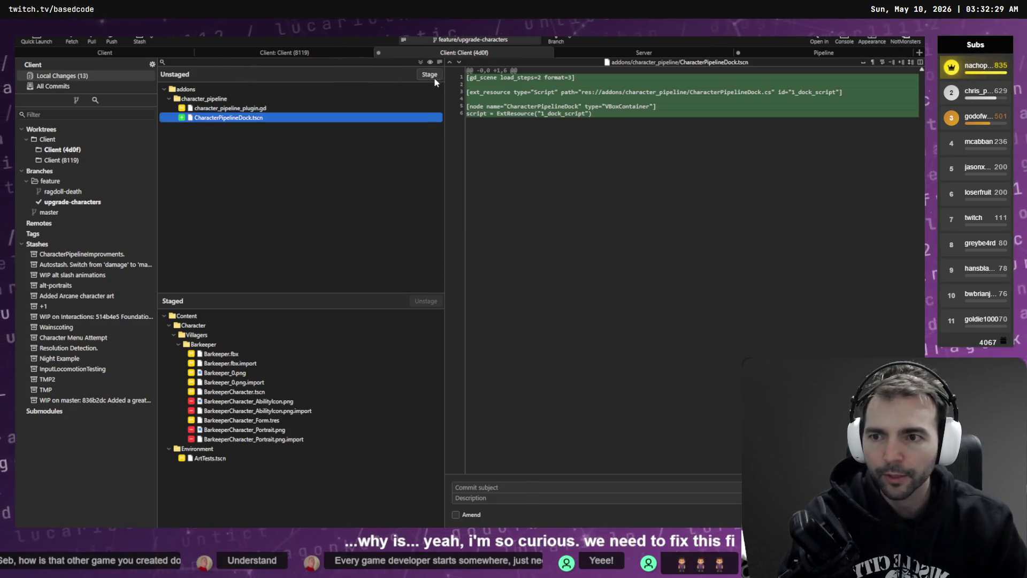
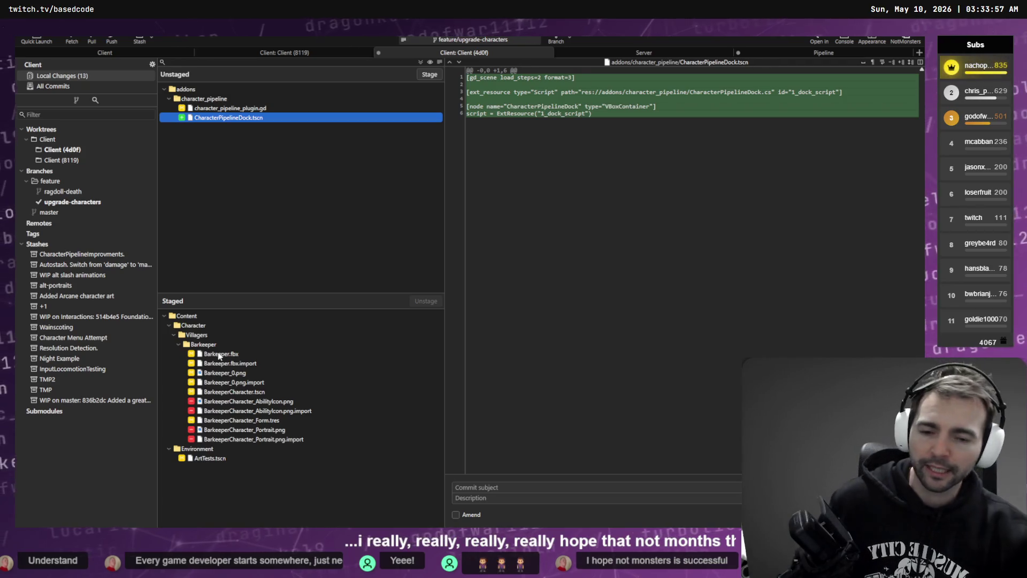
# Review the diffs, then stage character_pipeline_plugin.gd and CharacterPipelineDock.tscn together.
pyautogui.click(261, 108)
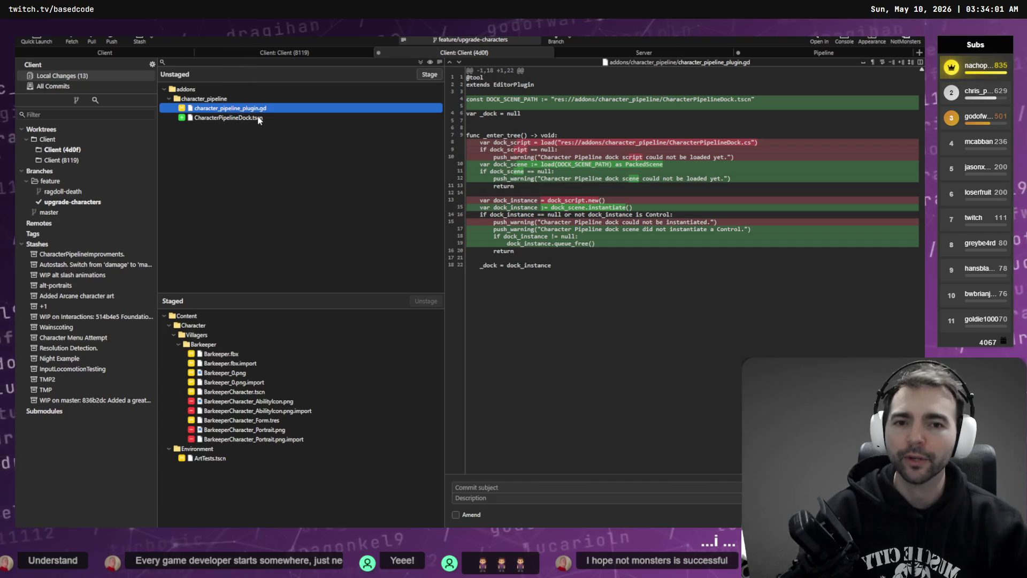
pyautogui.click(258, 118)
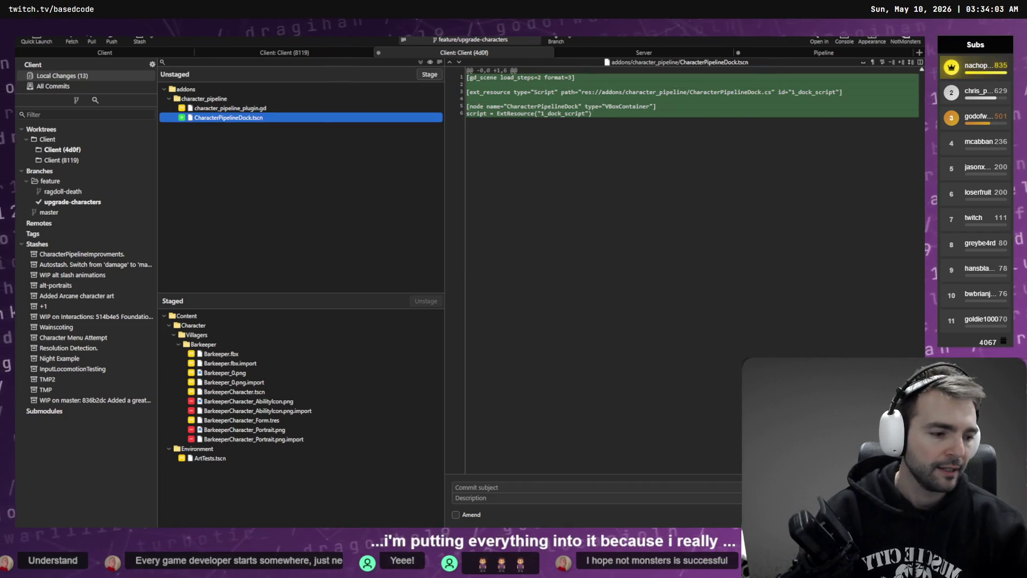
pyautogui.hotkey('alt', 'Tab')
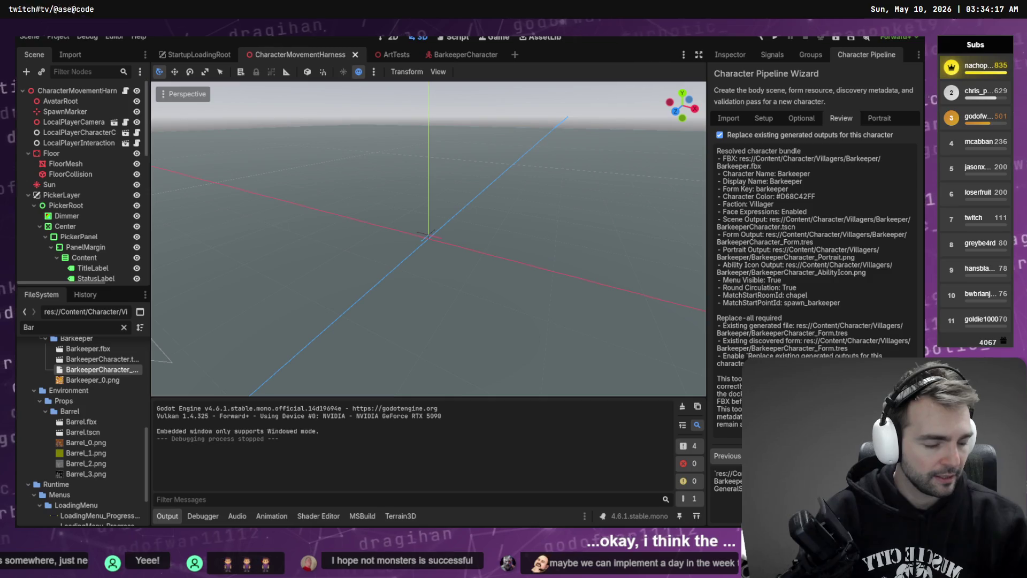
pyautogui.hotkey('alt', 'Tab')
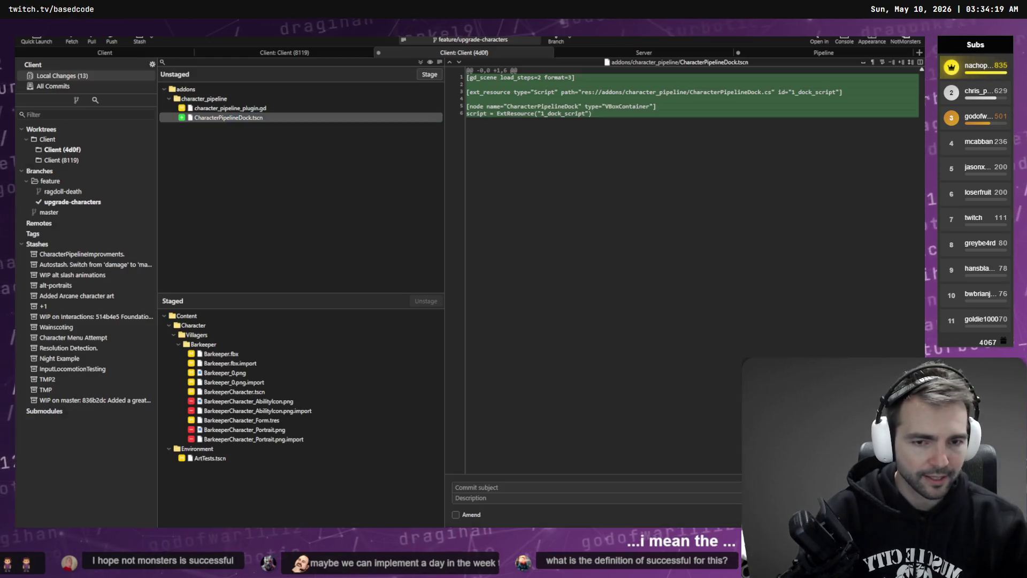
pyautogui.click(248, 109)
pyautogui.keyDown('shift'); pyautogui.click(252, 118); pyautogui.keyUp('shift')
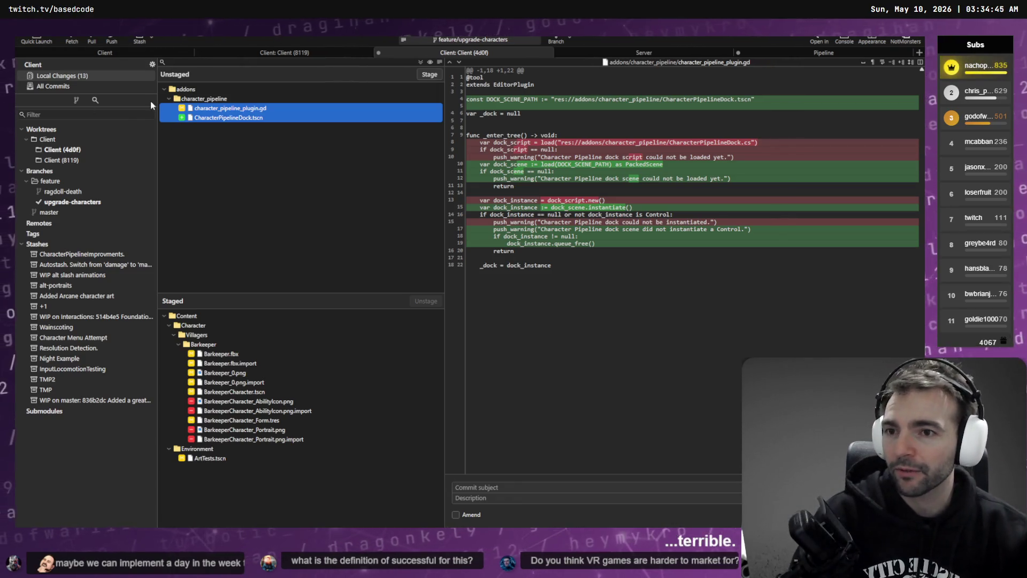
pyautogui.click(430, 74)
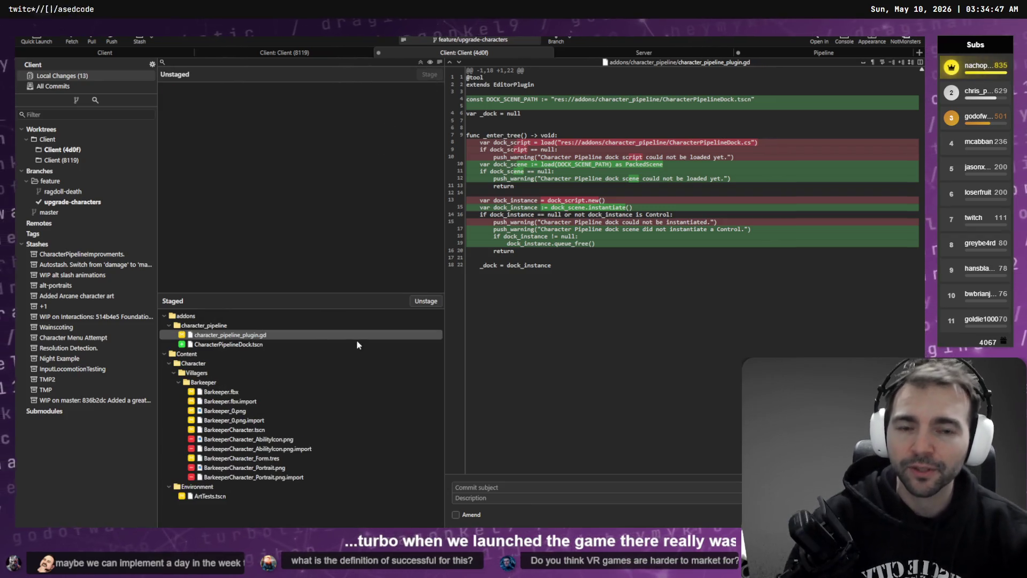
# Inspect the Barkeeper.fbx and Barkeeper_0.png changes, then unstage the four icon and portrait files.
pyautogui.click(270, 344)
pyautogui.click(258, 391)
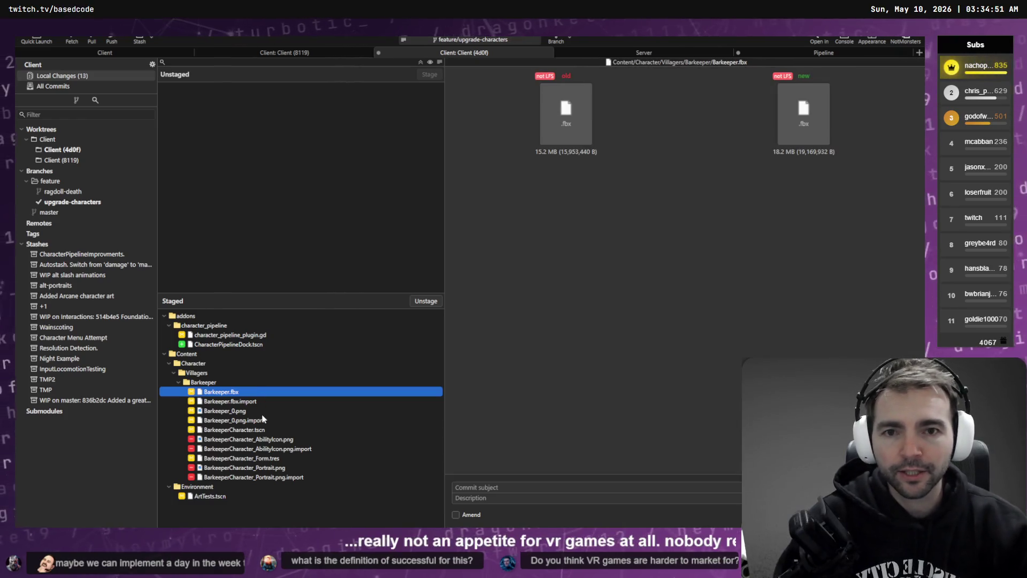
pyautogui.click(251, 411)
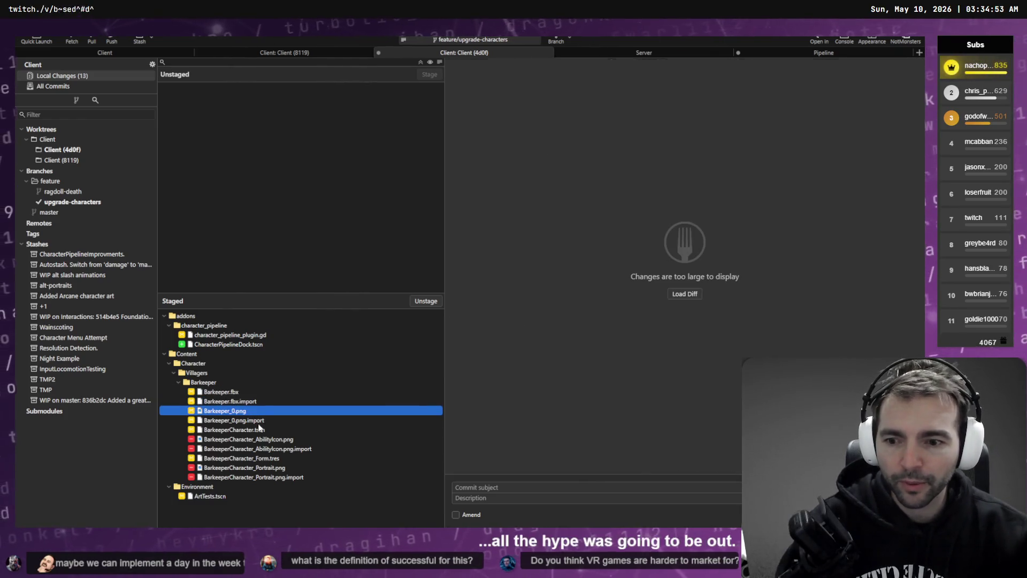
pyautogui.click(259, 421)
pyautogui.click(266, 437)
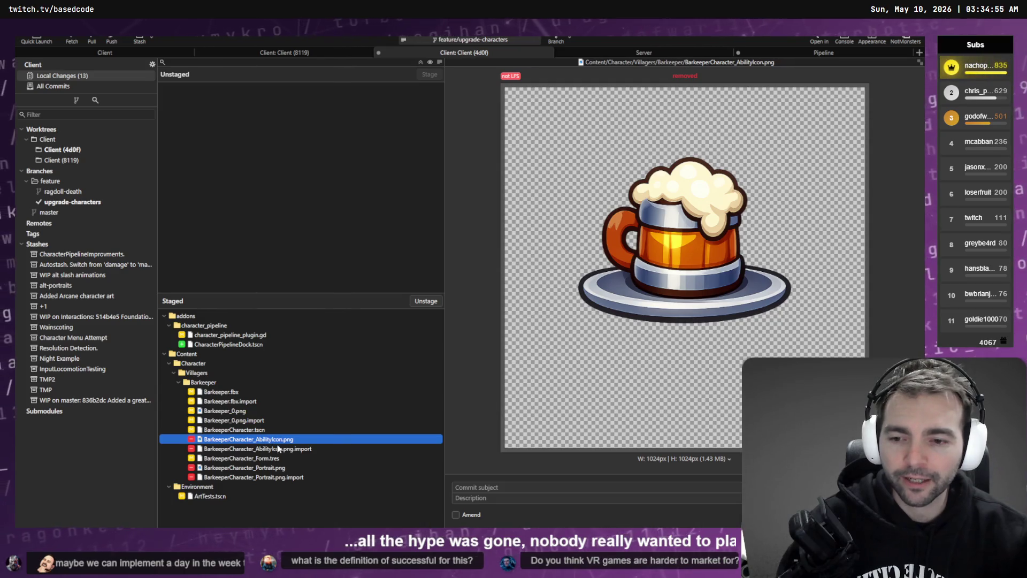
pyautogui.keyDown('ctrl'); pyautogui.click(277, 448); pyautogui.keyUp('ctrl')
pyautogui.keyDown('ctrl'); pyautogui.click(280, 467); pyautogui.keyUp('ctrl')
pyautogui.keyDown('ctrl'); pyautogui.click(283, 477); pyautogui.keyUp('ctrl')
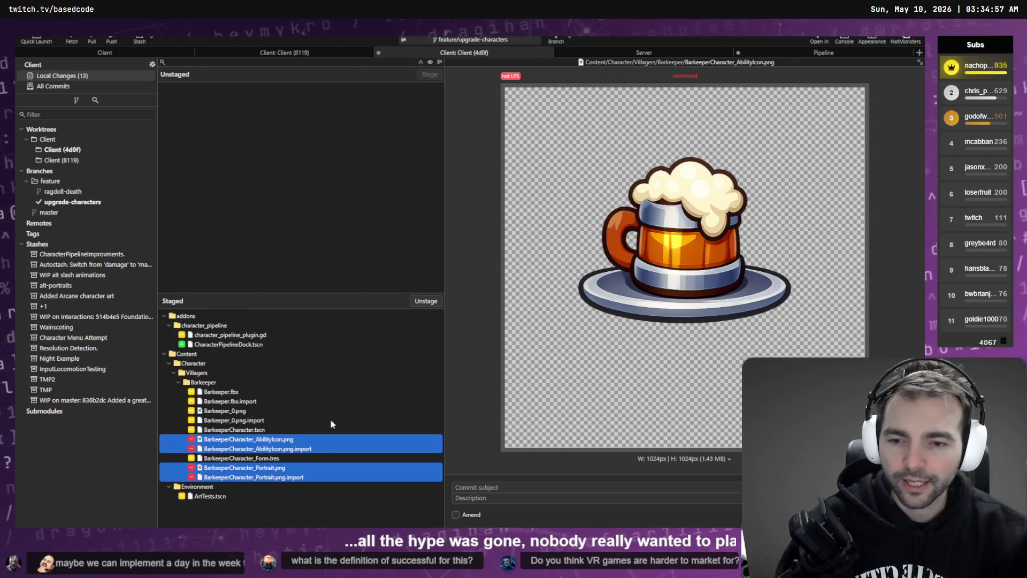
pyautogui.click(428, 303)
# Discard changes in the four unstaged icon and portrait files and return to Godot.
pyautogui.click(254, 156)
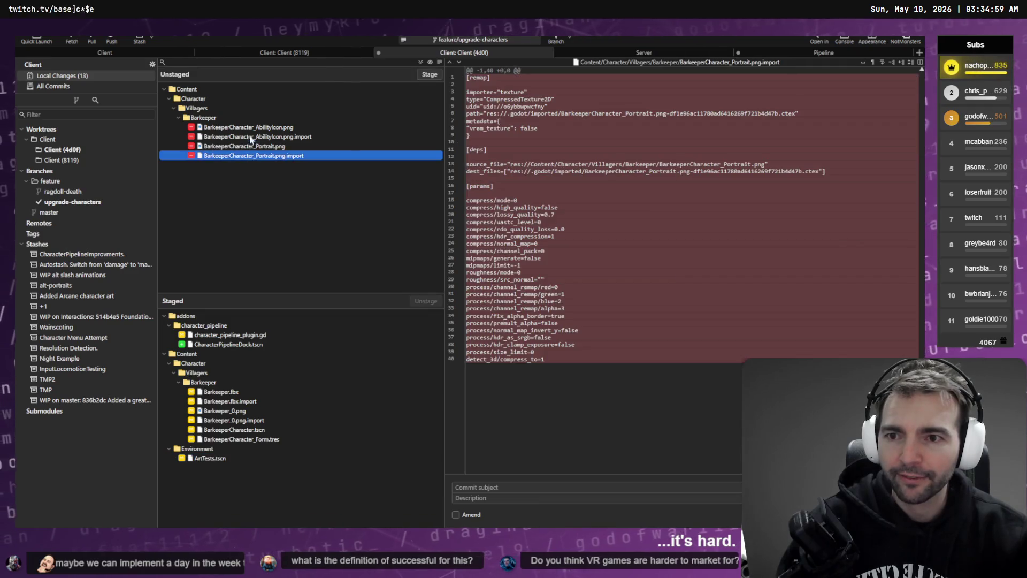
pyautogui.keyDown('shift'); pyautogui.click(252, 128); pyautogui.keyUp('shift')
pyautogui.rightClick(256, 127)
pyautogui.click(278, 202)
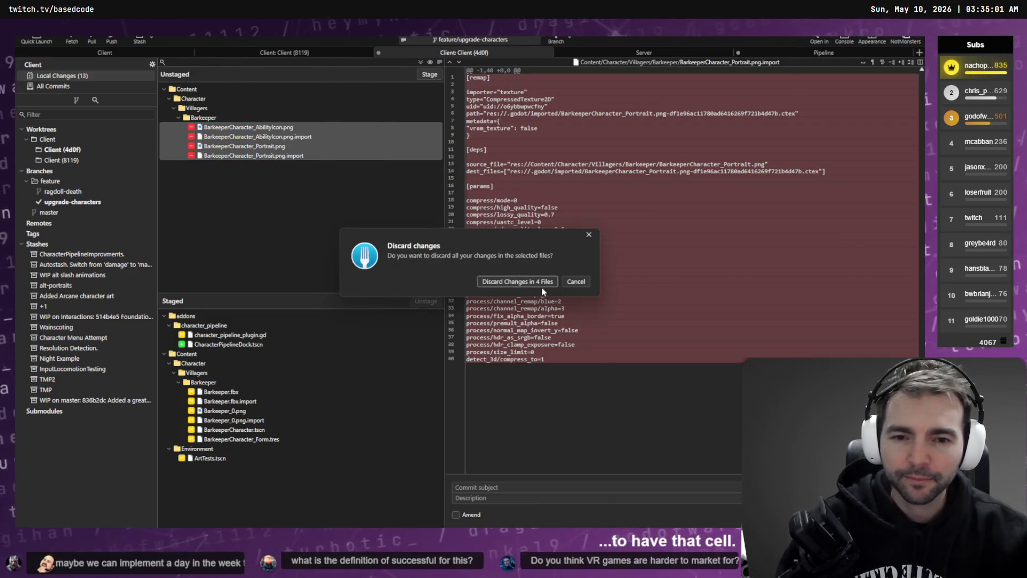
pyautogui.click(537, 280)
pyautogui.hotkey('alt', 'Tab')
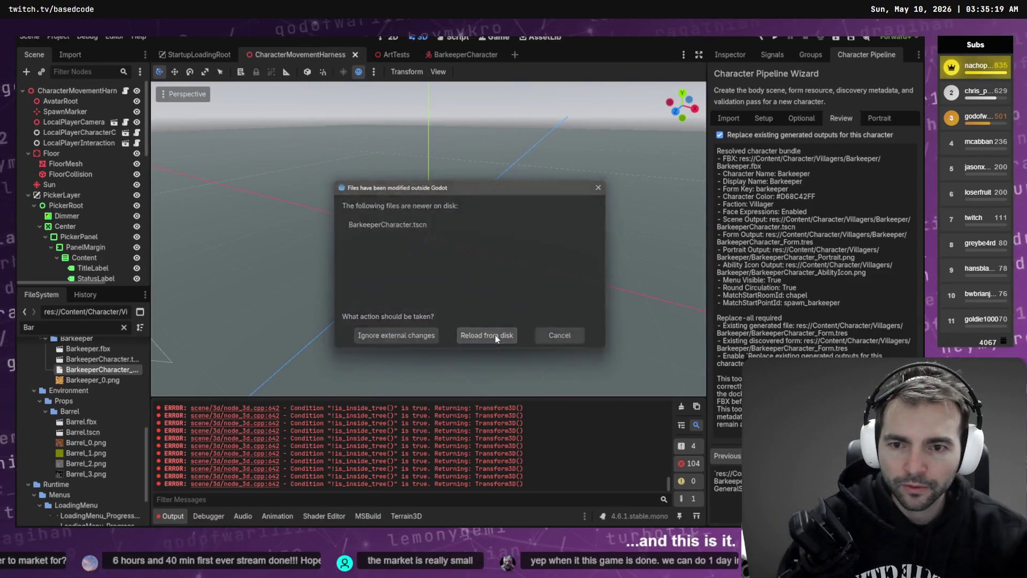
# Reload the externally modified files from disk, then switch over to Codex.
pyautogui.click(476, 332)
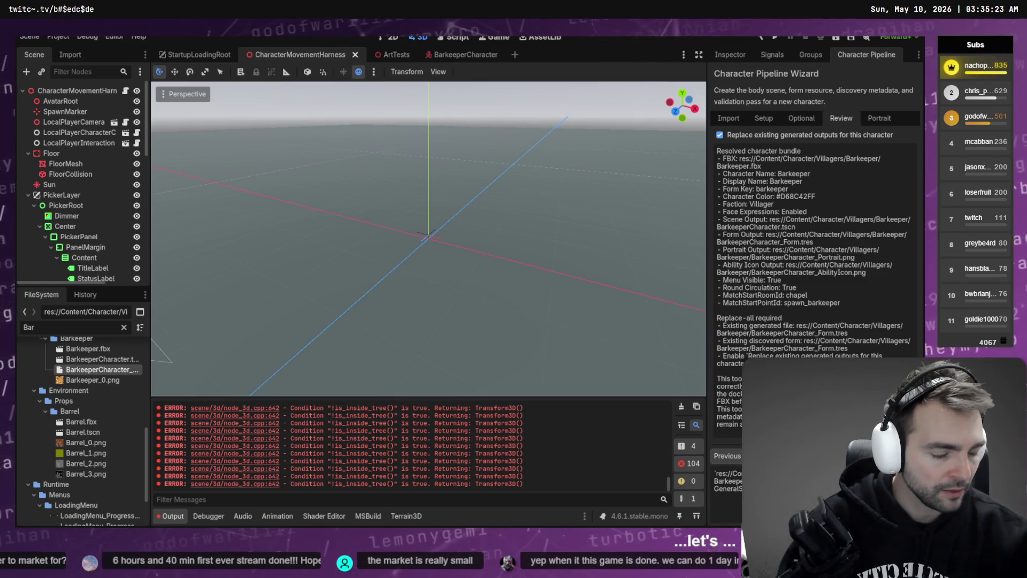
pyautogui.hotkey('alt', 'Tab')
pyautogui.hotkey('alt', 'Tab')
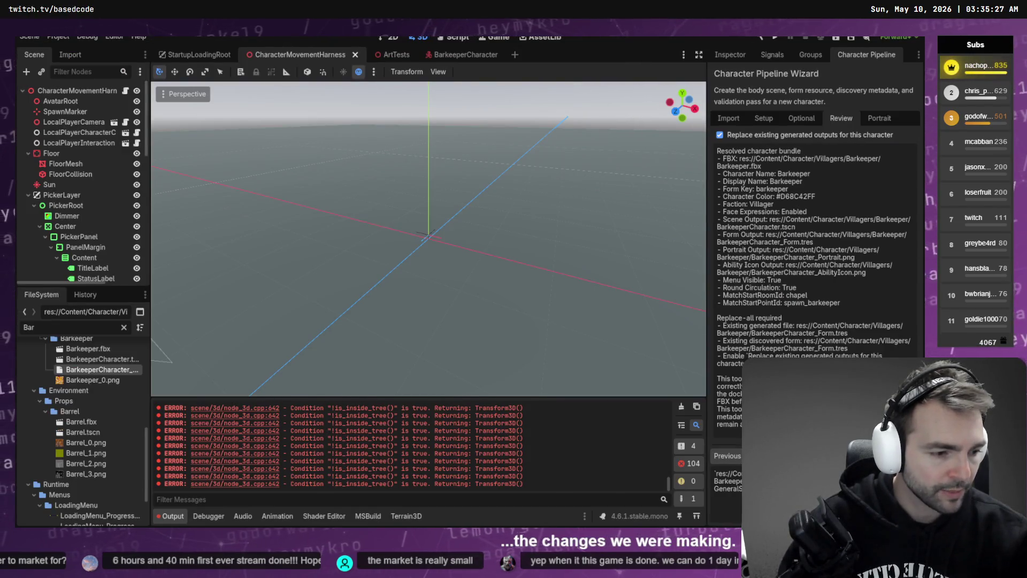
pyautogui.hotkey('alt', 'Tab')
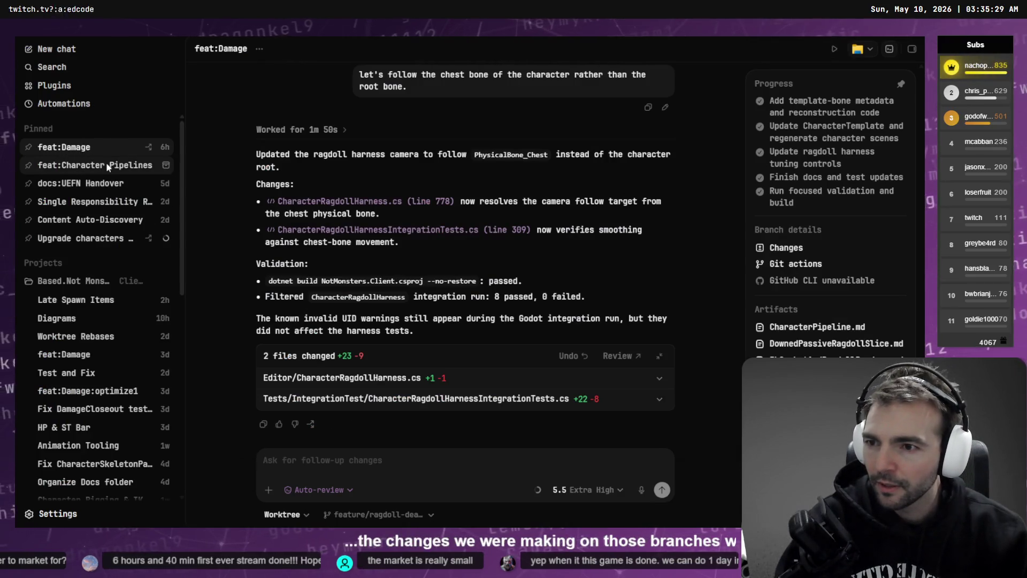
# Switch to the 'Upgrade characters to new models' thread and read its arm regression progress.
pyautogui.moveTo(106, 163)
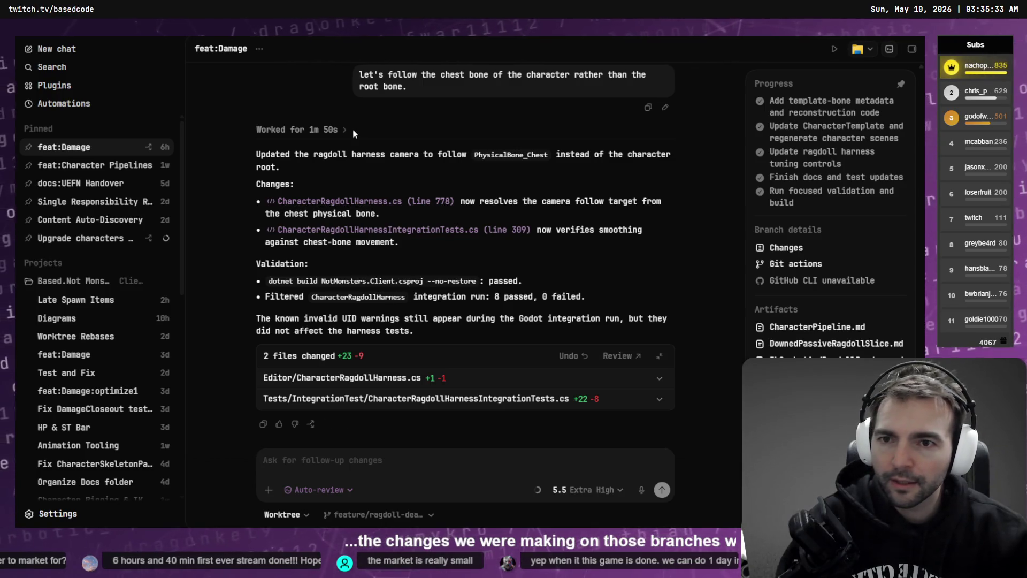
pyautogui.hotkey('ctrl', 'Tab')
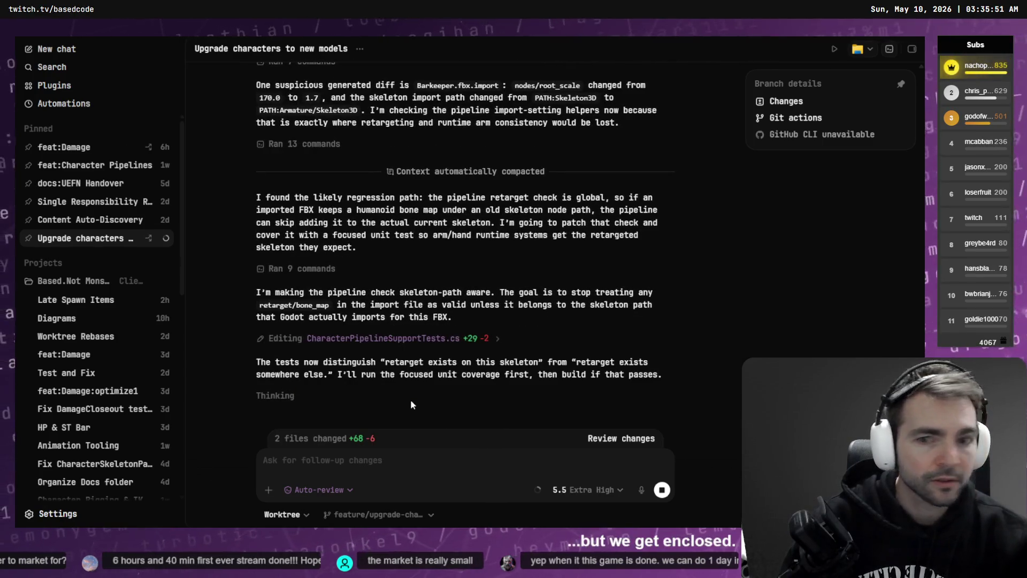
pyautogui.hotkey('ctrl', 'Tab')
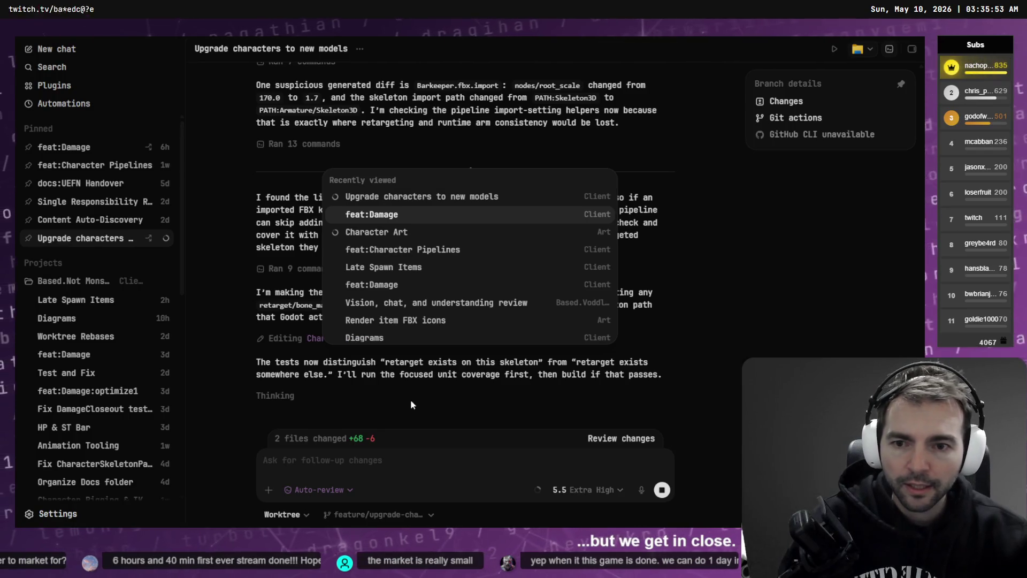
# Enlarge the plague doctor and priest images in Character Art, then return to feat:Damage.
pyautogui.hotkey('ctrl', 'Tab')
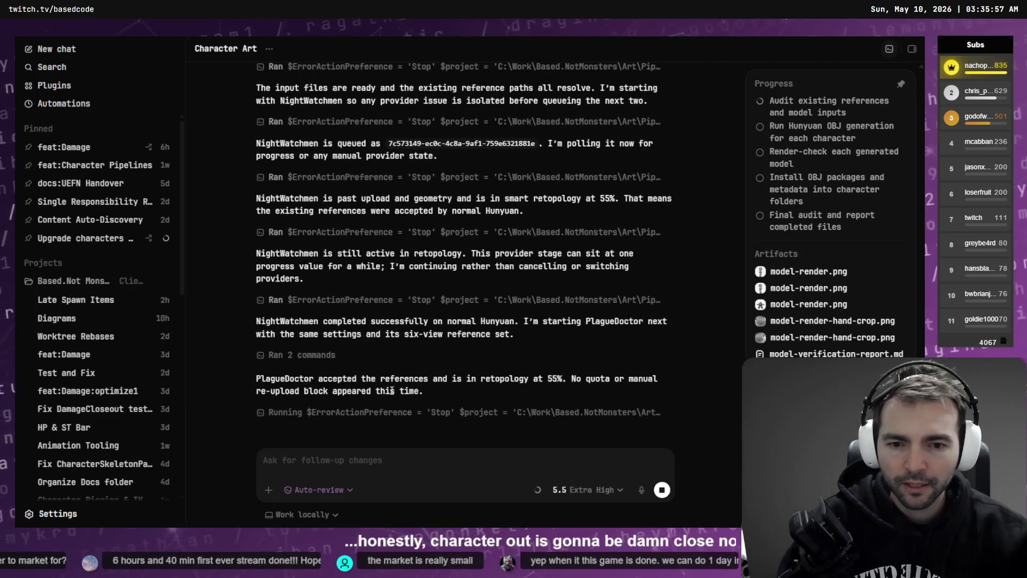
pyautogui.scroll(10, 390, 398)
pyautogui.scroll(-3, 297, 330)
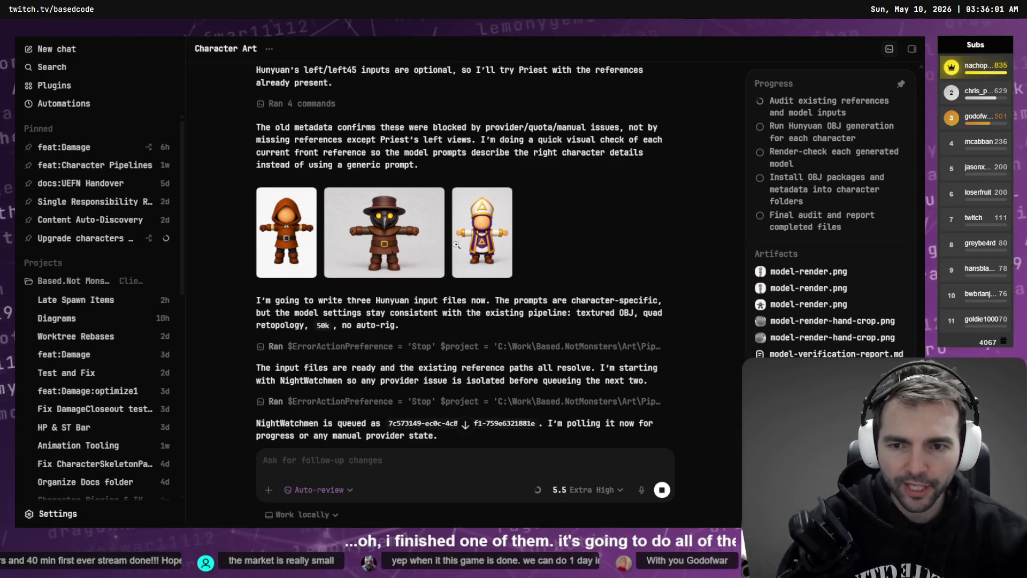
pyautogui.click(382, 235)
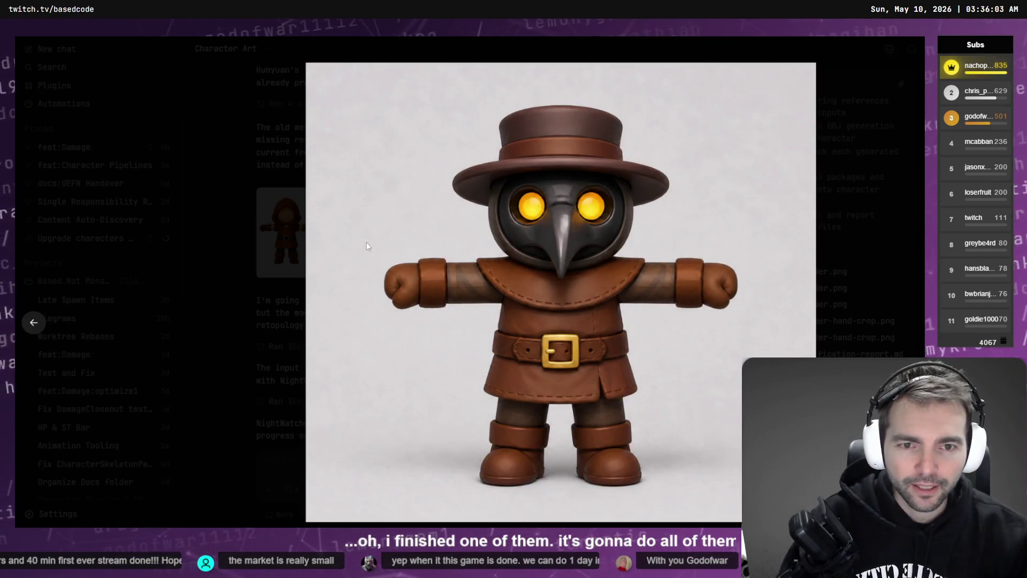
pyautogui.click(366, 245)
pyautogui.click(503, 235)
pyautogui.click(504, 293)
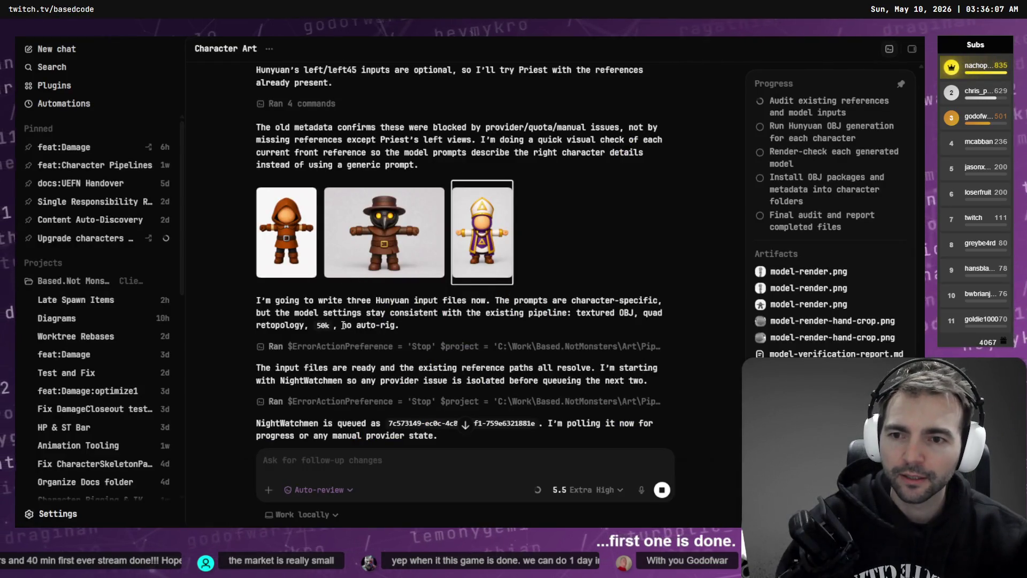
pyautogui.scroll(-5, 343, 324)
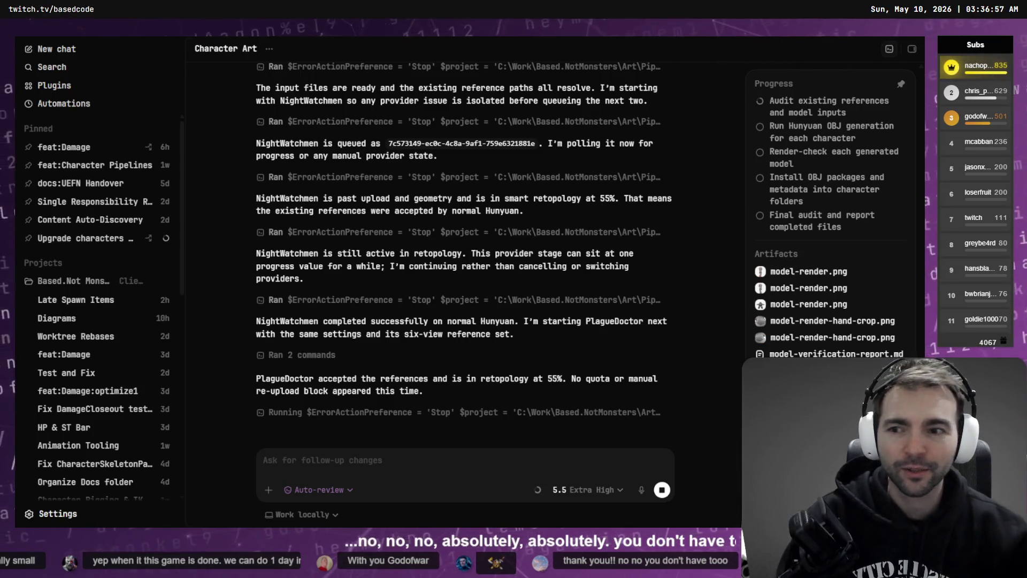
pyautogui.click(75, 146)
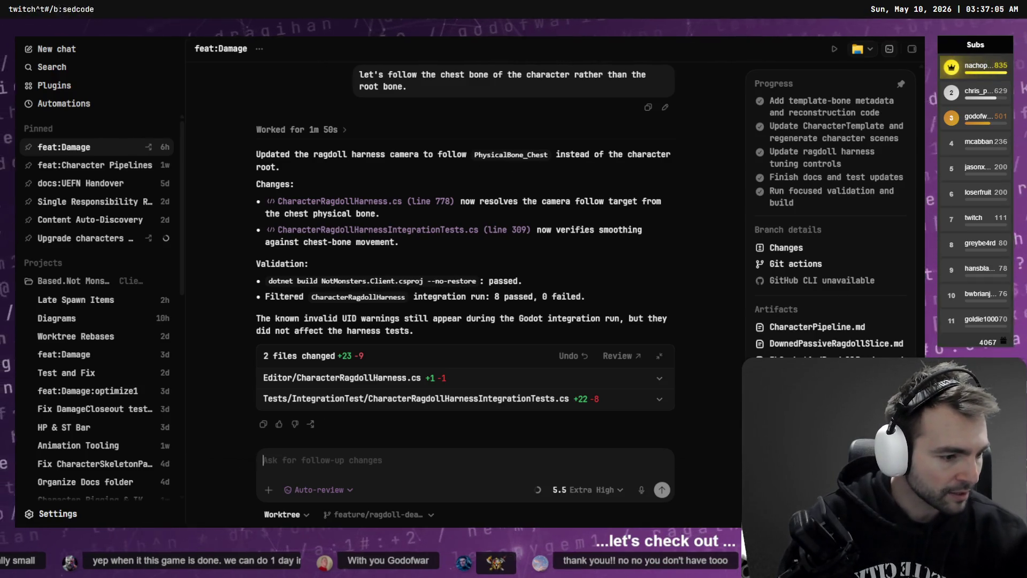
# Switch to Godot and build and run the Character Ragdoll Harness scene.
pyautogui.hotkey('alt', 'Tab')
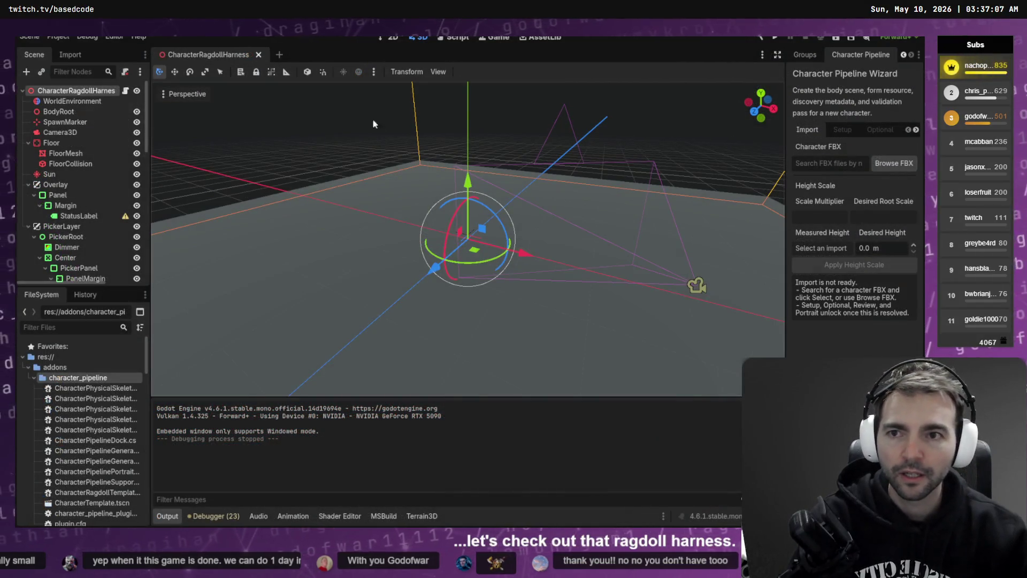
pyautogui.press('F6')
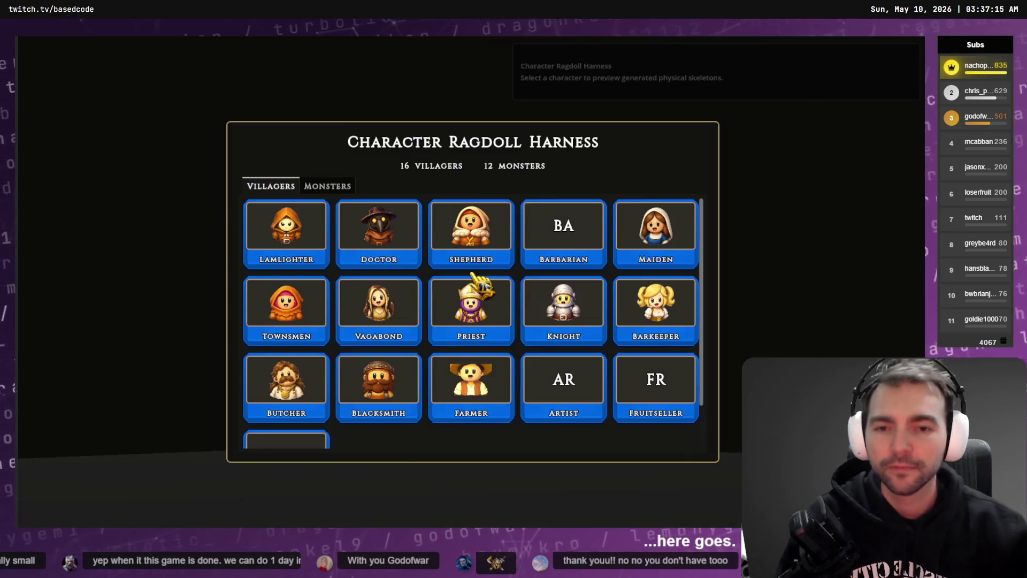
# Preview the Vagabond villager, drop it as a ragdoll with impulses, and reset it.
pyautogui.scroll(-2, 471, 274)
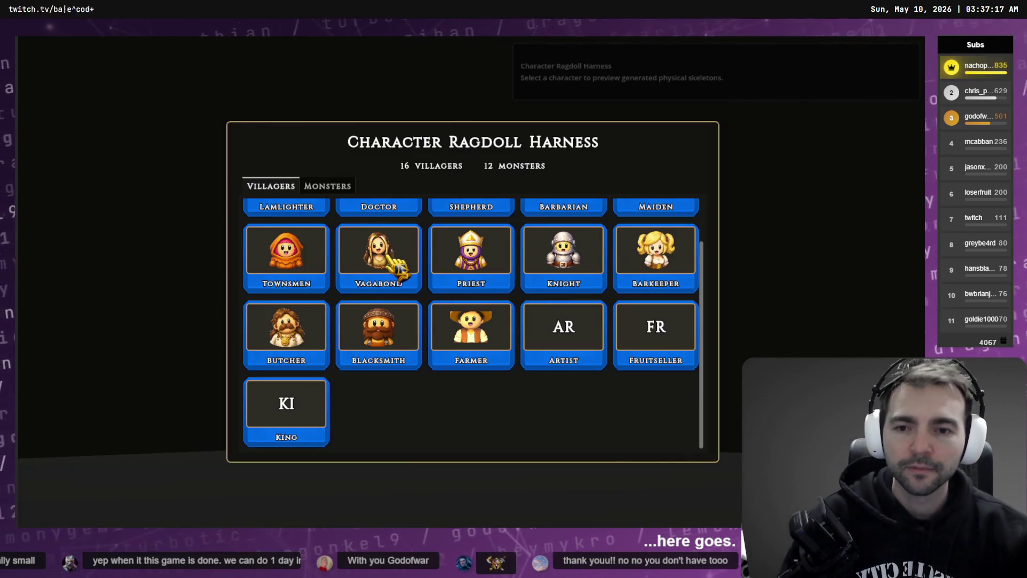
pyautogui.click(389, 250)
pyautogui.press('space')
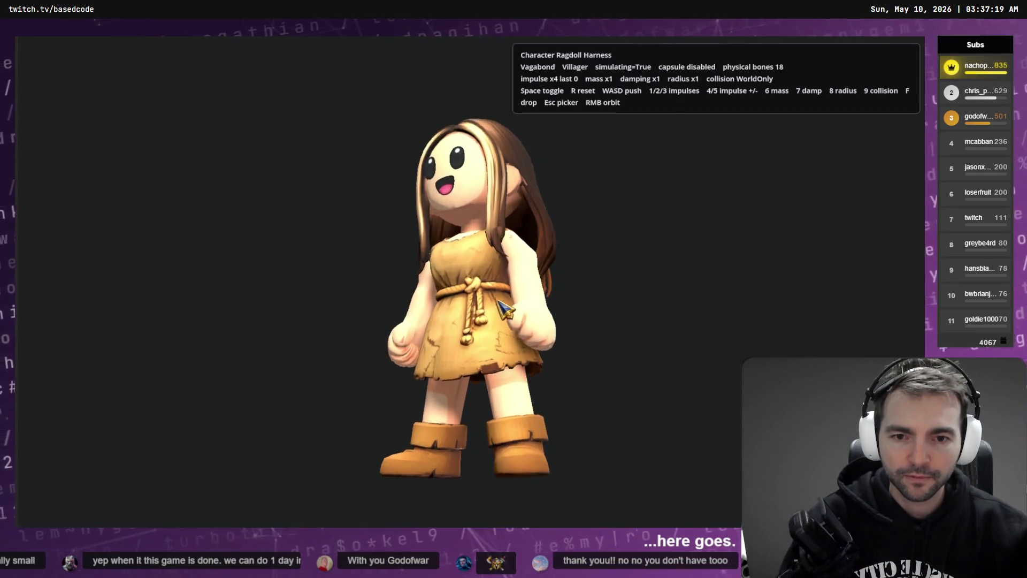
pyautogui.press('1')
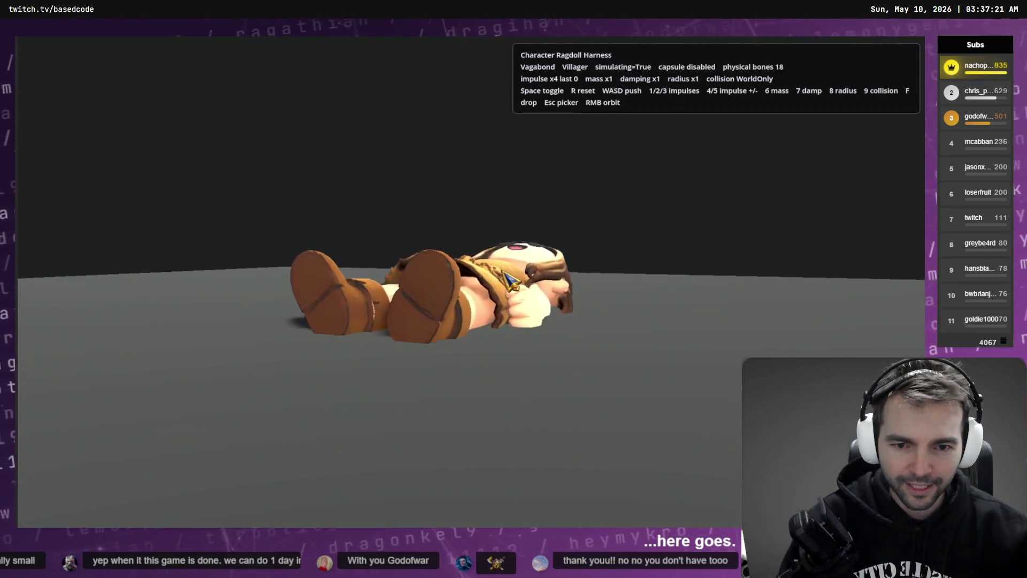
pyautogui.press('r')
pyautogui.press('space')
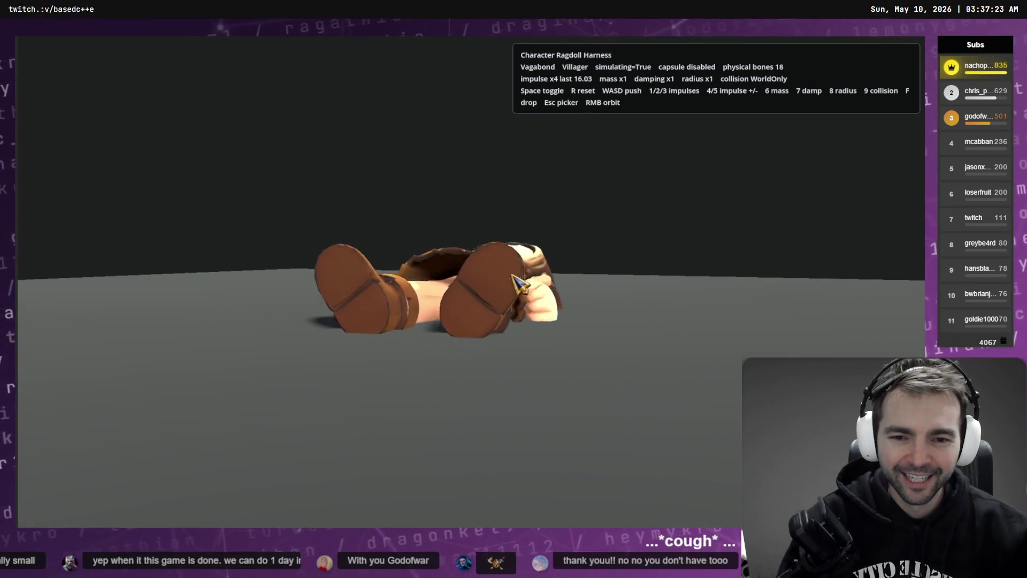
pyautogui.press('space')
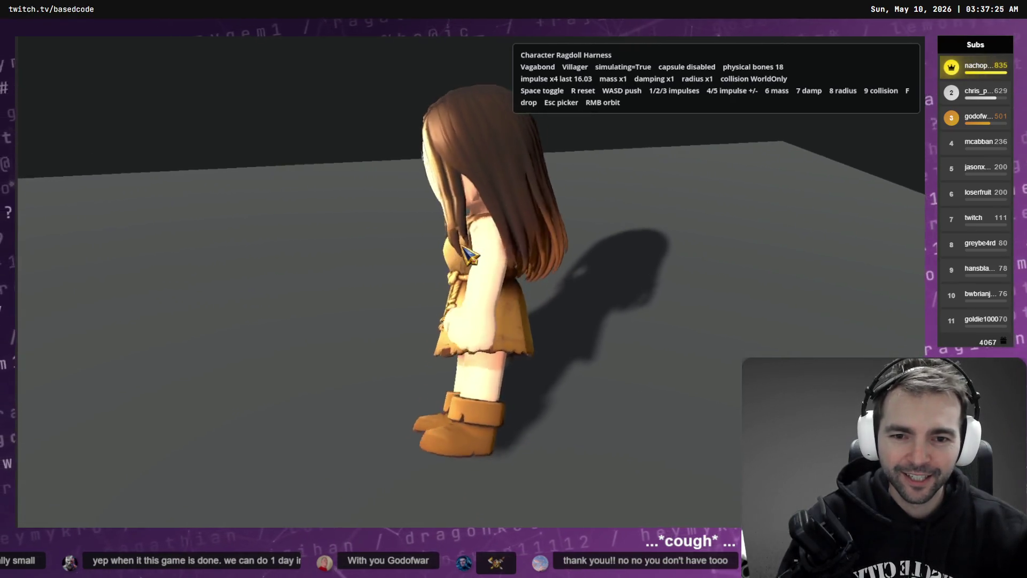
pyautogui.press('space')
# Ragdoll the Vagabond again with extra impulses, return to the picker, and close the harness.
pyautogui.press('1')
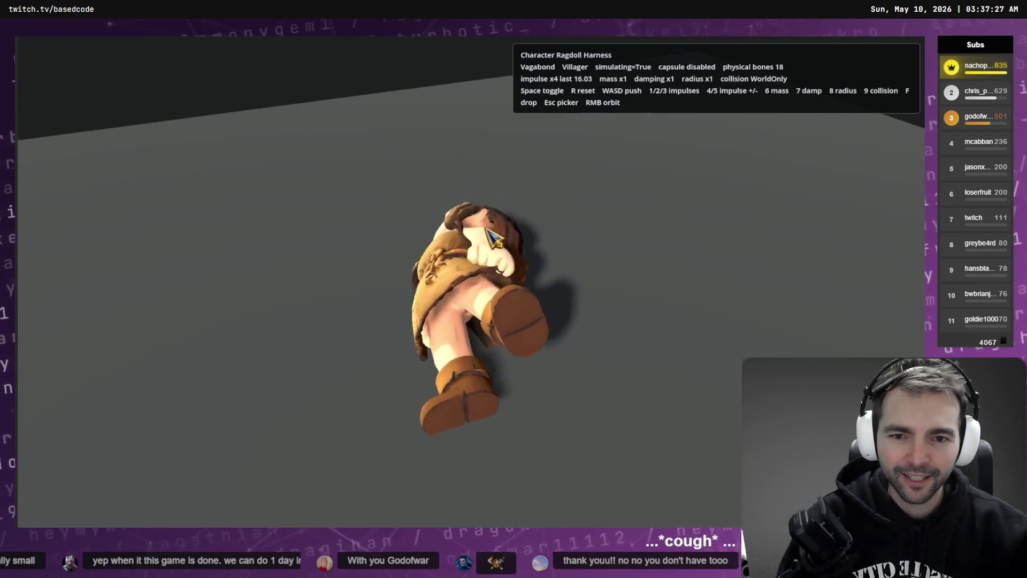
pyautogui.press('space')
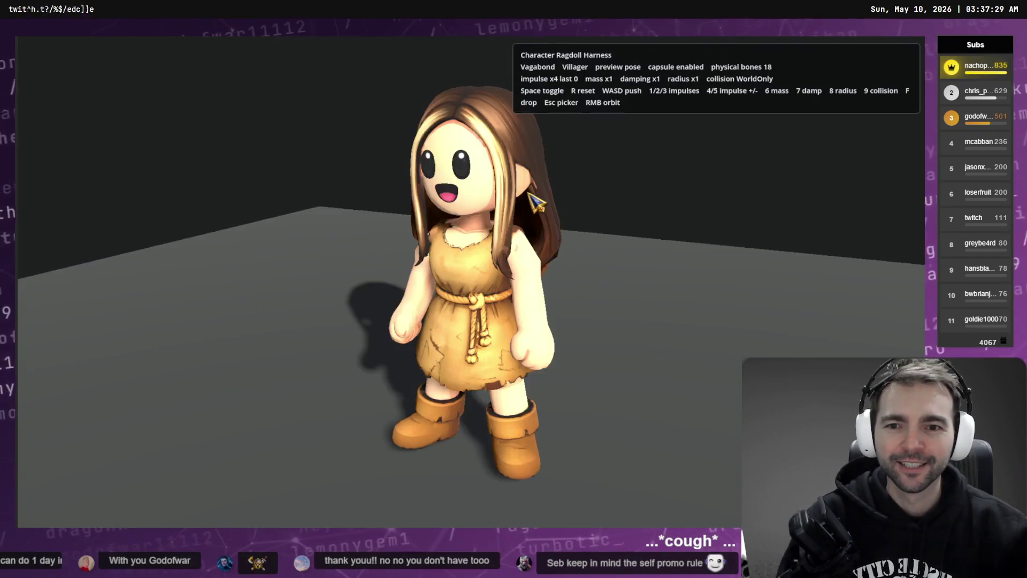
pyautogui.press('1')
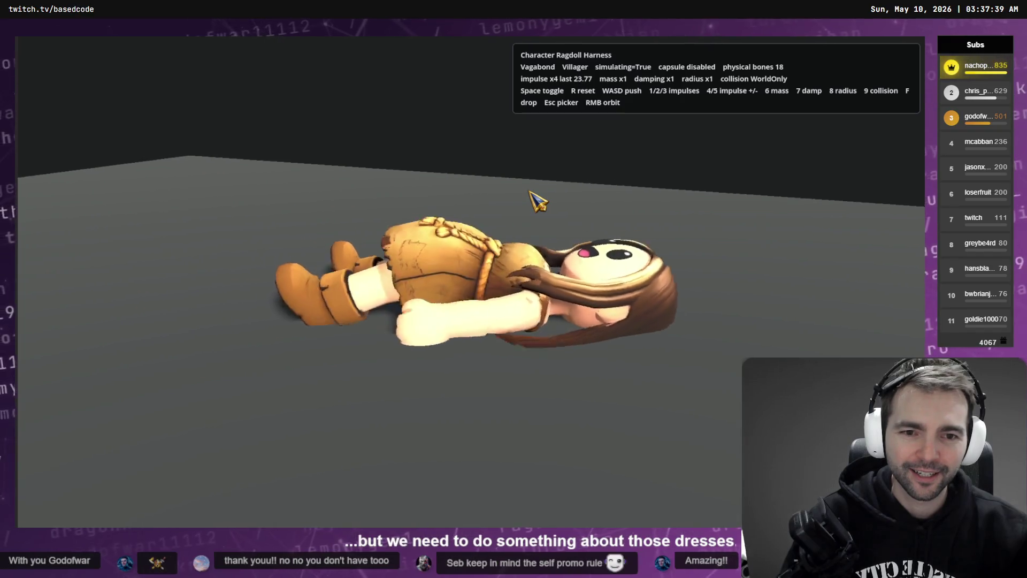
pyautogui.press('1')
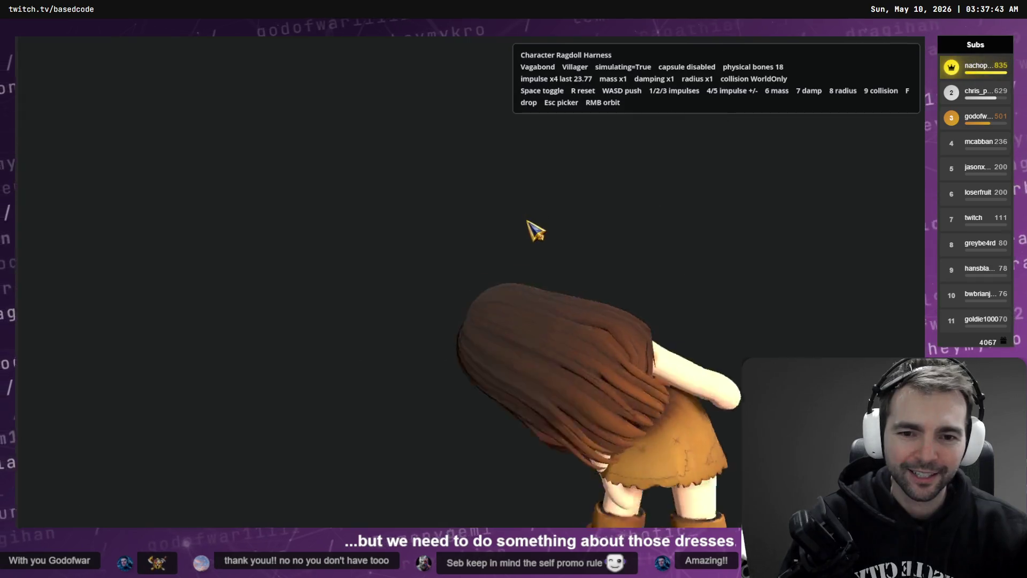
pyautogui.press('Escape')
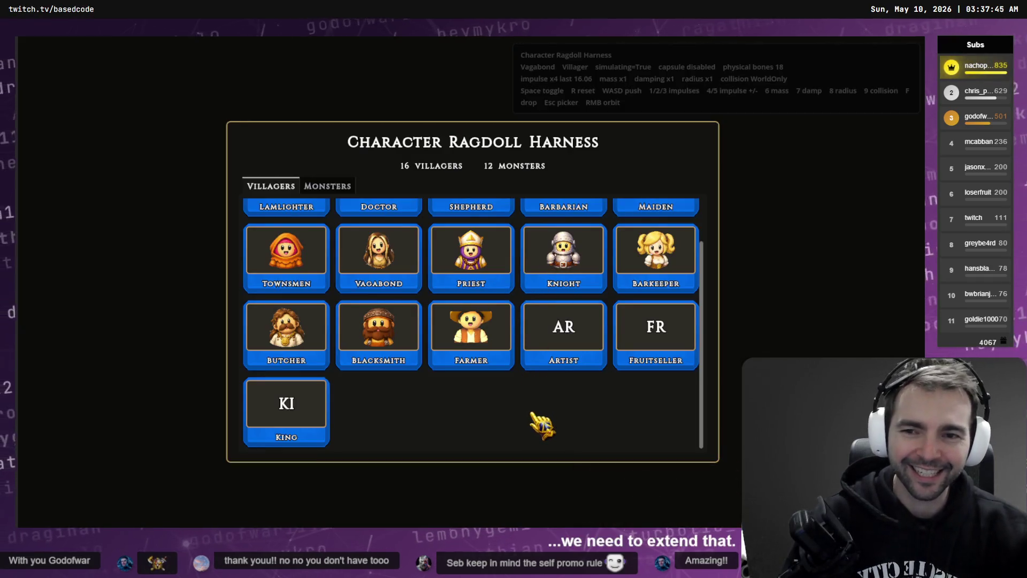
pyautogui.hotkey('alt', 'F4')
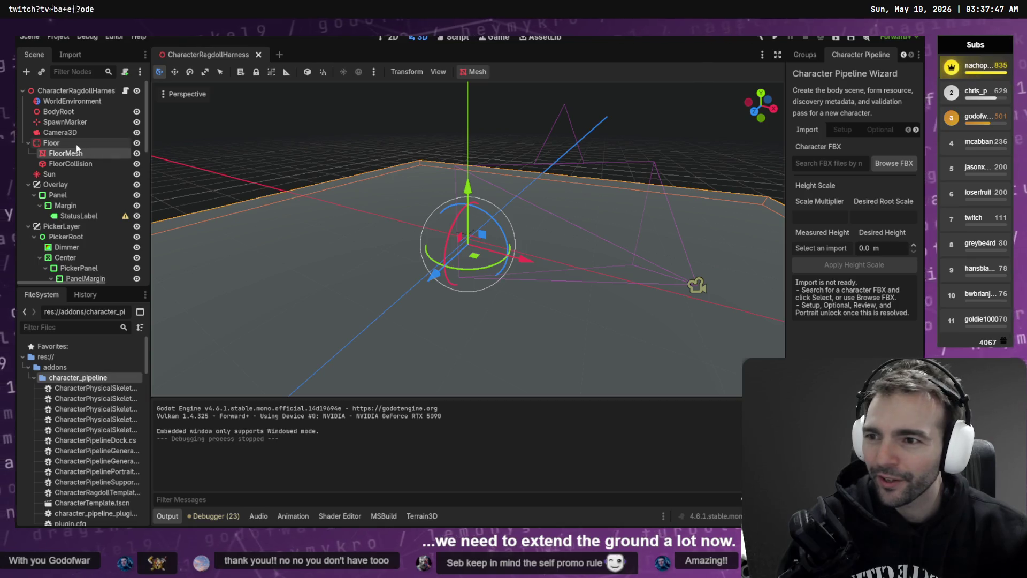
# Select the Floor node and enlarge its scale into a wide ground surface.
pyautogui.click(80, 143)
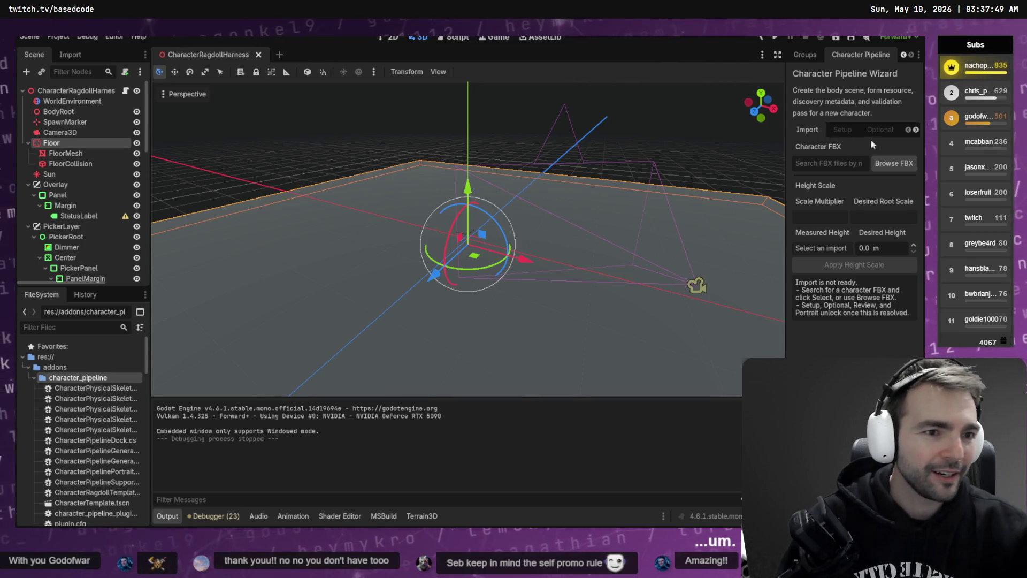
pyautogui.scroll(2, 801, 55)
pyautogui.click(808, 55)
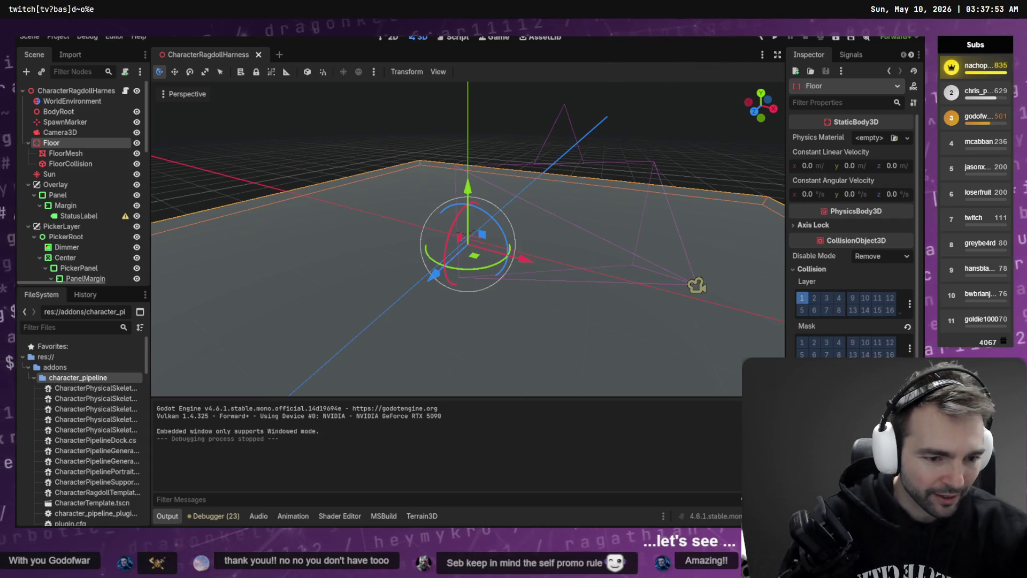
pyautogui.hotkey('ctrl', 'z')
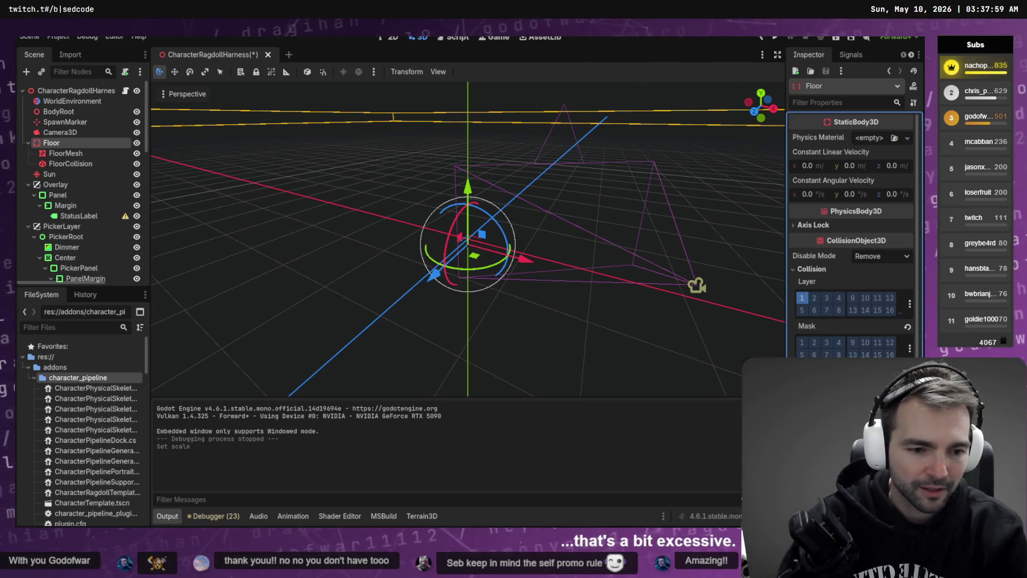
pyautogui.hotkey('ctrl', 'z')
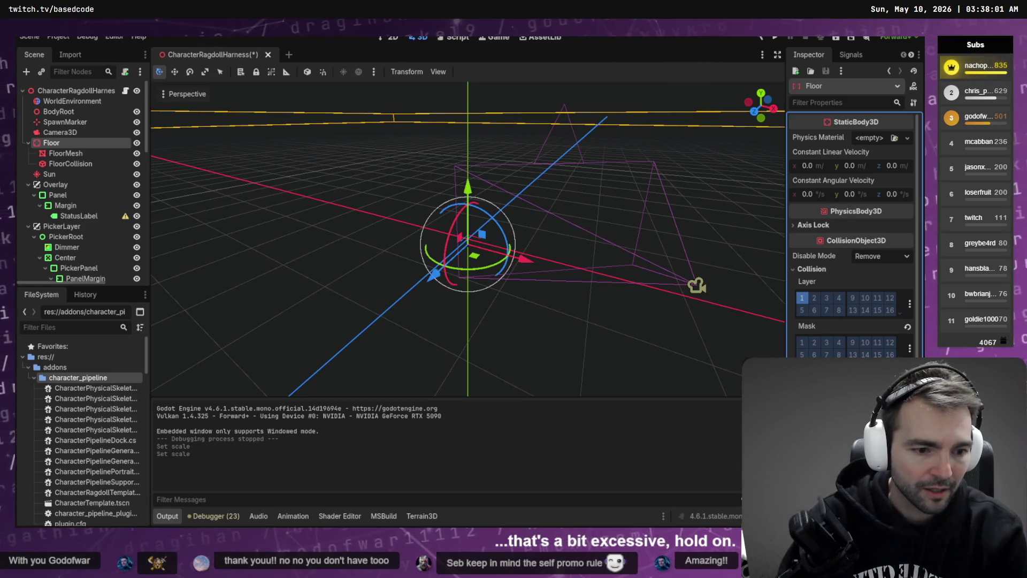
pyautogui.hotkey('ctrl', 'z')
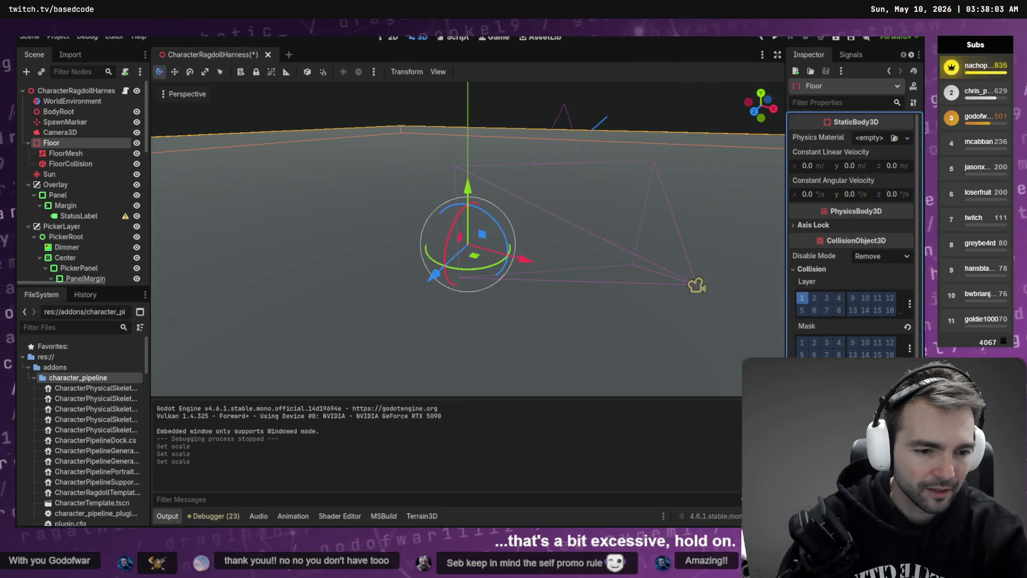
pyautogui.hotkey('ctrl', 'z')
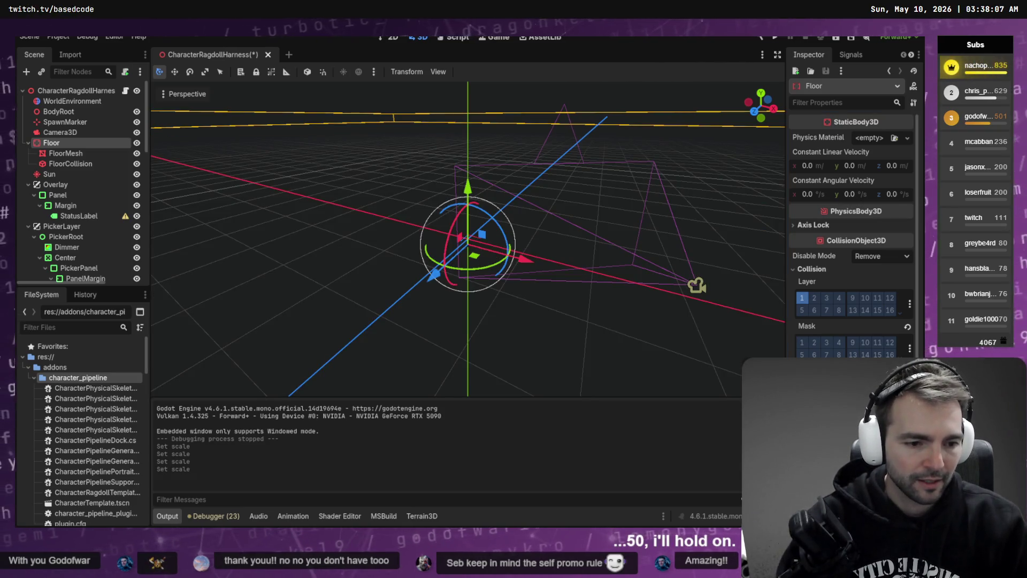
pyautogui.hotkey('ctrl', 'z')
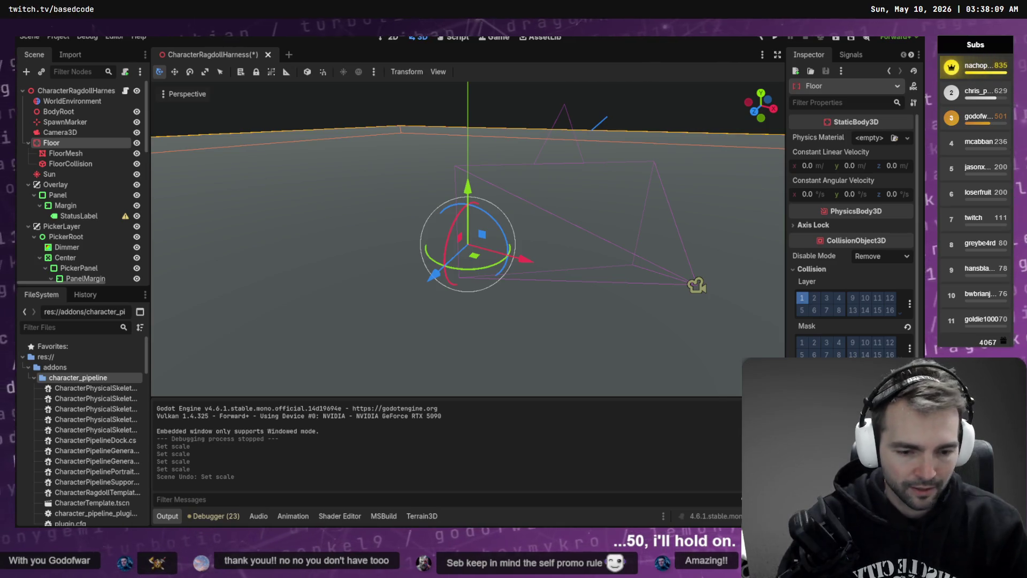
pyautogui.hotkey('ctrl', 'shift', 'z')
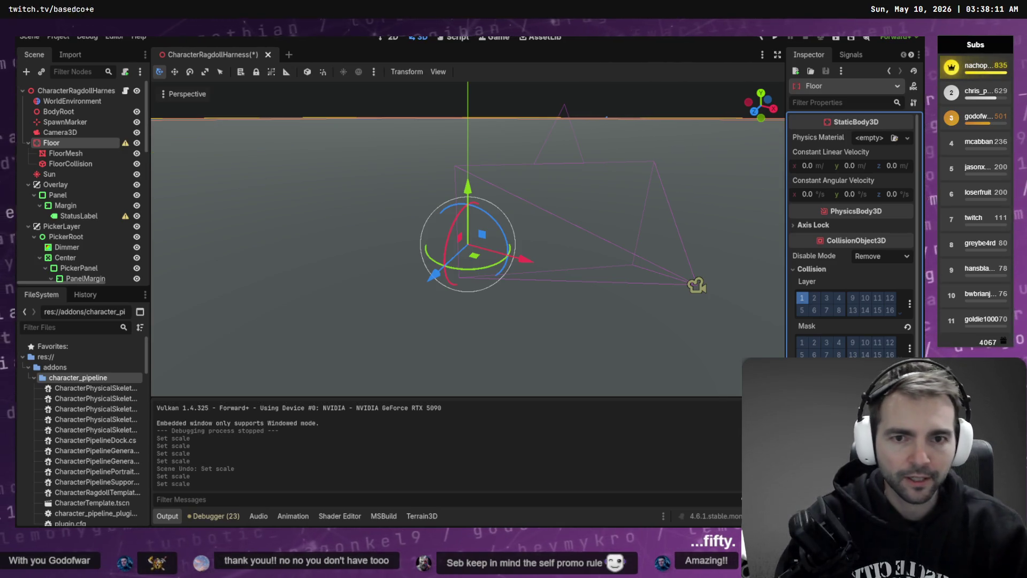
# Select FloorMesh, save the harness scene, and relaunch the game.
pyautogui.click(650, 133)
pyautogui.hotkey('ctrl', 's')
pyautogui.press('F6')
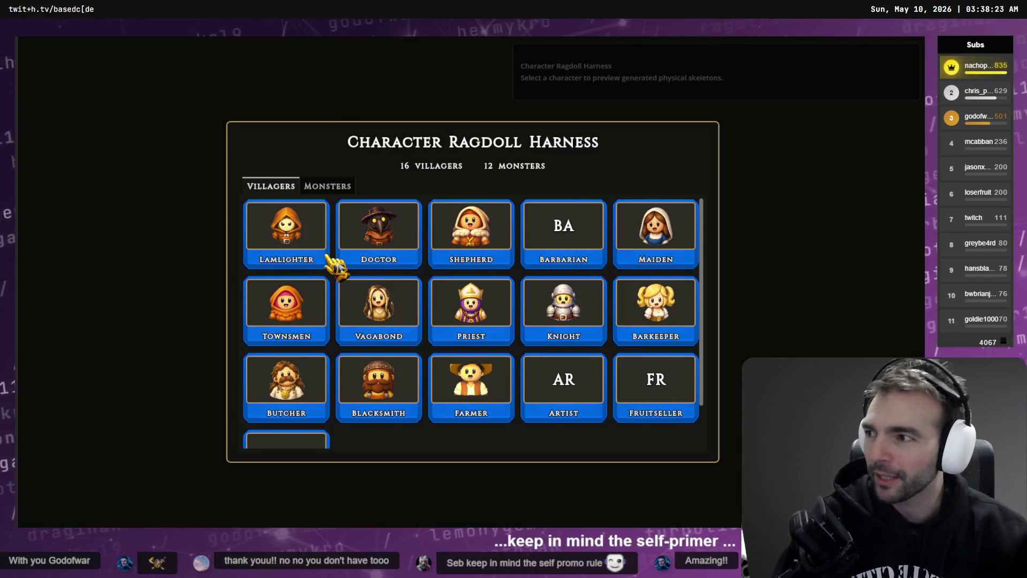
# Drop the Fruitseller villager as a ragdoll, reset it, then stop the running harness.
pyautogui.scroll(-1, 594, 308)
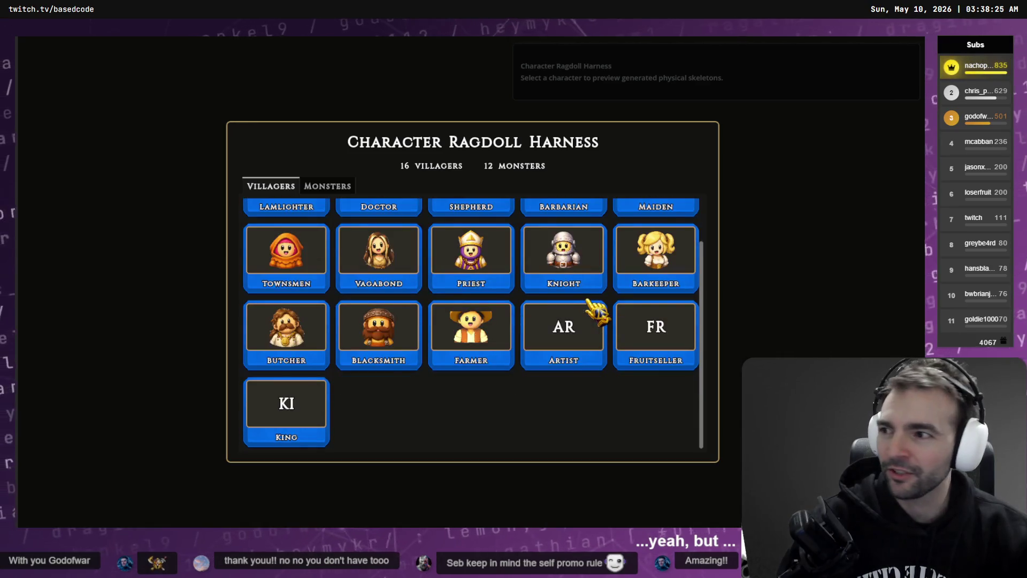
pyautogui.click(653, 331)
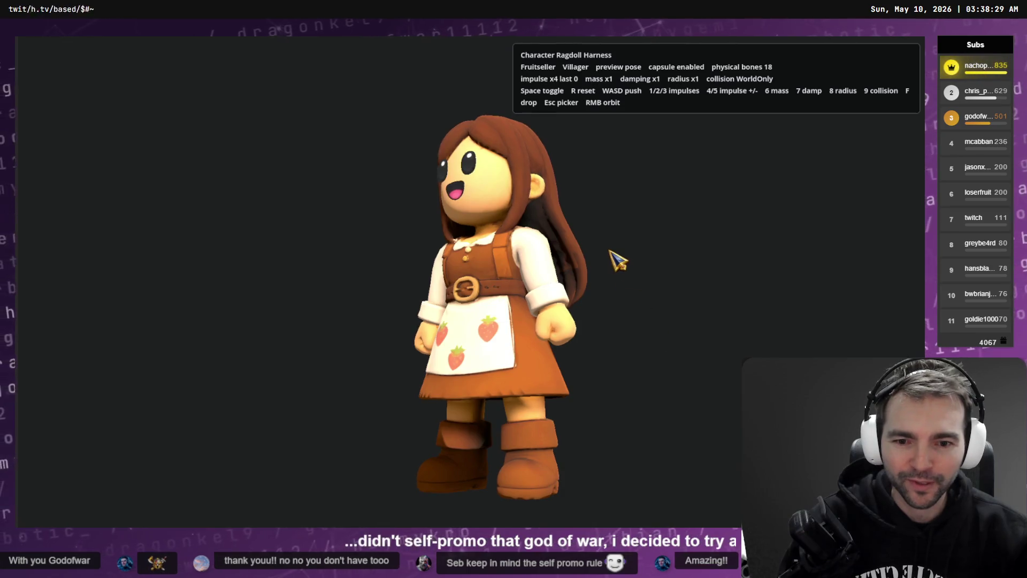
pyautogui.press('space')
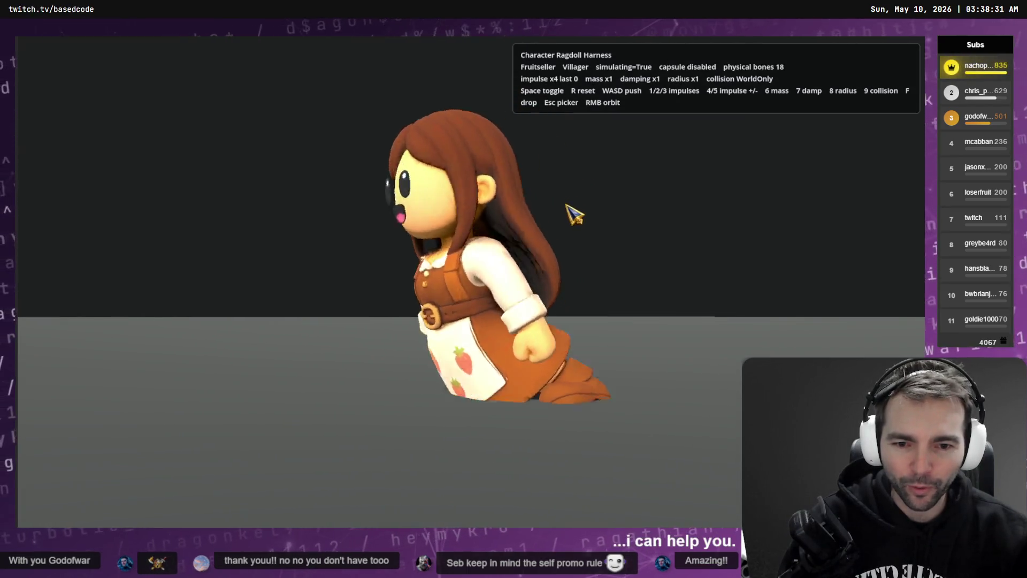
pyautogui.press('r')
pyautogui.press('Escape')
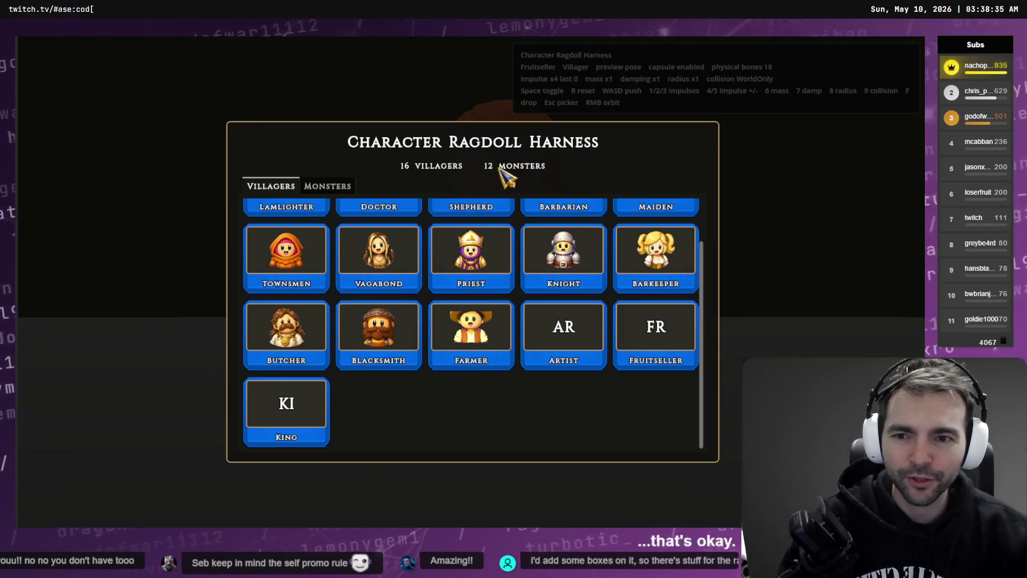
pyautogui.press('F8')
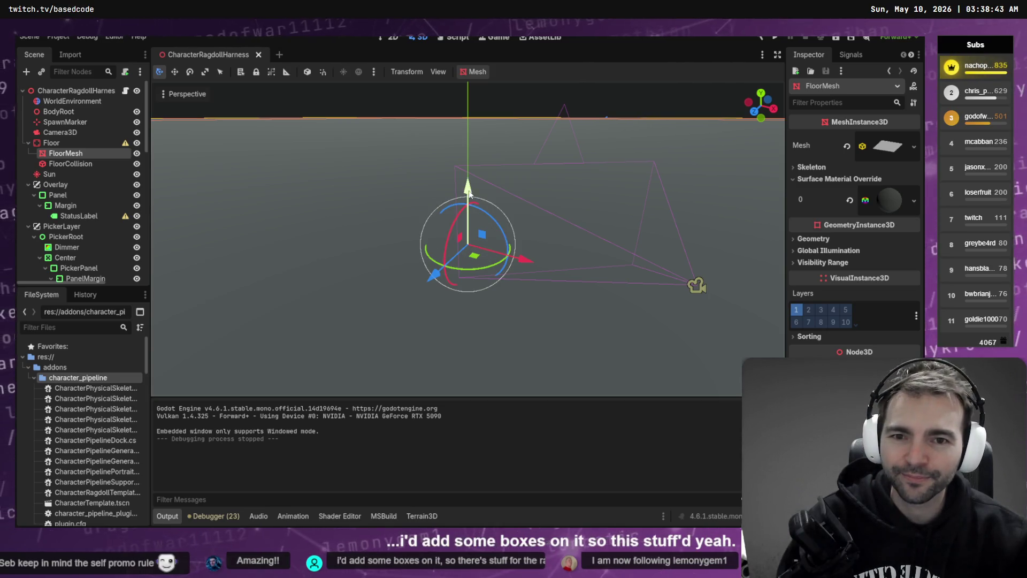
# Try raising the Floor, undo it, reselect Floor and FloorMesh, then save and rerun the harness.
pyautogui.moveTo(468, 190); pyautogui.dragTo(466, 224)
pyautogui.hotkey('ctrl', 'z')
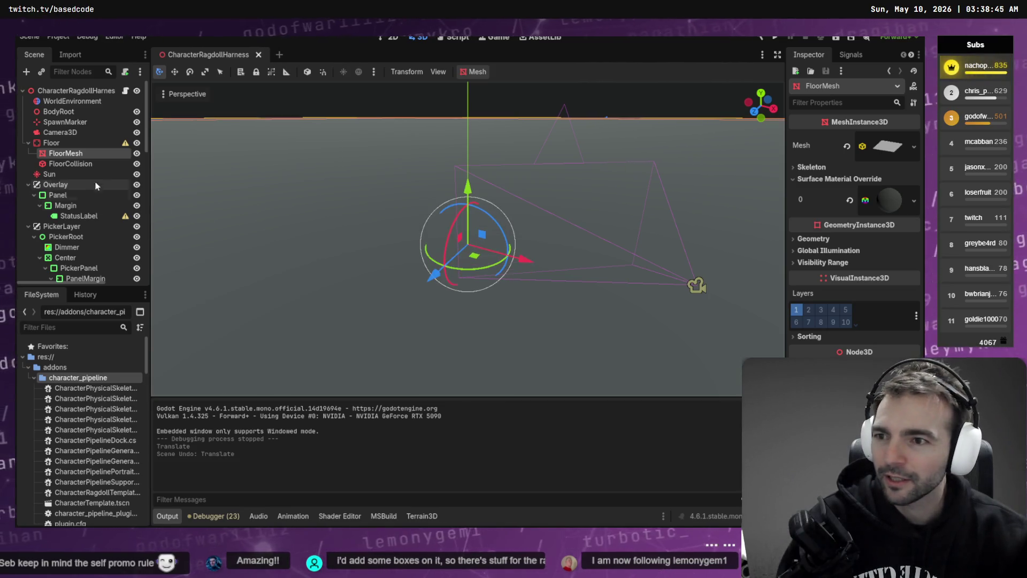
pyautogui.click(51, 143)
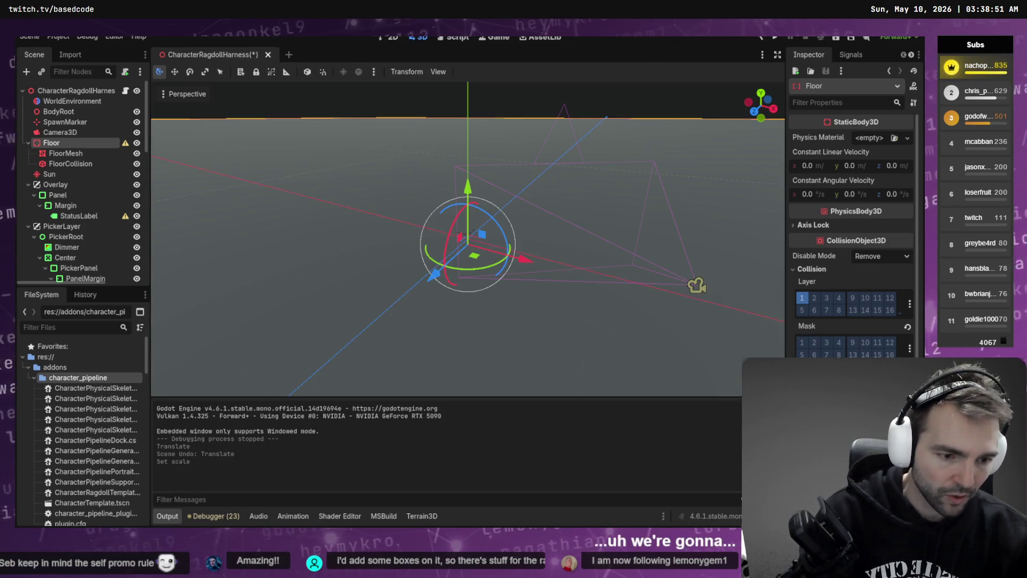
pyautogui.click(617, 327)
pyautogui.press('F6')
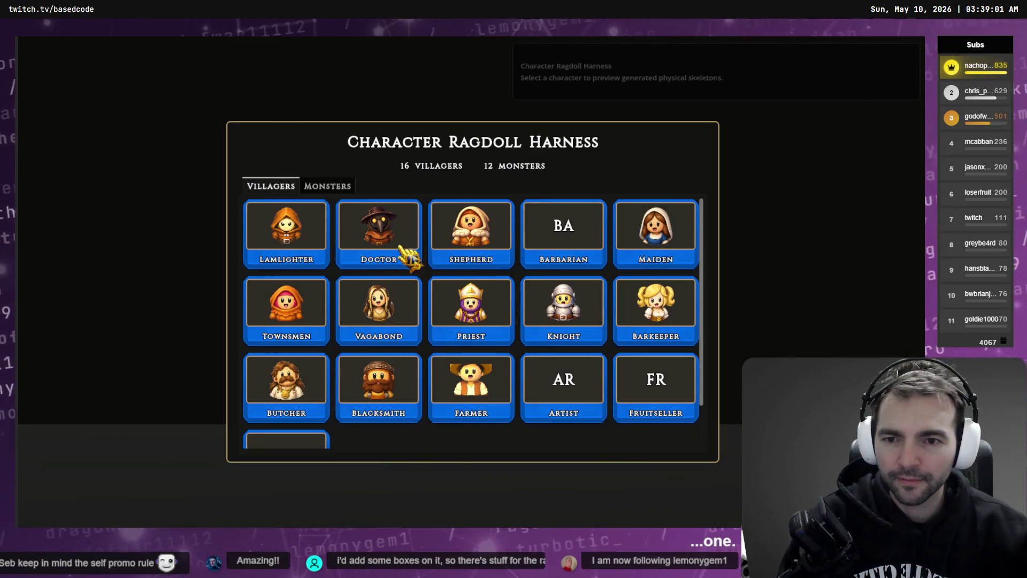
# Preview the Doctor villager, drop it as a ragdoll, and reset it to standing.
pyautogui.click(403, 247)
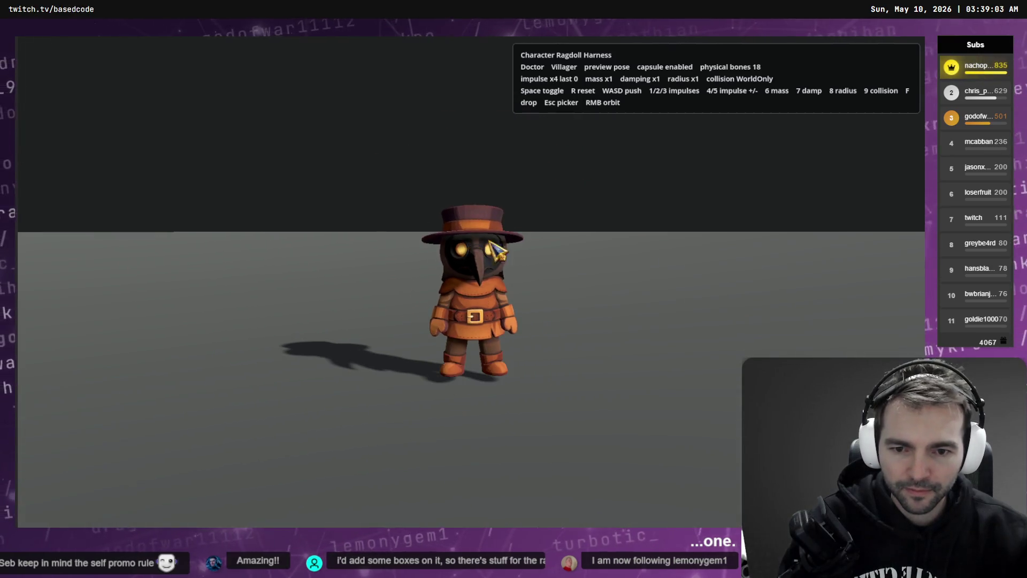
pyautogui.press('space')
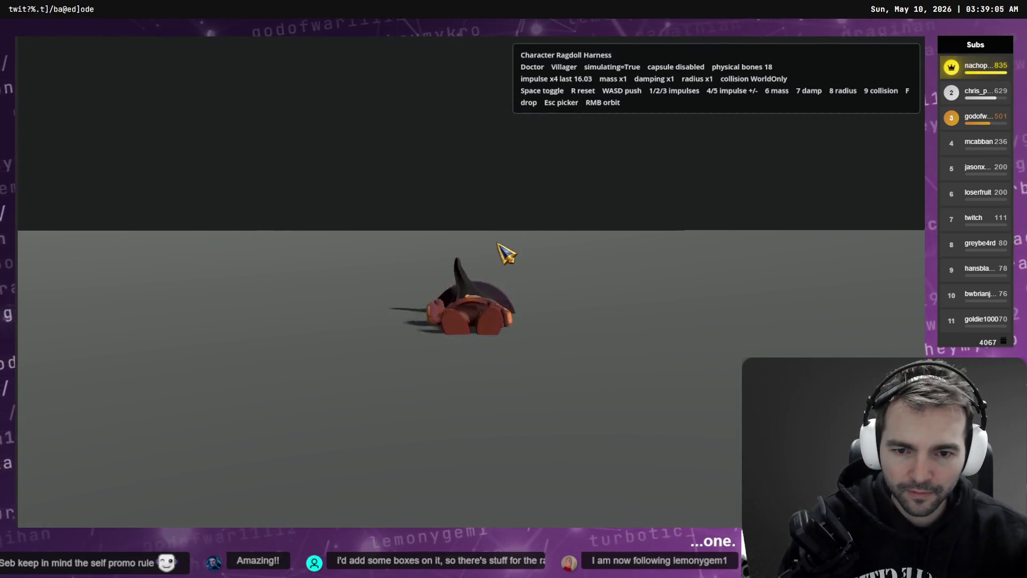
pyautogui.press('r')
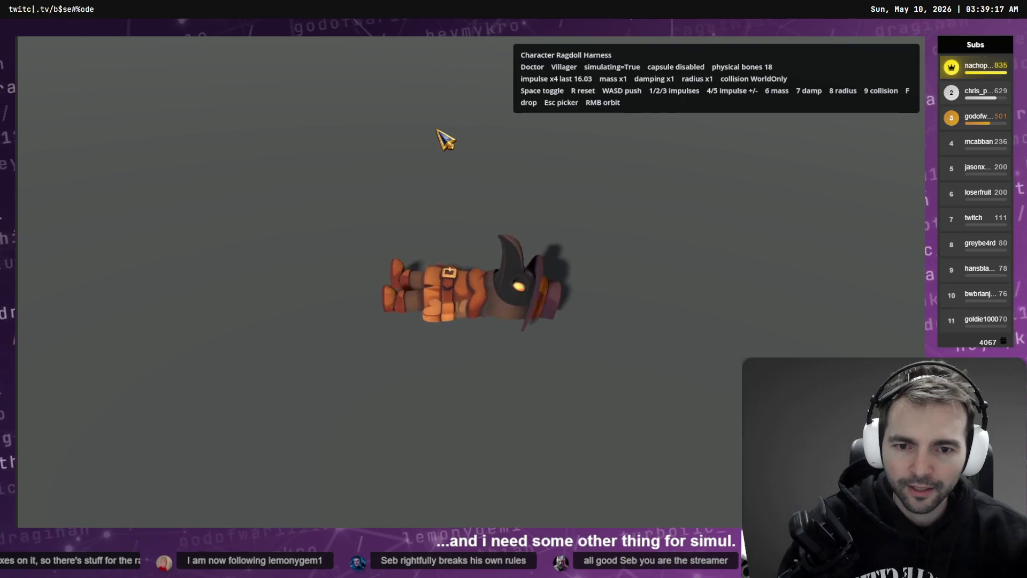
pyautogui.hotkey('alt', 'Tab')
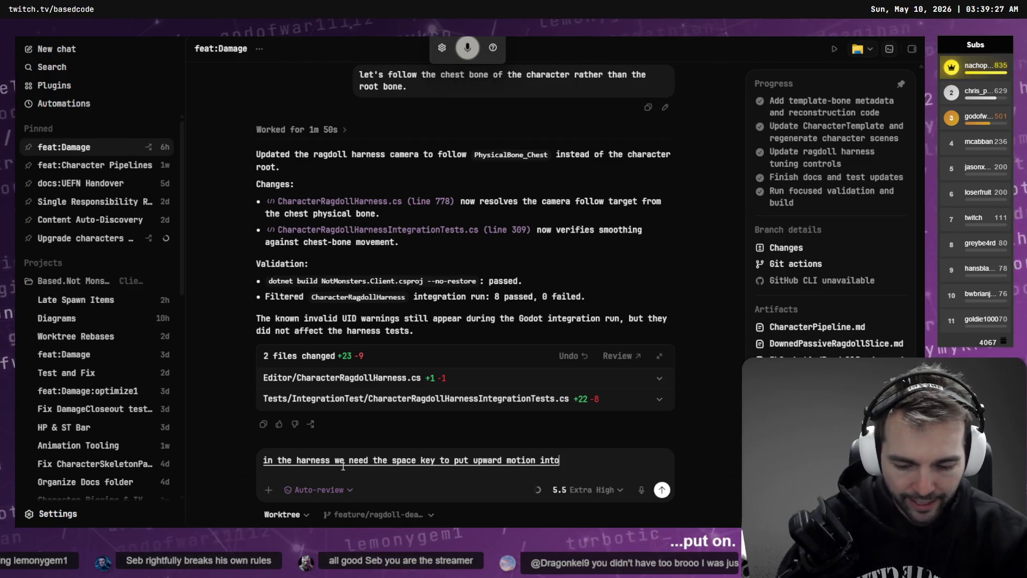
# Send the feat:Damage thread 'In the harness we need the space bar to add upward force.'.
pyautogui.hotkey('ctrl', 'a')
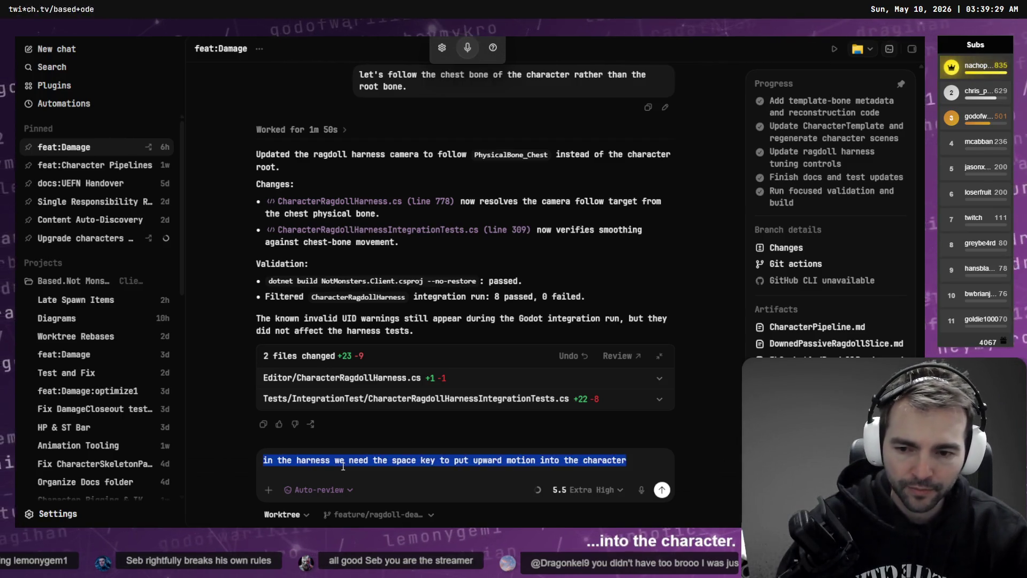
pyautogui.press('BackSpace')
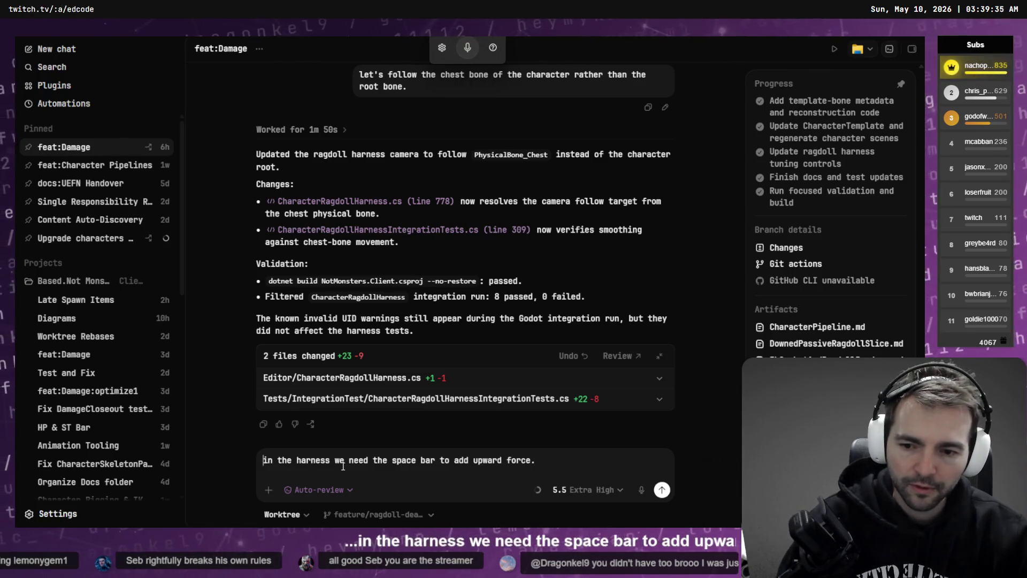
pyautogui.press('Return')
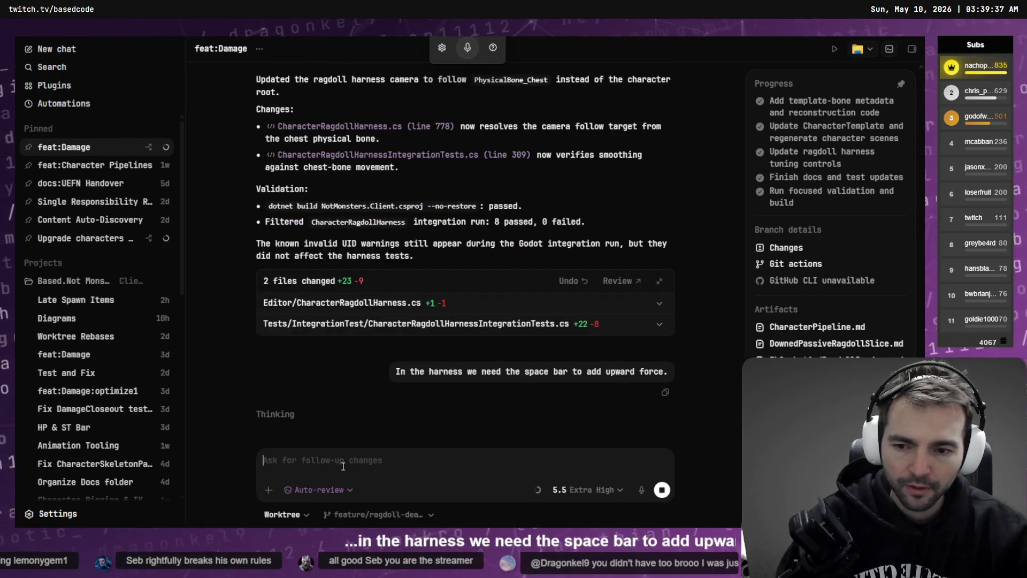
# Open the 'Upgrade characters to new models' thread and read its latest reply.
pyautogui.click(79, 240)
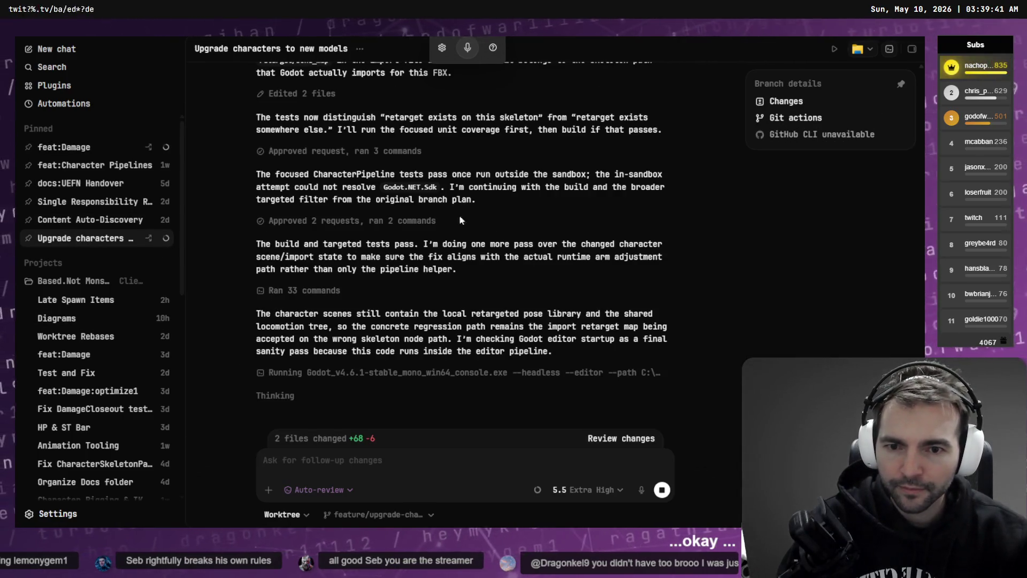
pyautogui.scroll(10, 412, 310)
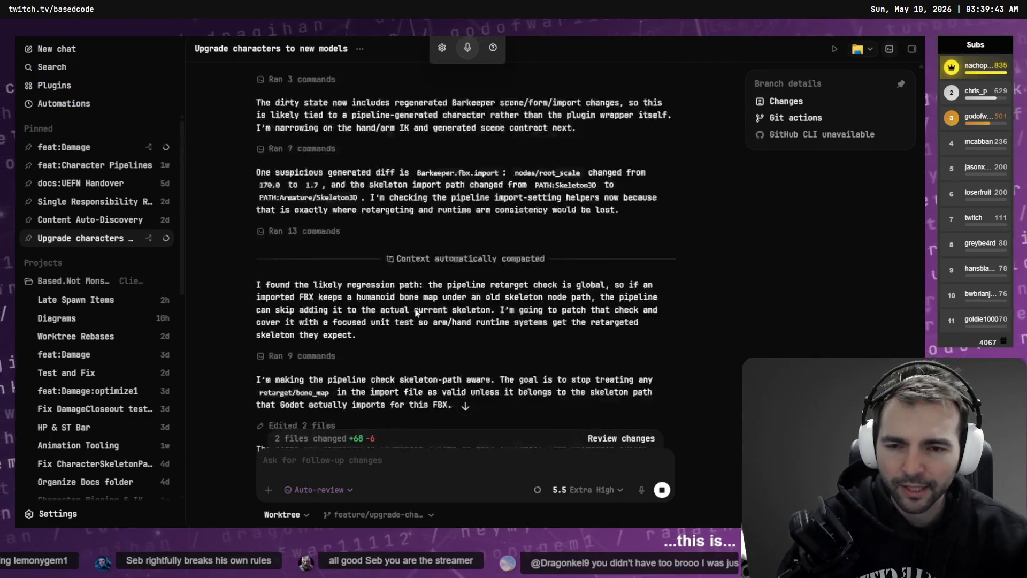
pyautogui.scroll(-10, 420, 309)
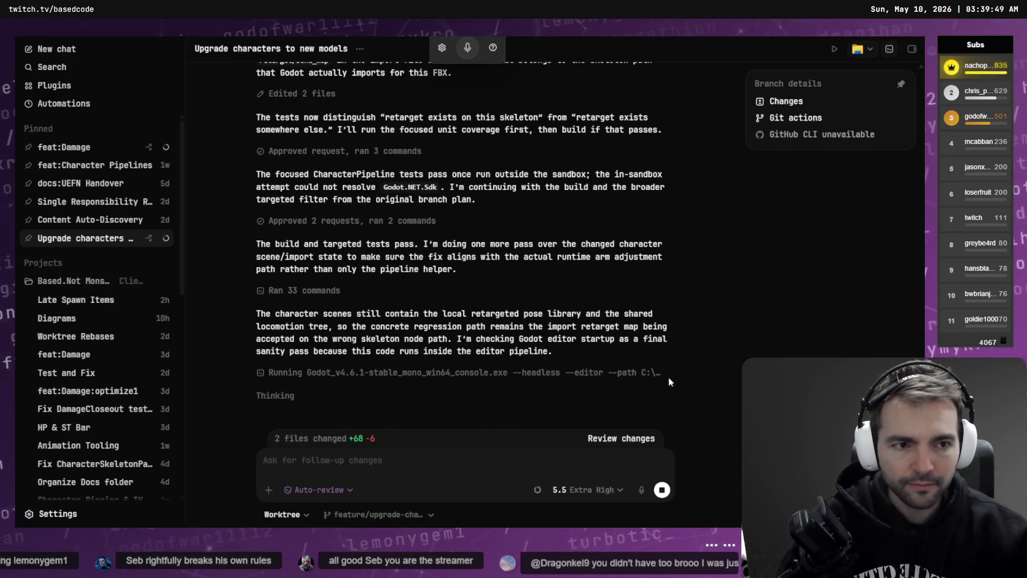
# Review the thread's two changed files (+74 -6) in the diff panel, then close the review.
pyautogui.click(615, 439)
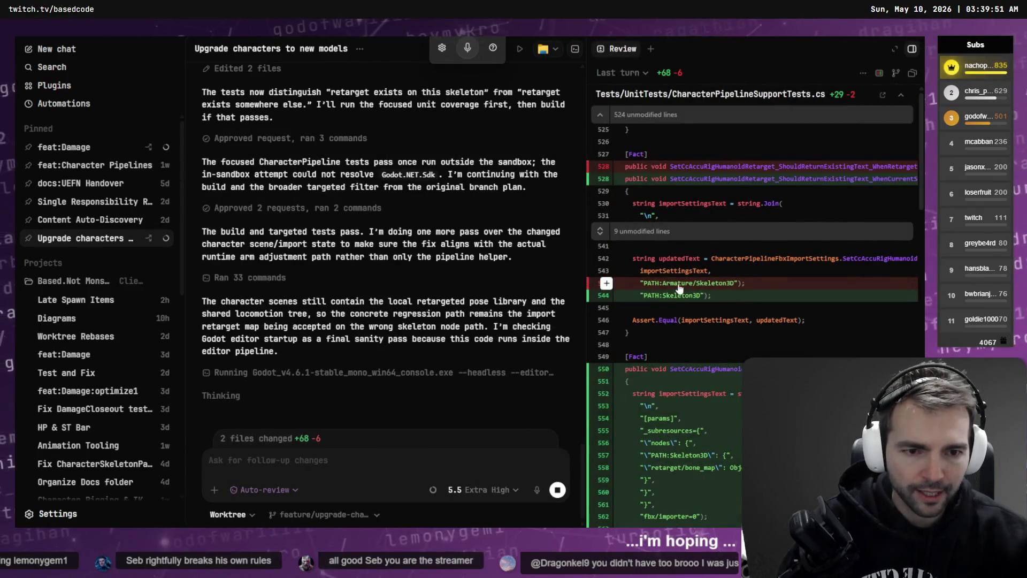
pyautogui.scroll(-3, 696, 297)
pyautogui.scroll(-5, 703, 267)
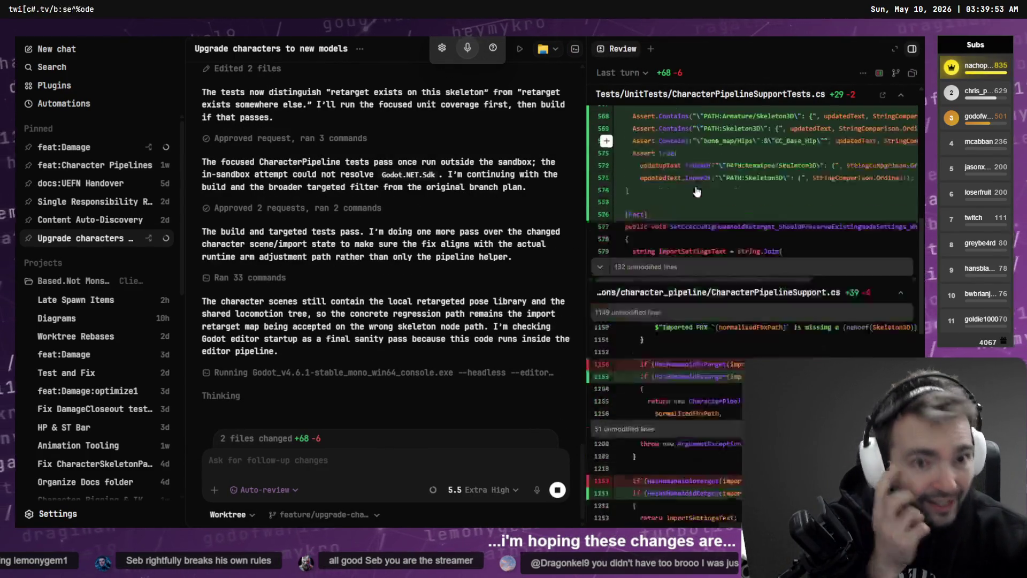
pyautogui.scroll(-3, 712, 239)
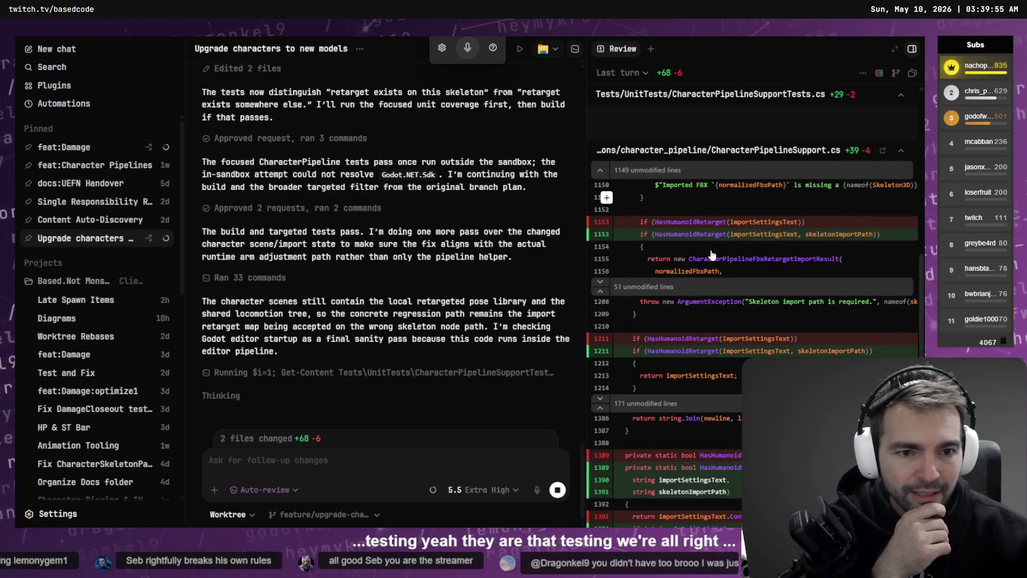
pyautogui.scroll(-8, 684, 276)
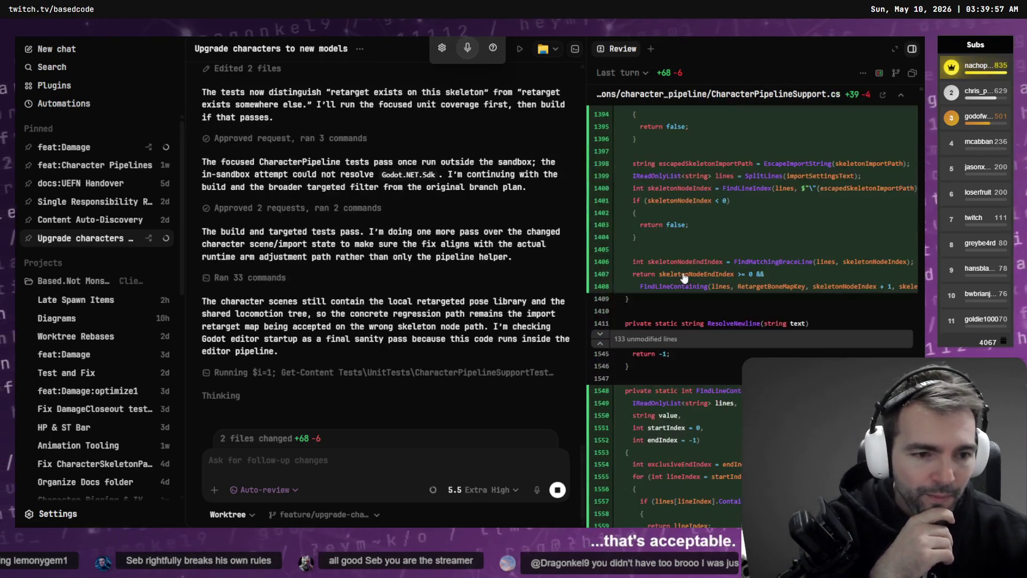
pyautogui.scroll(-3, 693, 287)
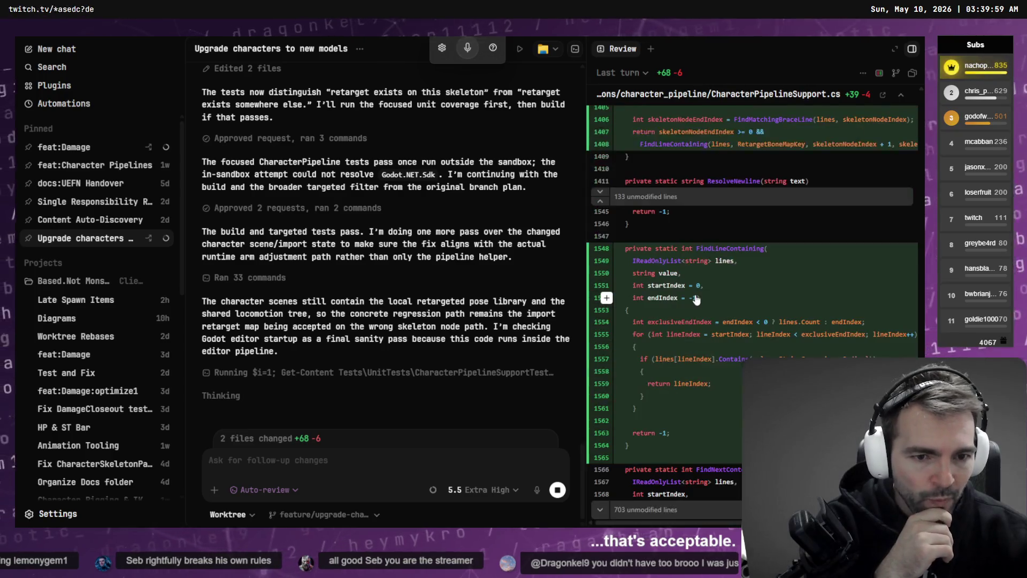
pyautogui.scroll(-8, 701, 292)
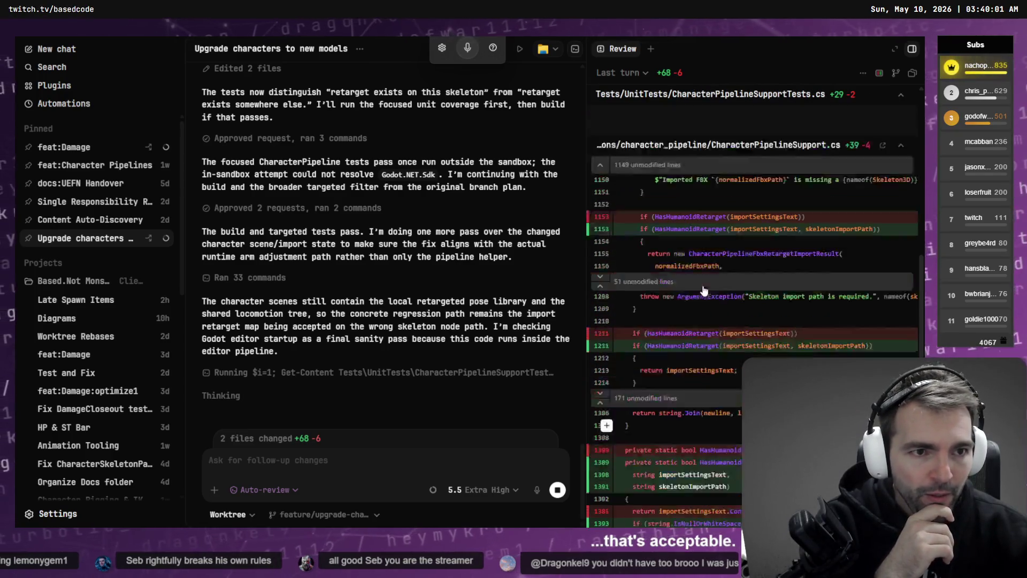
pyautogui.scroll(4, 711, 292)
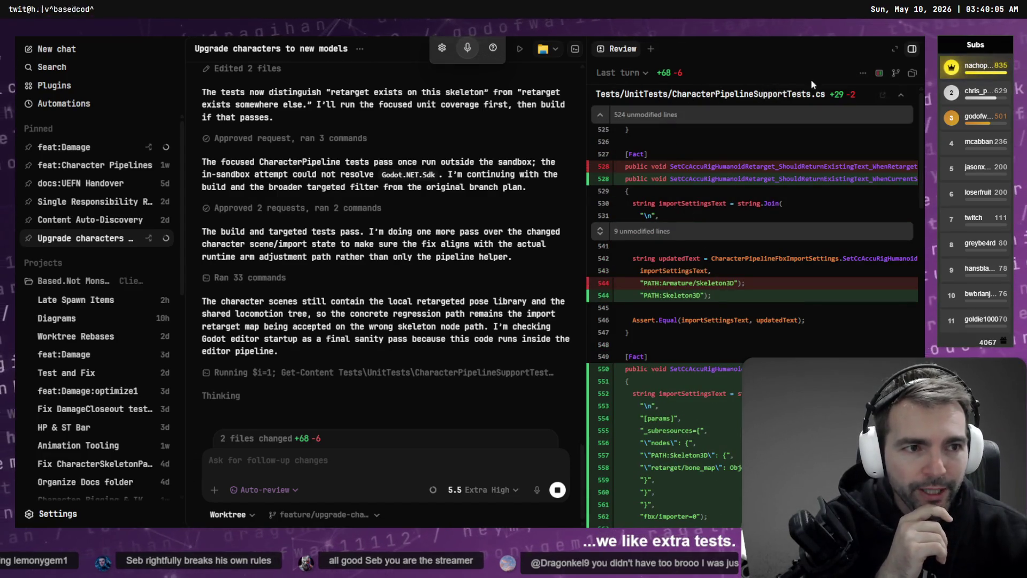
pyautogui.click(910, 49)
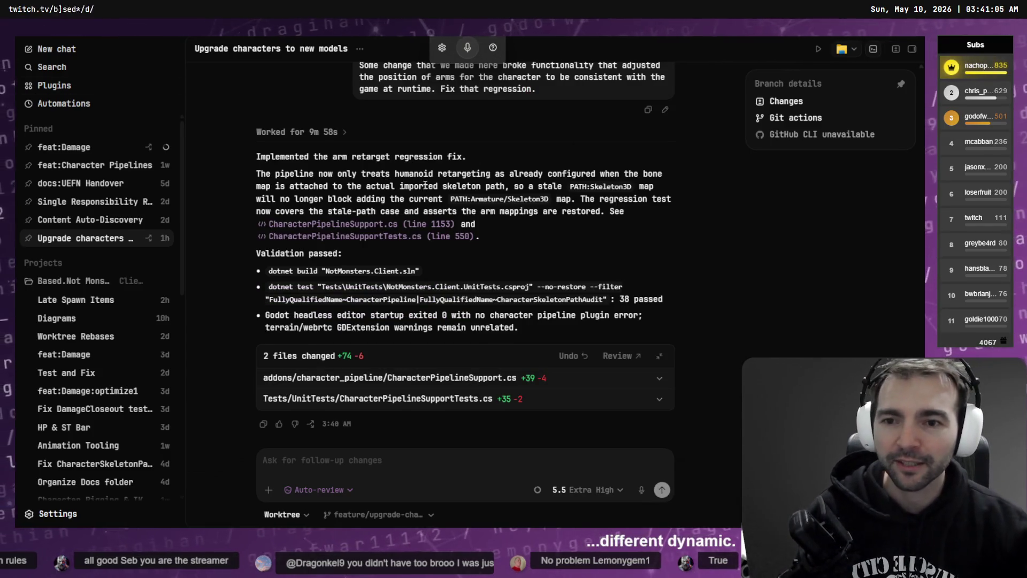
pyautogui.click(80, 148)
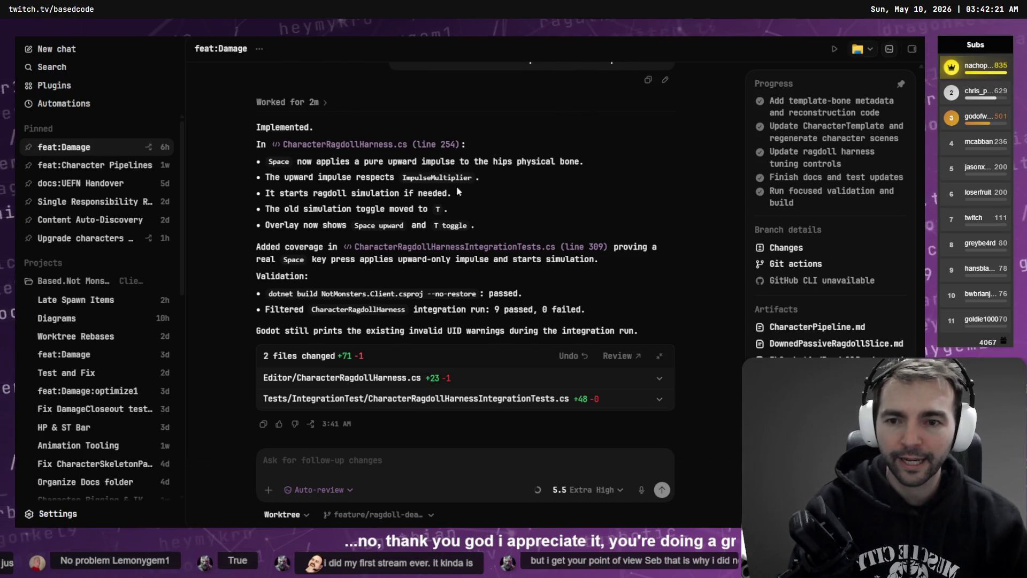
pyautogui.click(82, 247)
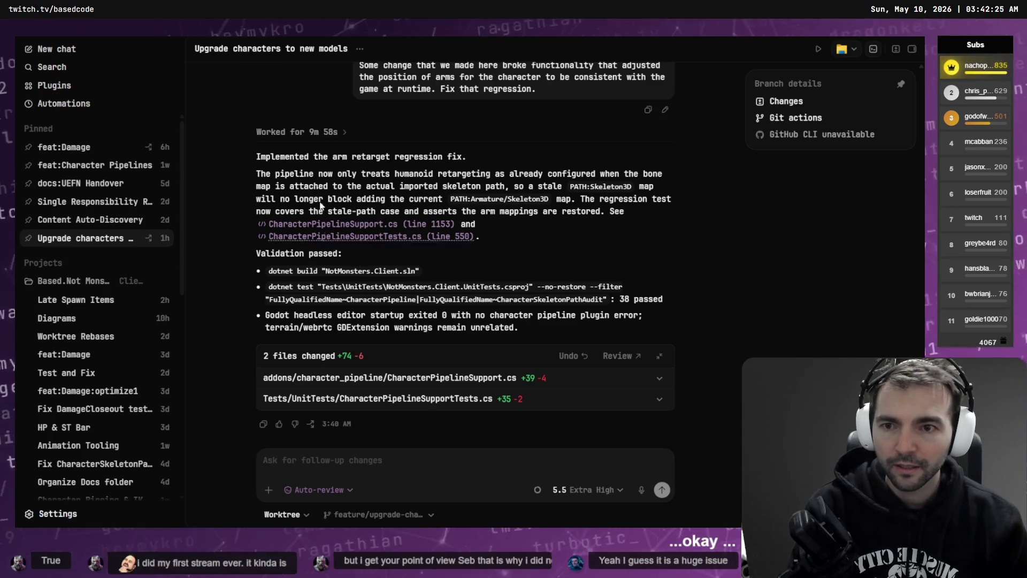
pyautogui.scroll(3, 487, 206)
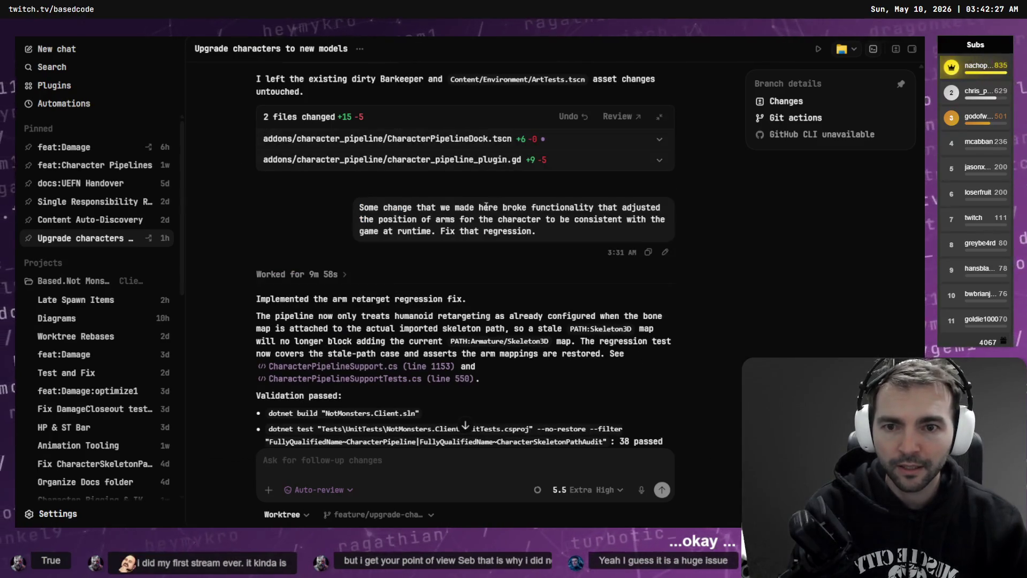
pyautogui.scroll(-3, 487, 207)
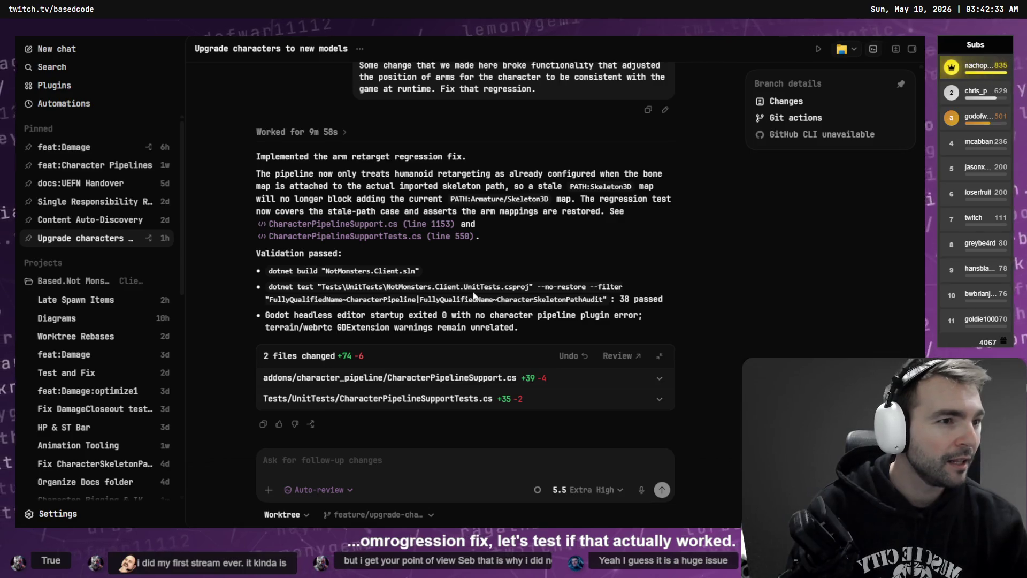
# Run the game and preview the Farmer in the Character Movement Harness to check its arm pose.
pyautogui.hotkey('alt', 'Tab')
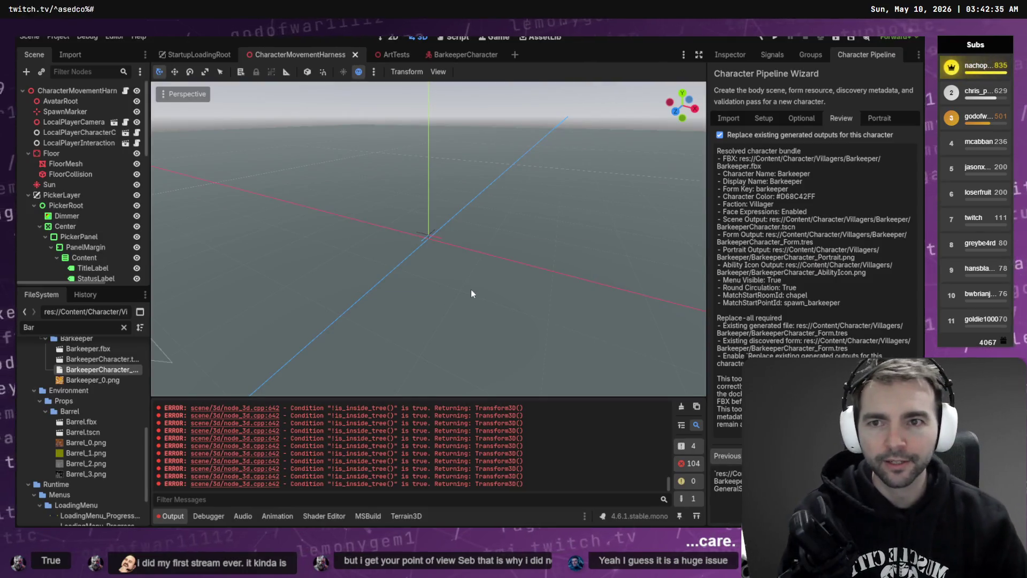
pyautogui.press('F5')
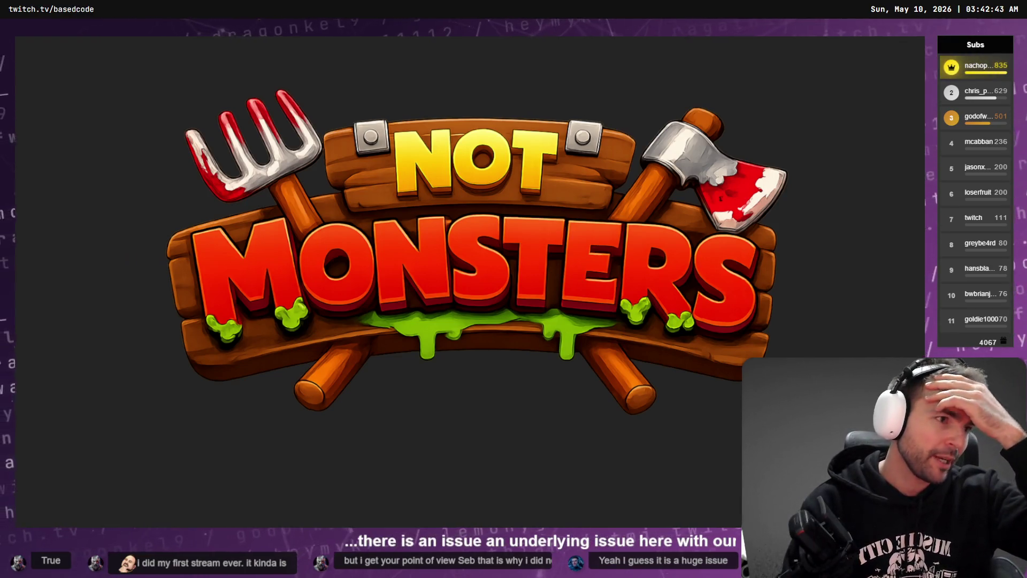
pyautogui.scroll(-1, 476, 281)
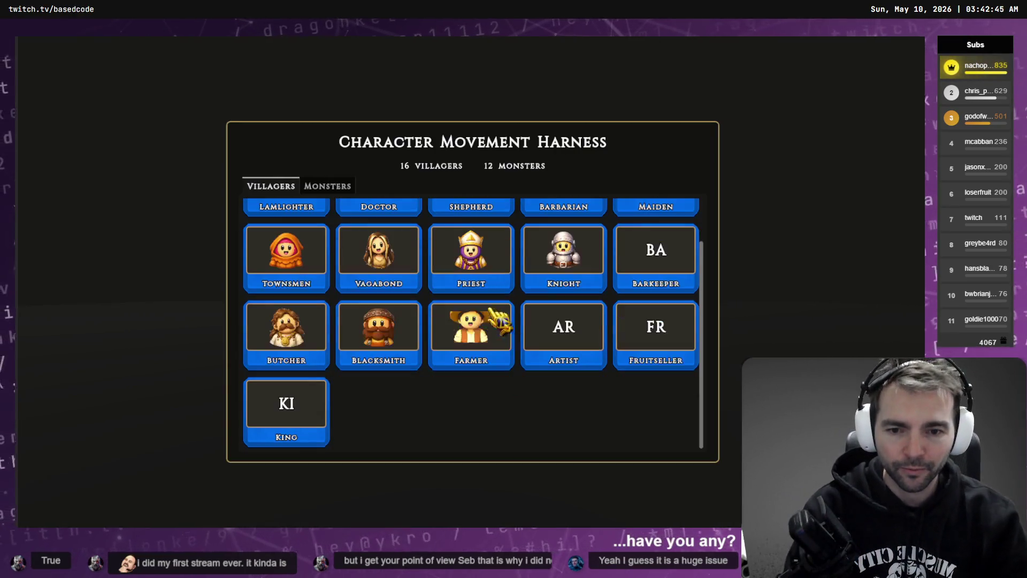
pyautogui.click(471, 320)
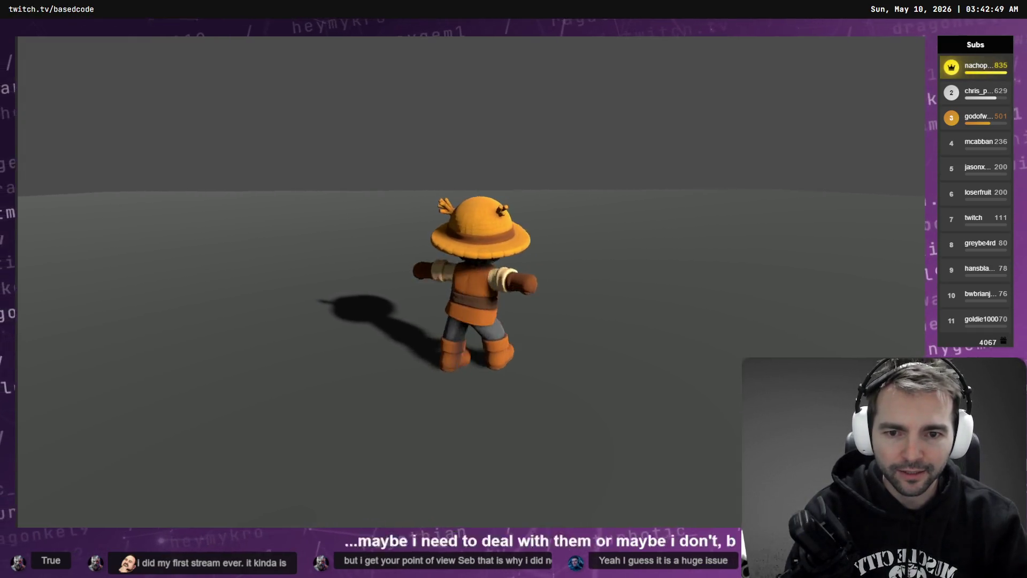
pyautogui.press('F8')
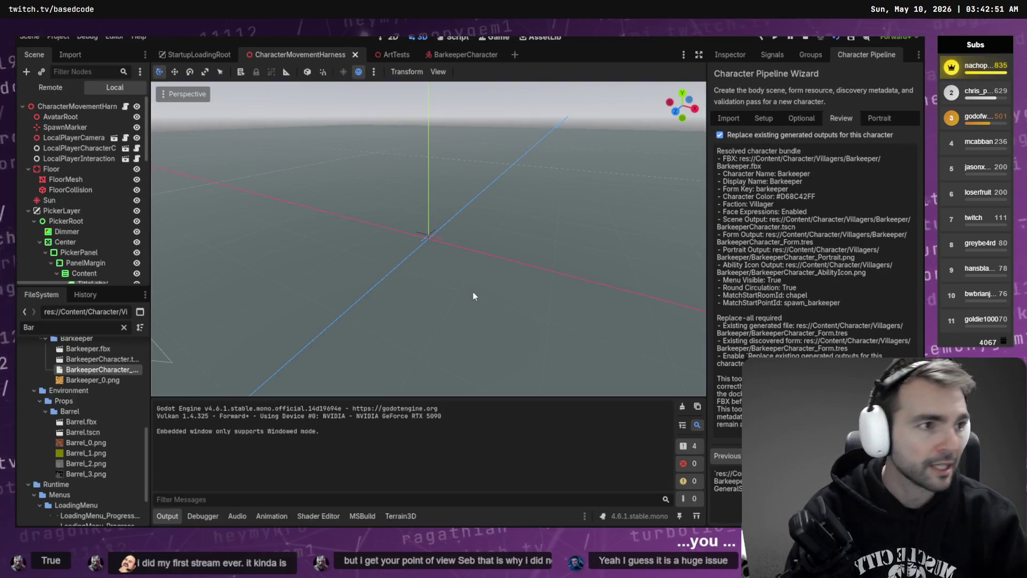
pyautogui.hotkey('alt', 'Tab')
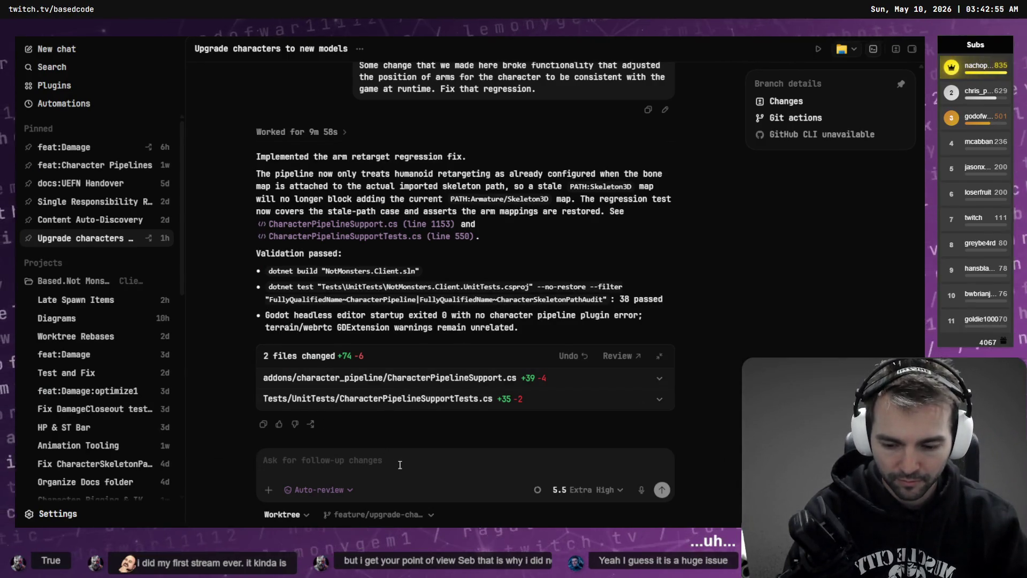
# Dictate and send a follow-up asking Codex to isolate which change caused the arm regression.
pyautogui.press('super+h')
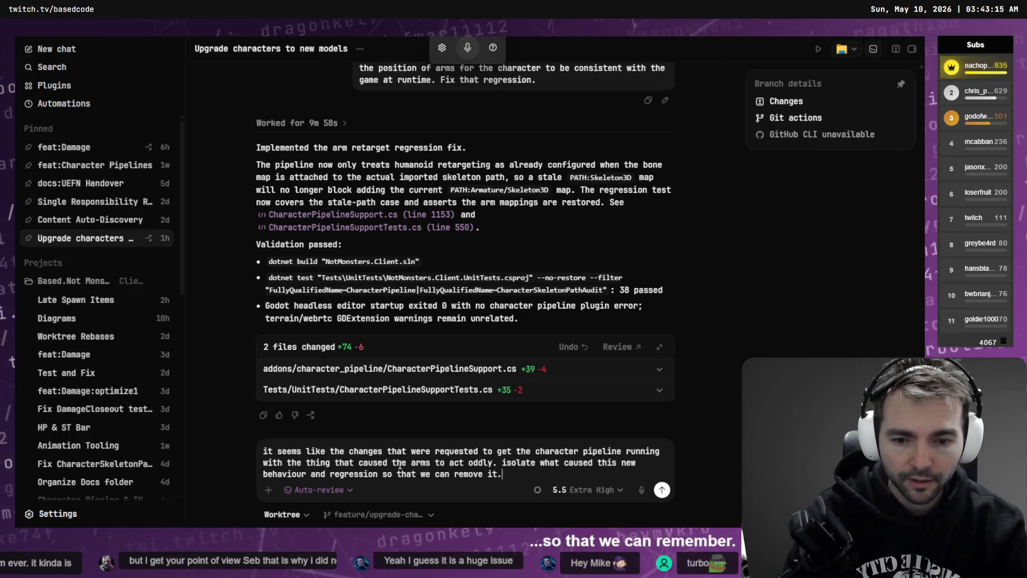
pyautogui.press('Return')
pyautogui.hotkey('ctrl', '1')
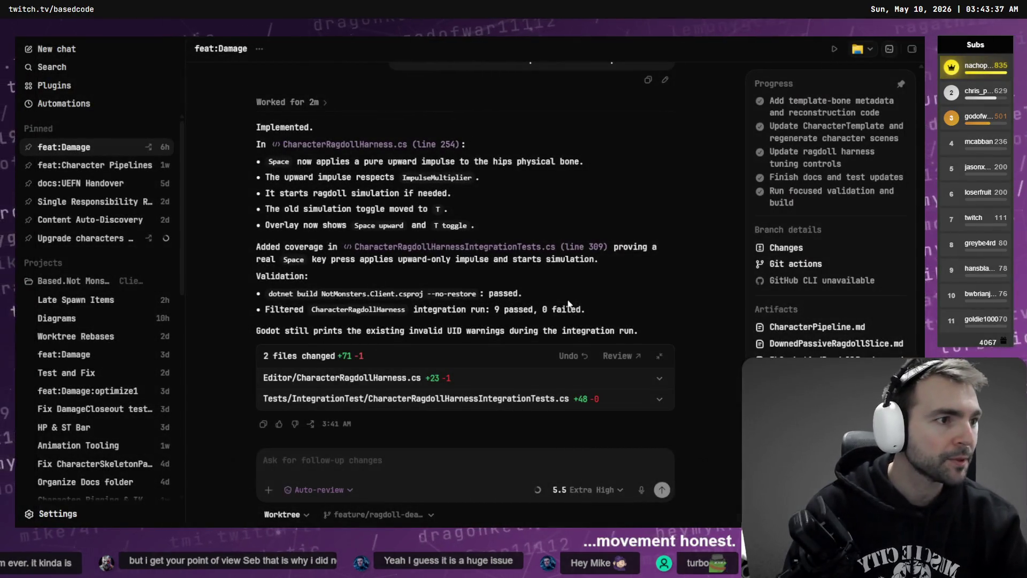
# Run the Character Ragdoll Harness in Godot and load the Doctor villager.
pyautogui.hotkey('alt', 'Tab')
pyautogui.press('F5')
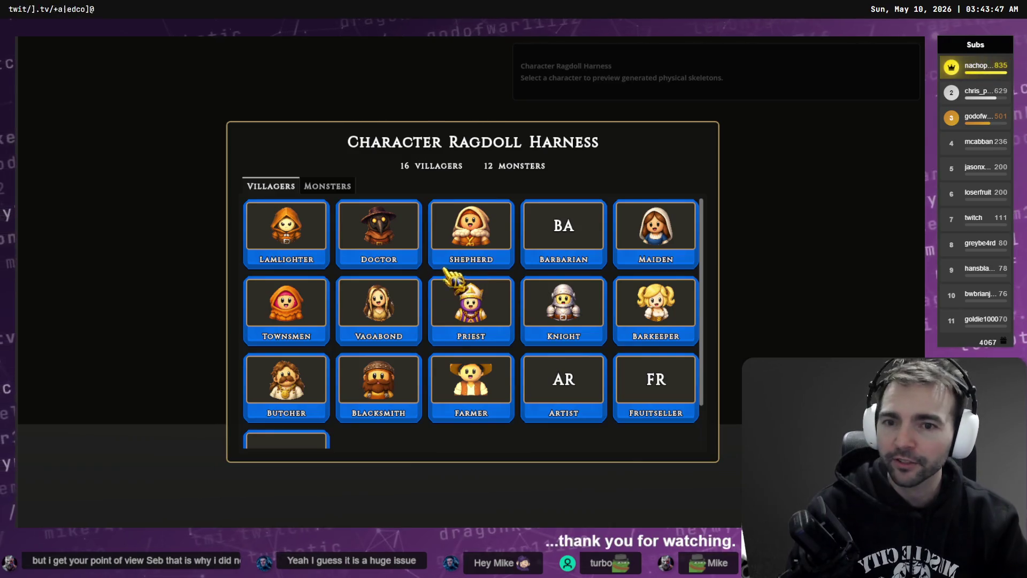
pyautogui.click(380, 230)
# Ragdoll the Doctor and hit him with repeated impulses while orbiting the camera.
pyautogui.press('t')
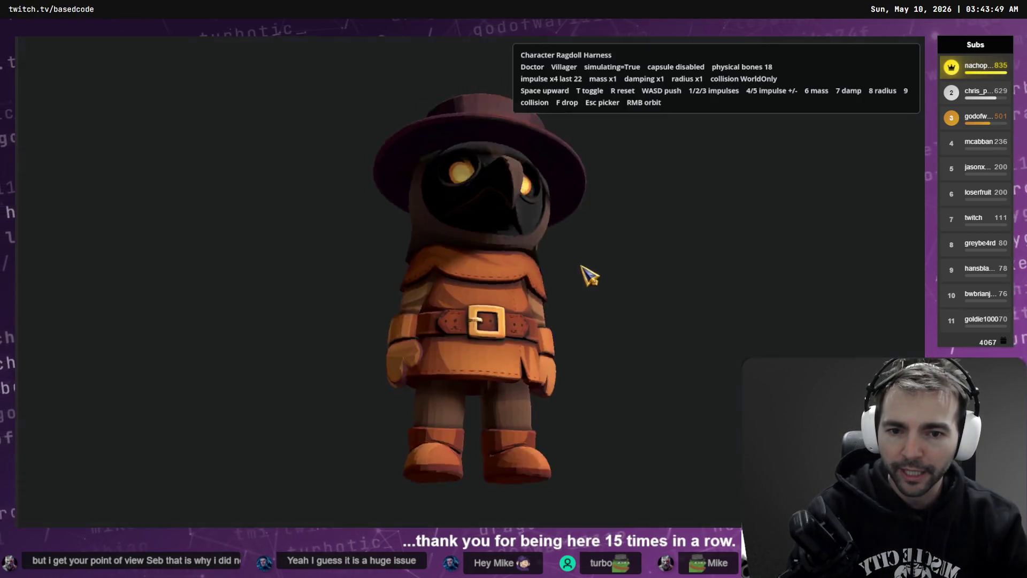
pyautogui.press('space')
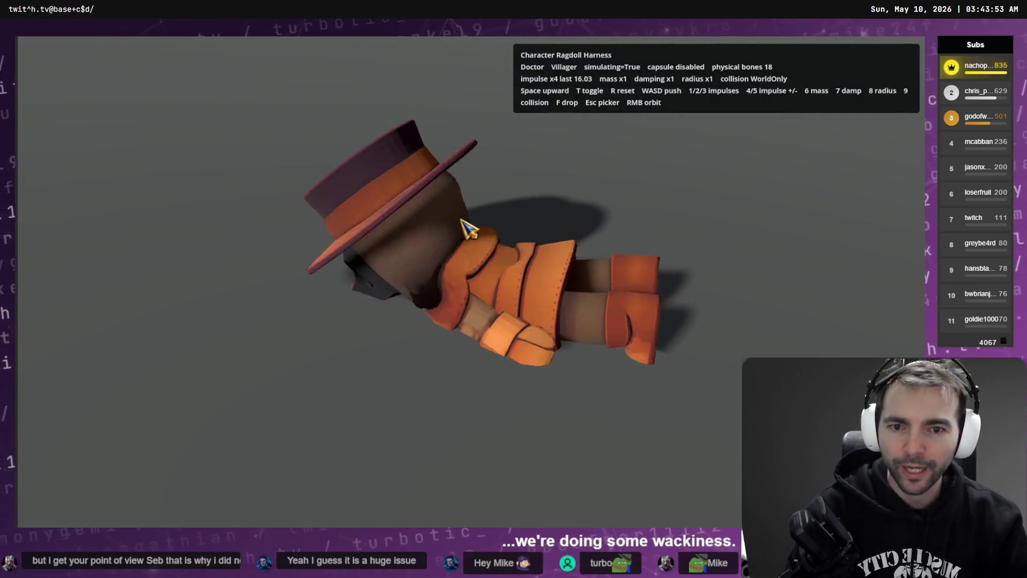
pyautogui.press('1')
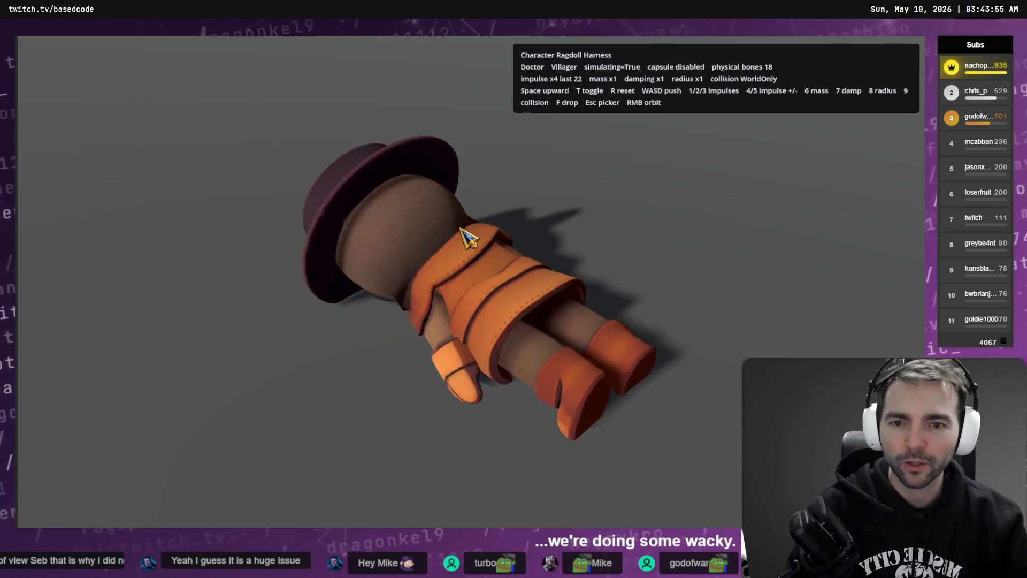
pyautogui.press('space')
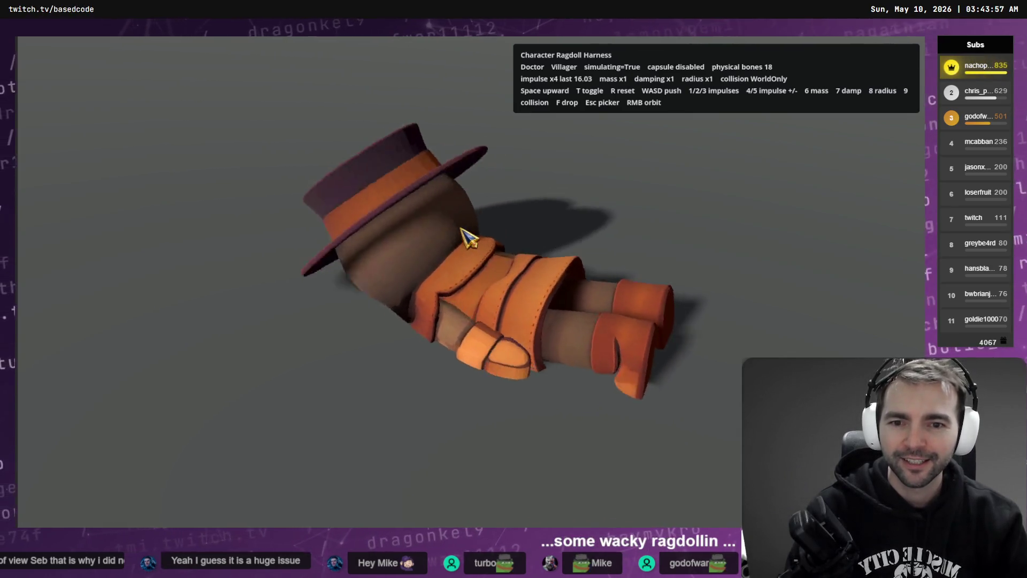
pyautogui.moveTo(476, 233)
pyautogui.mouseDown()
pyautogui.moveTo(662, 222)
pyautogui.moveTo(672, 211)
pyautogui.moveTo(766, 190)
pyautogui.mouseUp()
pyautogui.press('2')
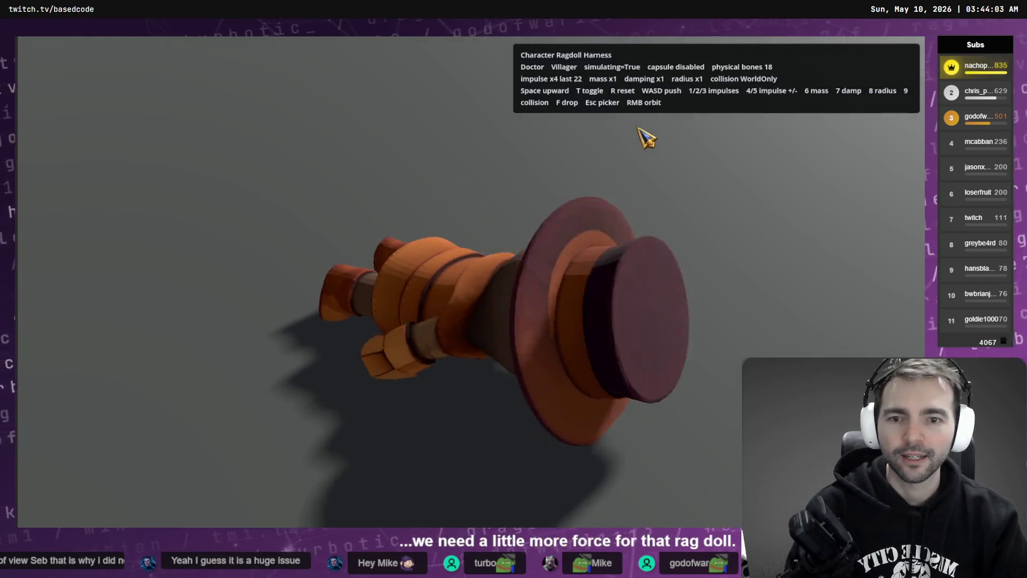
pyautogui.press('r')
pyautogui.moveTo(642, 150); pyautogui.dragTo(546, 142)
pyautogui.press('1')
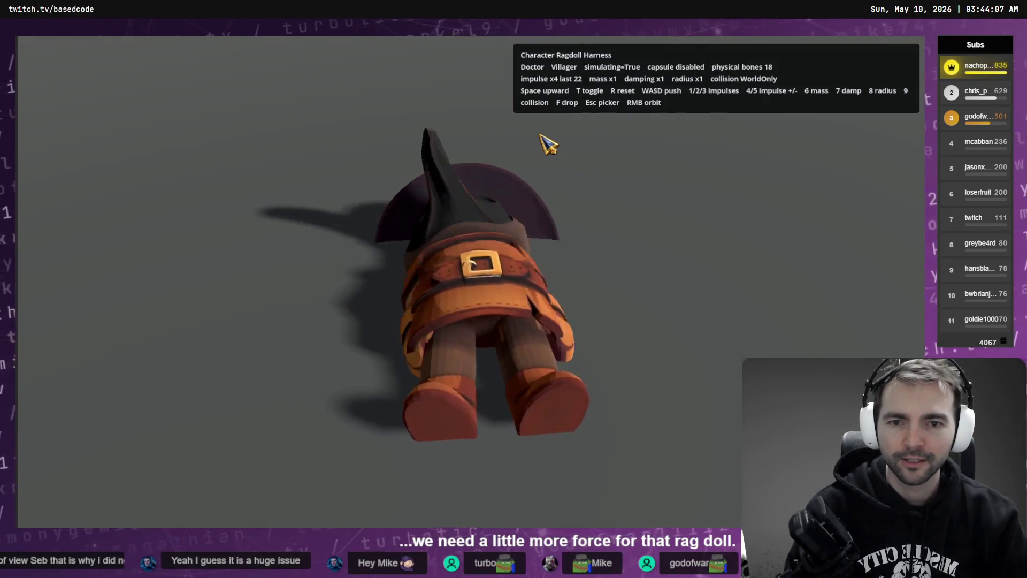
pyautogui.press('2')
# Repeatedly stand the Doctor back up and knock him over in different directions.
pyautogui.press('r')
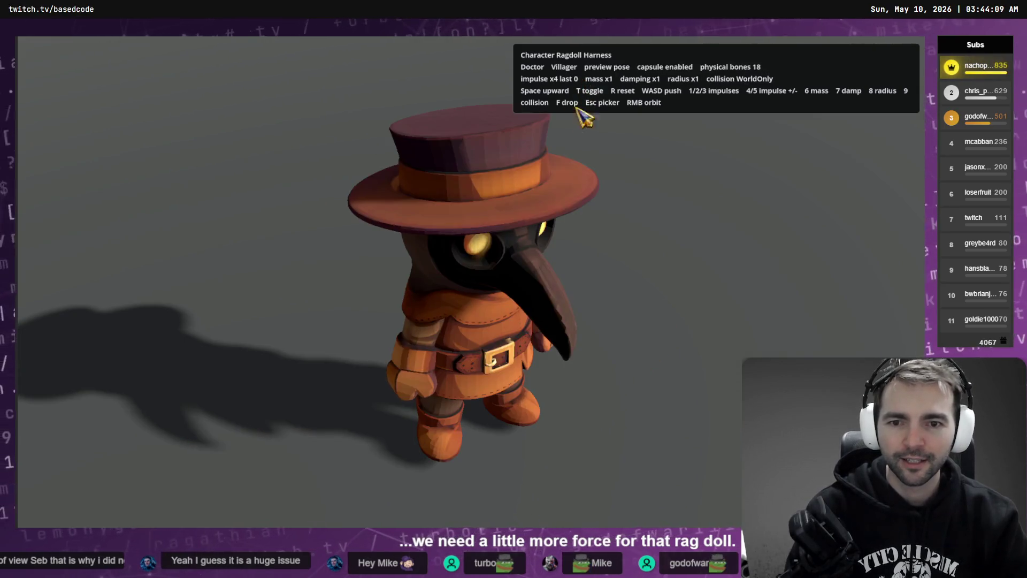
pyautogui.press('2')
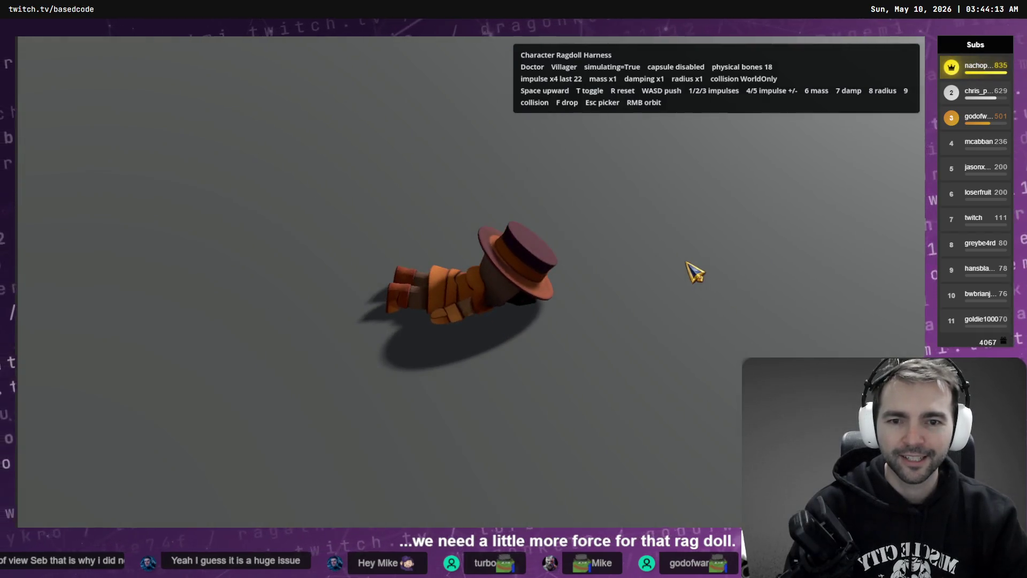
pyautogui.press('r')
pyautogui.press('1')
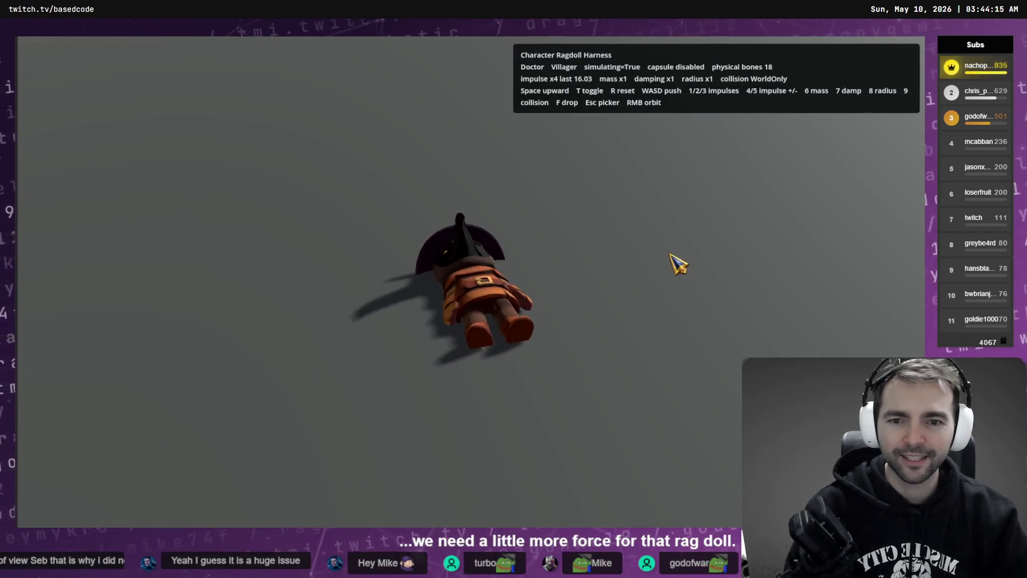
pyautogui.press('r')
pyautogui.press('1')
pyautogui.press('r')
pyautogui.press('1')
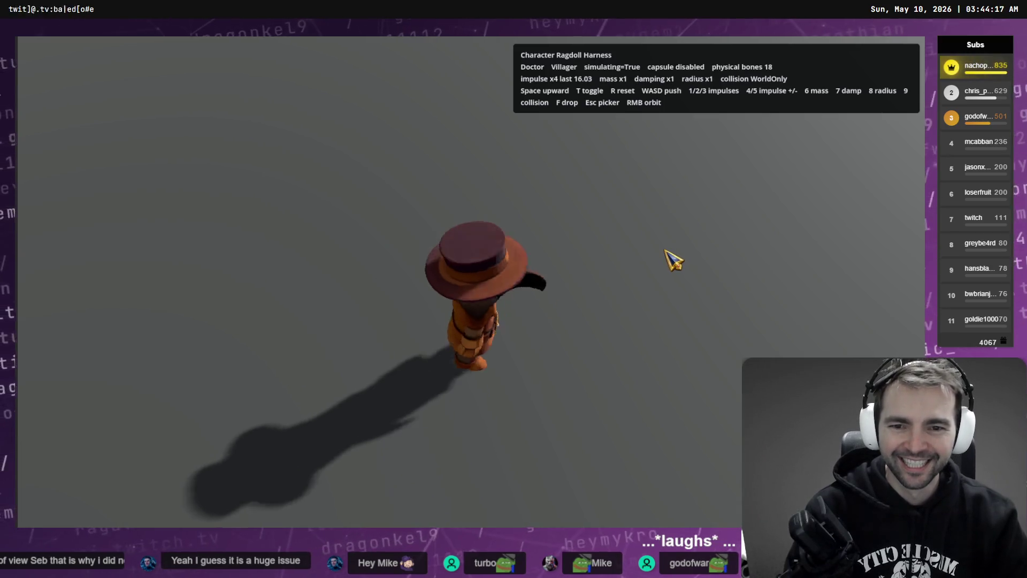
pyautogui.press('r')
pyautogui.press('1')
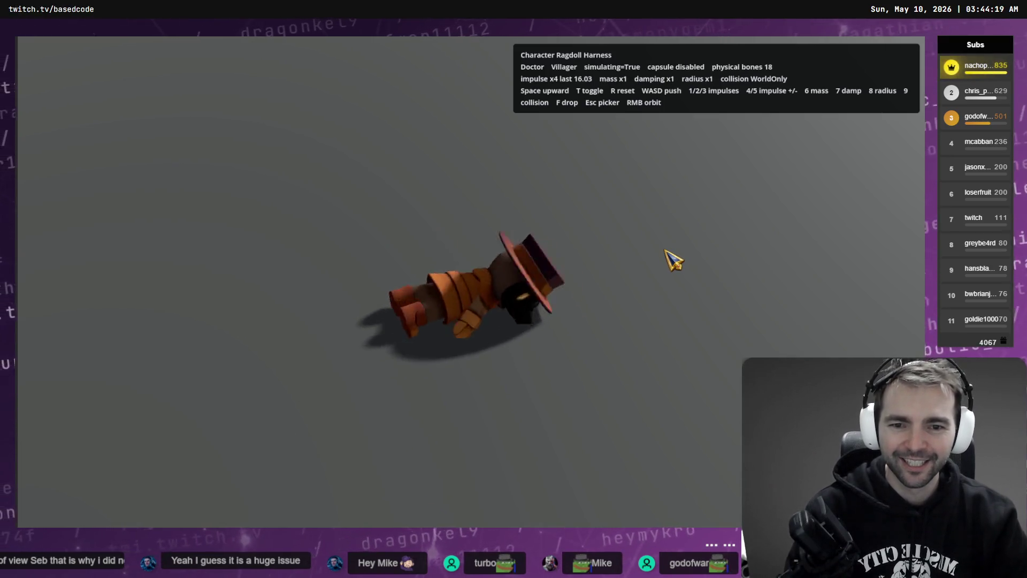
pyautogui.press('r')
pyautogui.press('1')
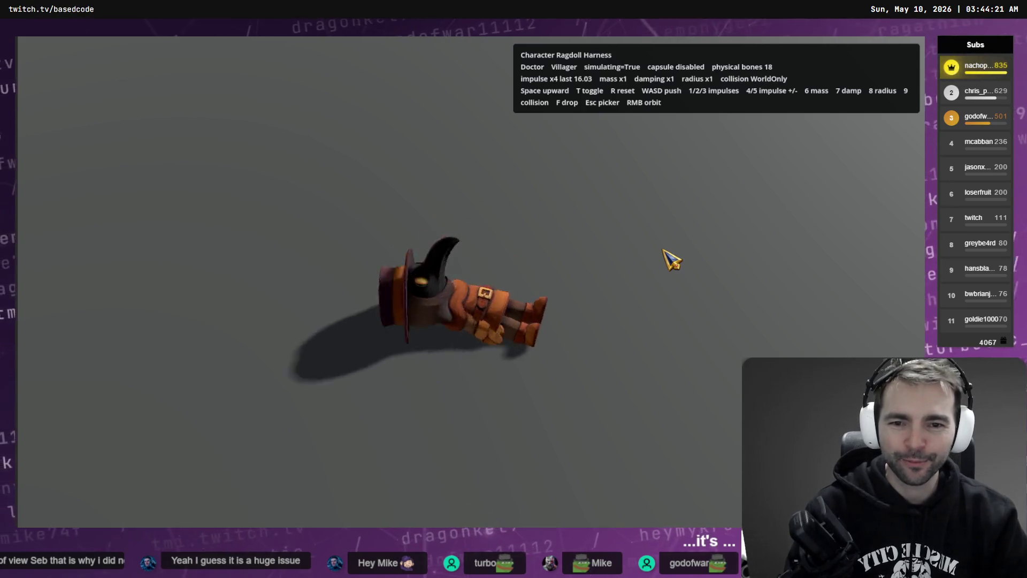
pyautogui.press('r')
pyautogui.press('1')
pyautogui.press('r')
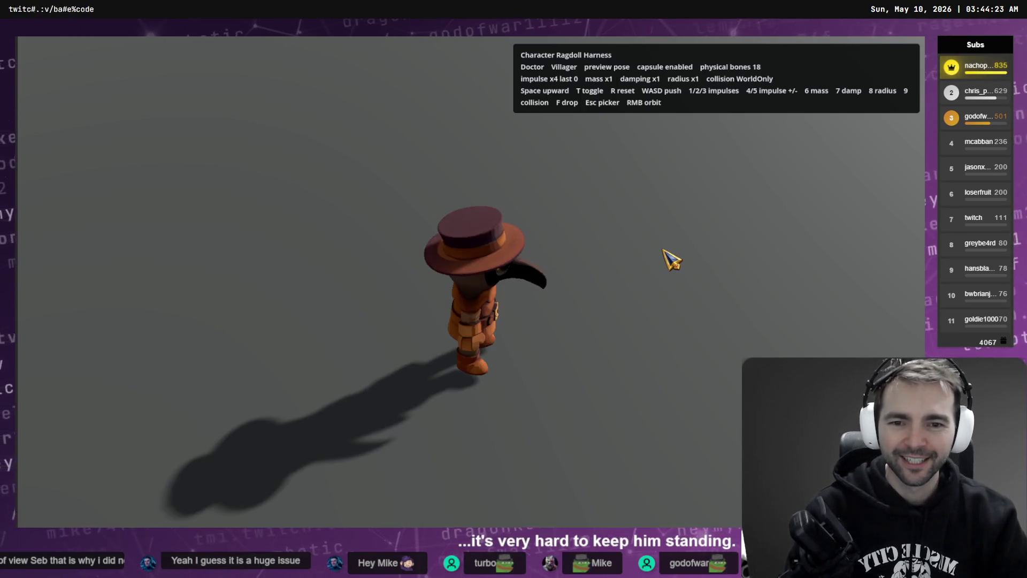
pyautogui.press('t')
pyautogui.press('r')
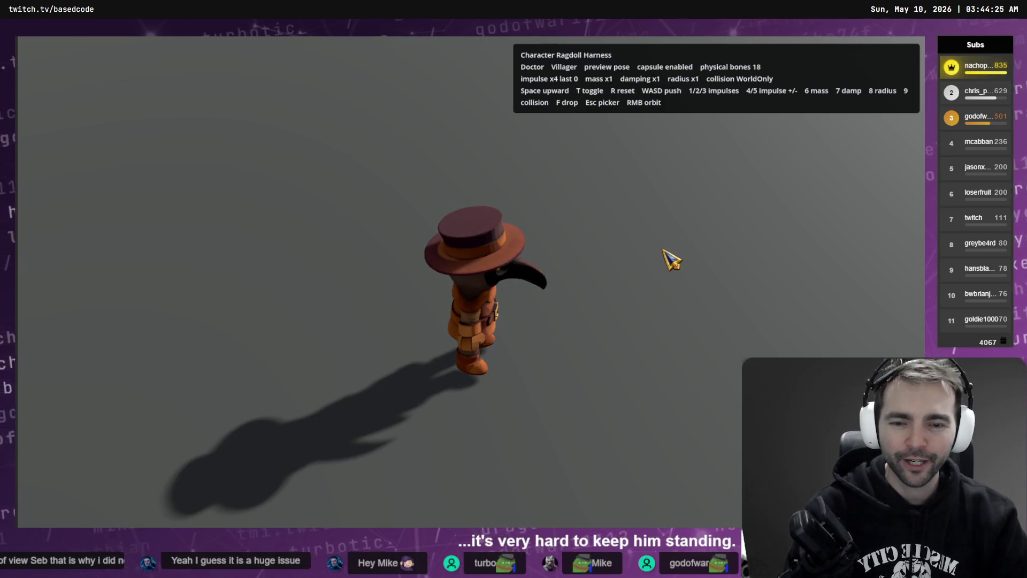
pyautogui.press('1')
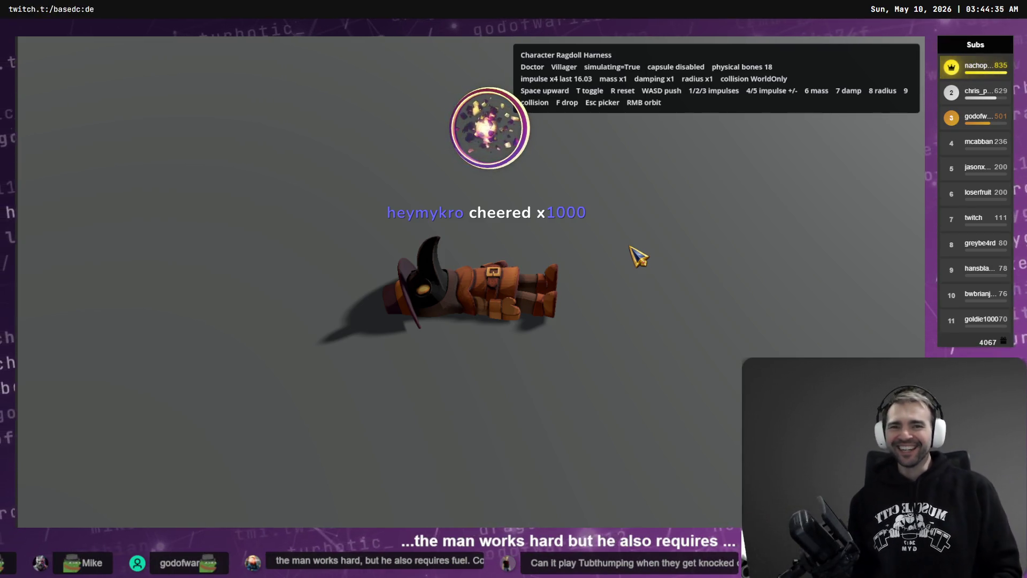
# Launch the fallen Doctor upward with Space impulses, then bring up the character picker.
pyautogui.press('space')
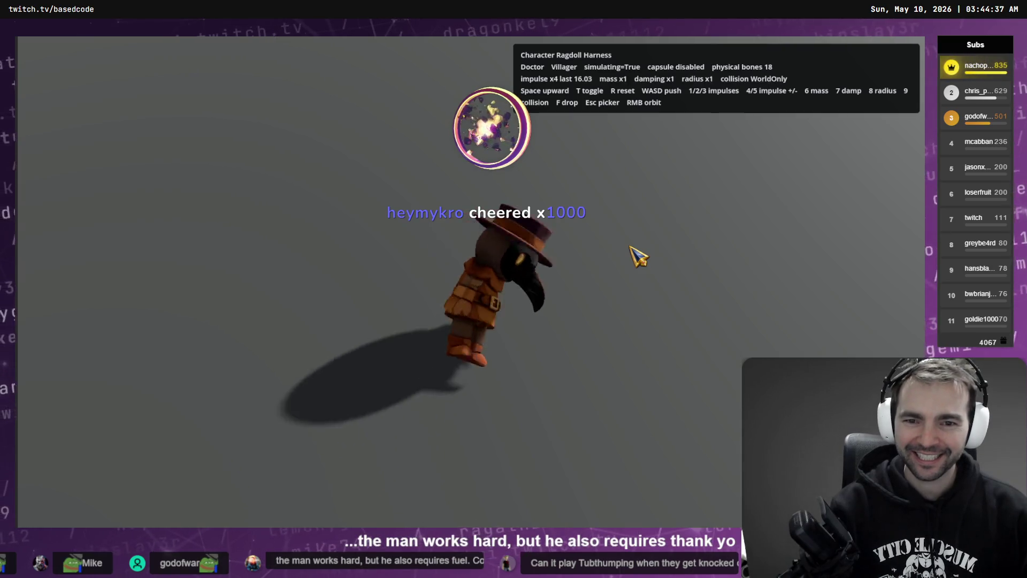
pyautogui.press('space')
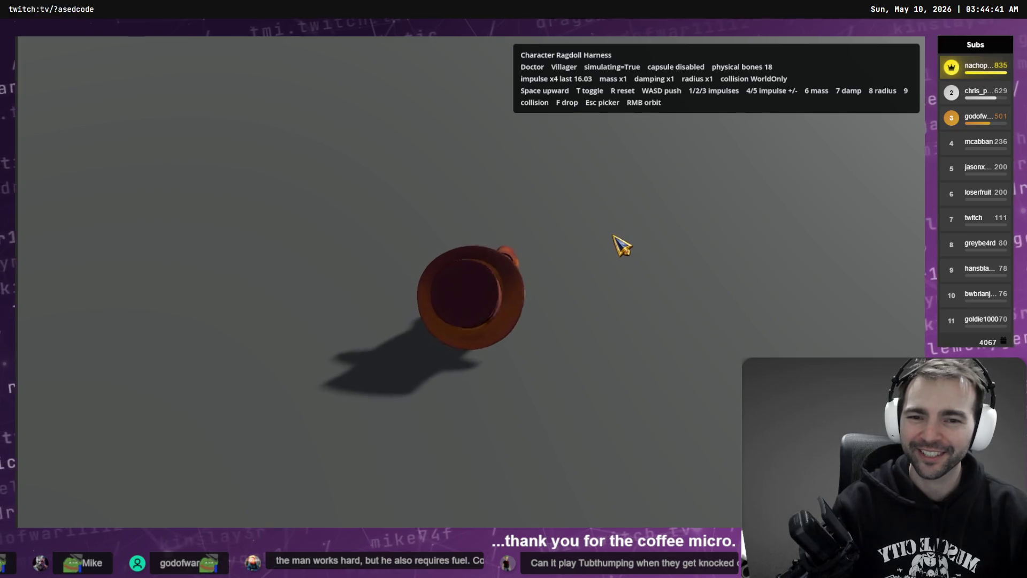
pyautogui.press('space')
pyautogui.press('space')
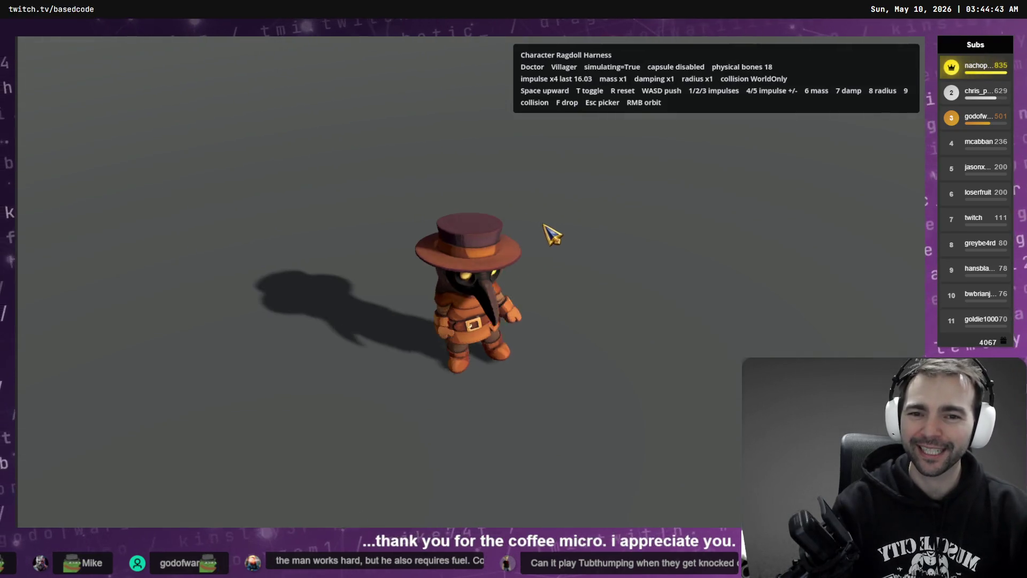
pyautogui.press('r')
pyautogui.press('space')
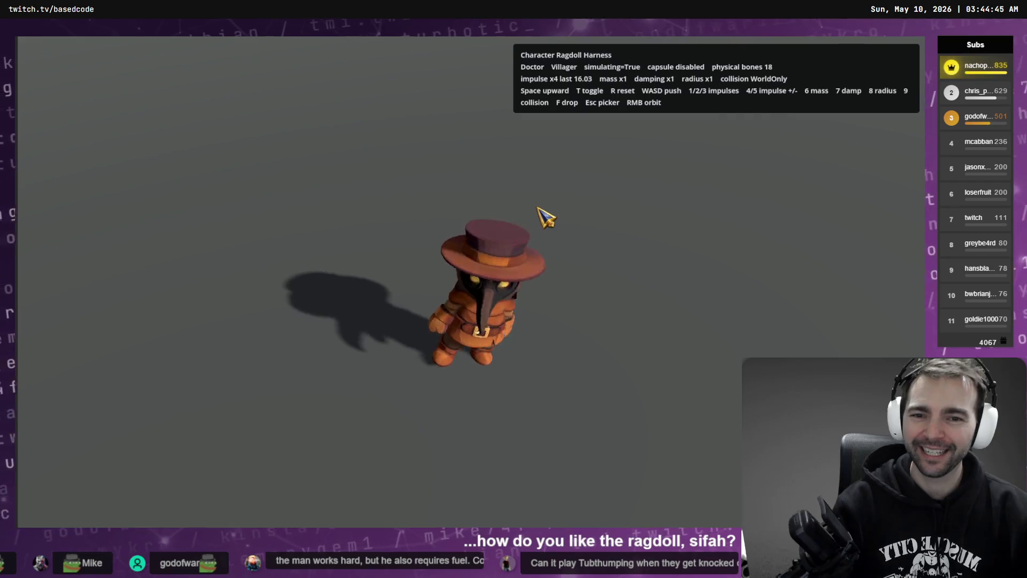
pyautogui.press('Escape')
pyautogui.scroll(-2, 501, 210)
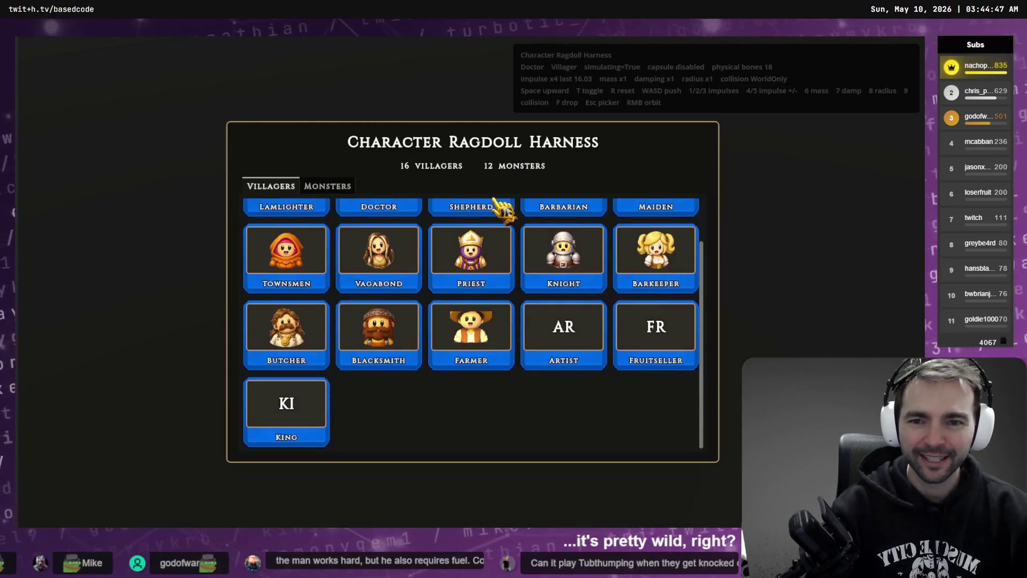
# Load the Alice monster and knock her over repeatedly with simulate, reset and impulse keys.
pyautogui.click(347, 188)
pyautogui.click(571, 320)
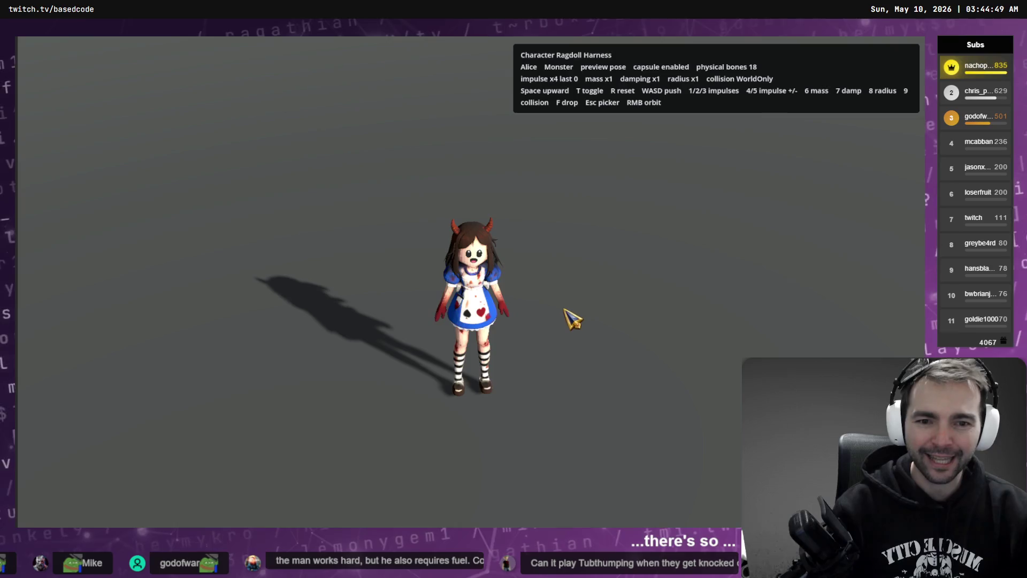
pyautogui.press('t')
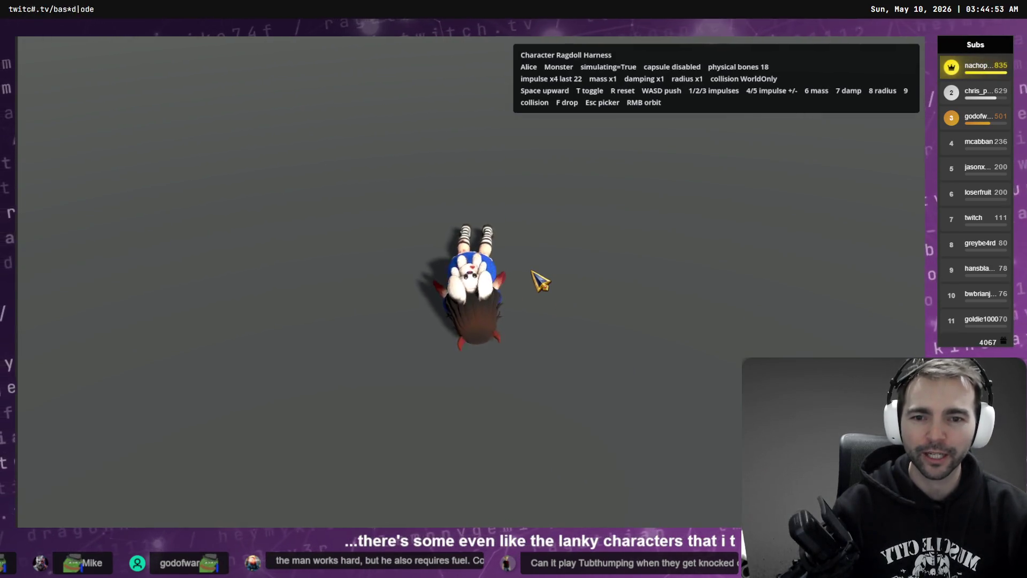
pyautogui.press('t')
pyautogui.press('t')
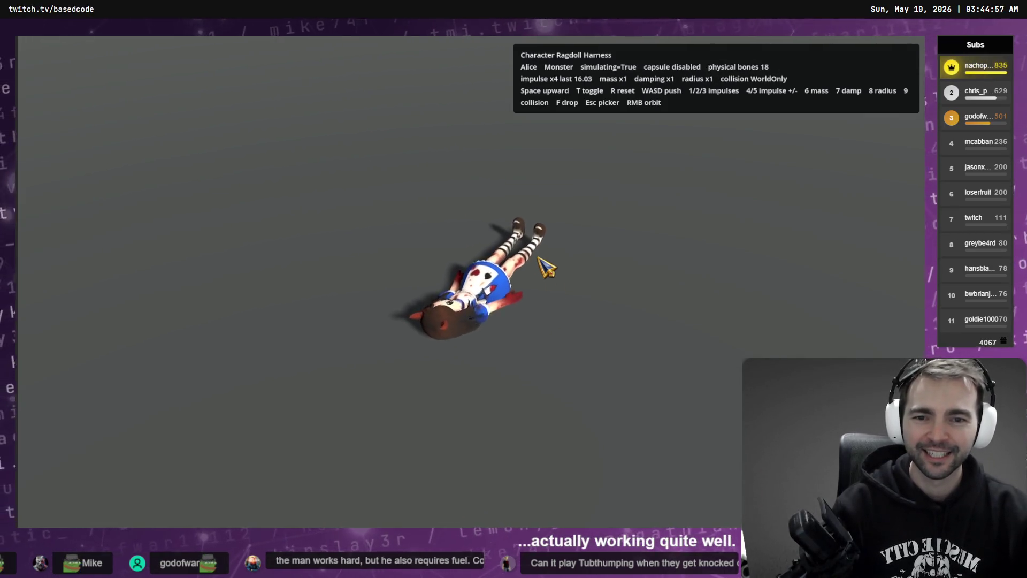
pyautogui.press('t')
pyautogui.press('t')
pyautogui.press('r')
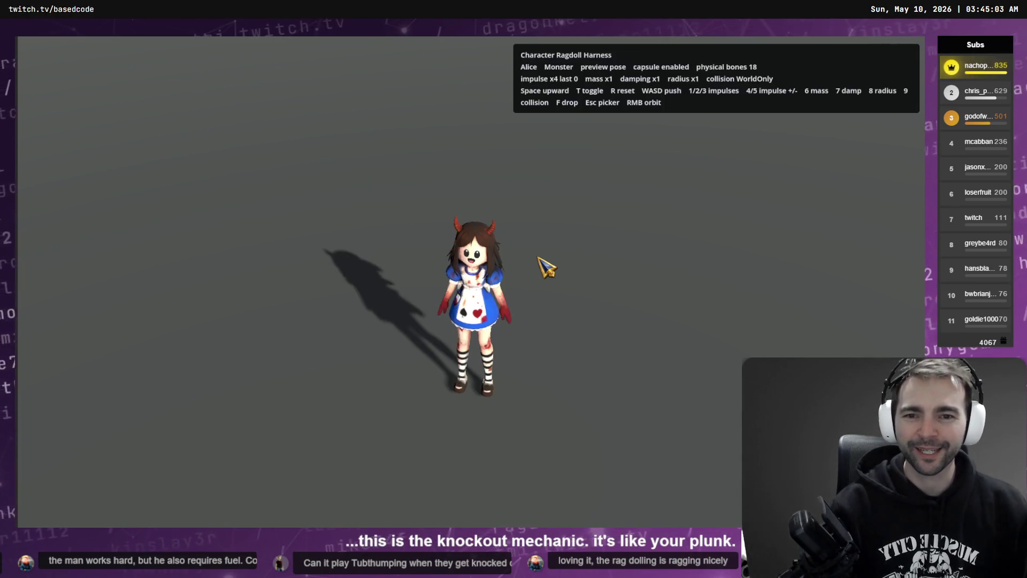
pyautogui.press('1')
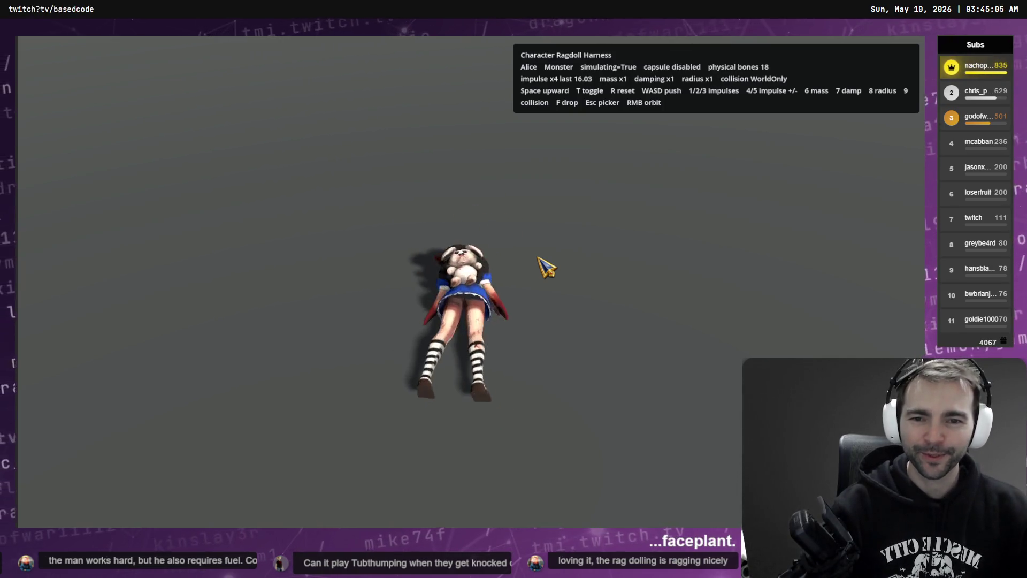
pyautogui.press('r')
pyautogui.press('1')
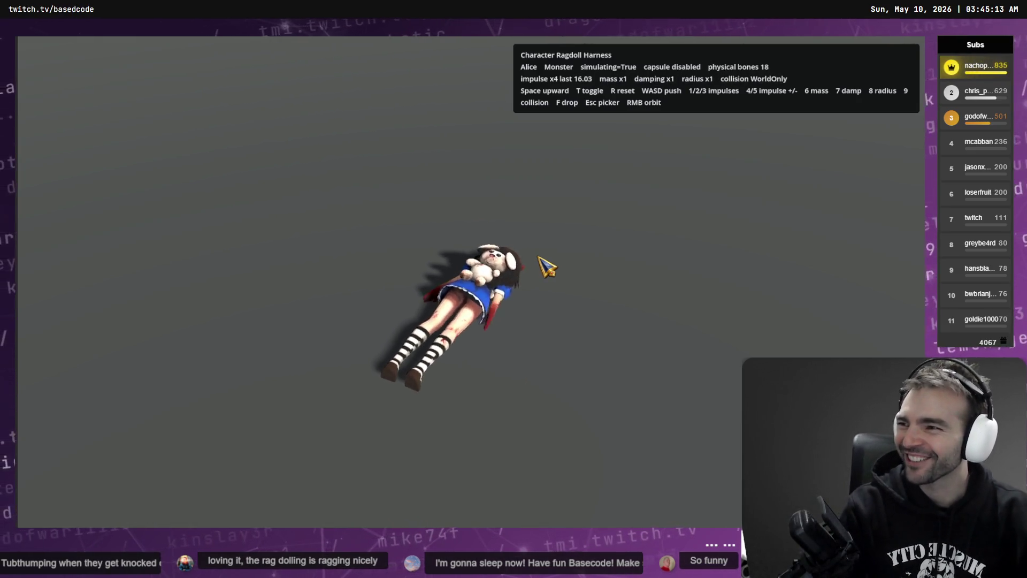
pyautogui.press('r')
pyautogui.press('1')
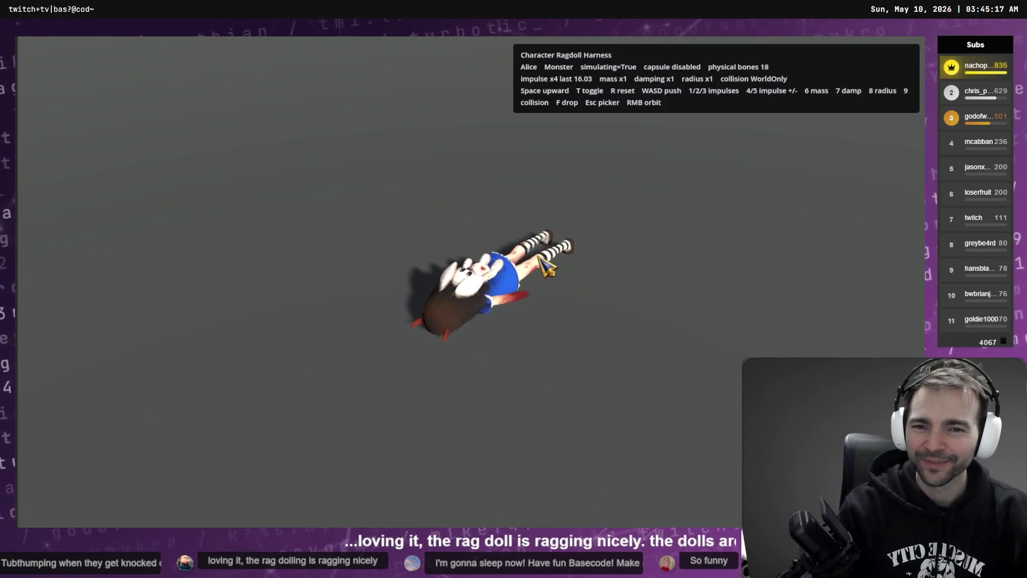
# Stand Alice back up, collapse her again, and push her upward with Space impulses.
pyautogui.moveTo(595, 250)
pyautogui.mouseDown()
pyautogui.moveTo(394, 291)
pyautogui.moveTo(458, 200)
pyautogui.moveTo(485, 199)
pyautogui.moveTo(523, 128)
pyautogui.mouseUp()
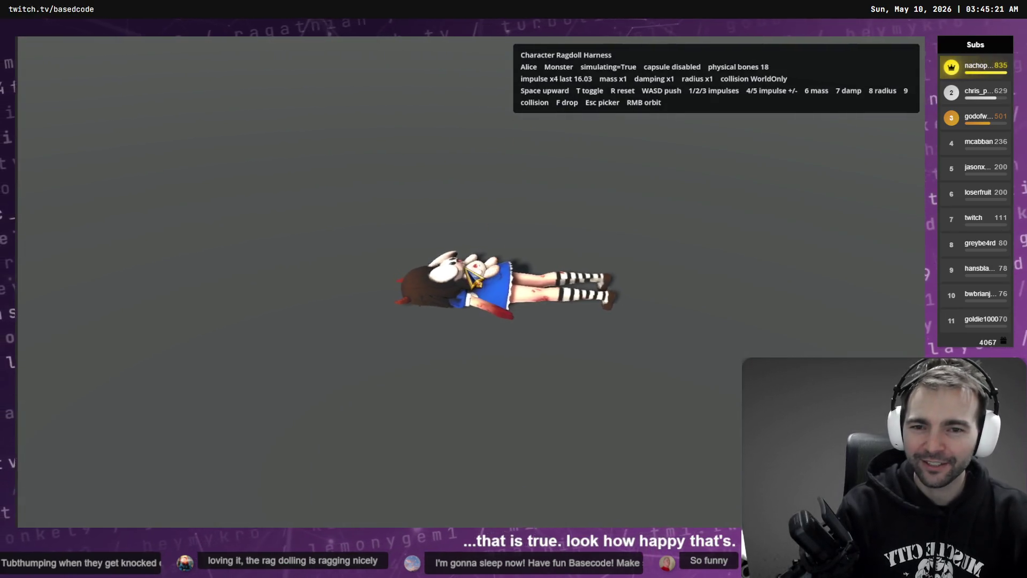
pyautogui.press('r')
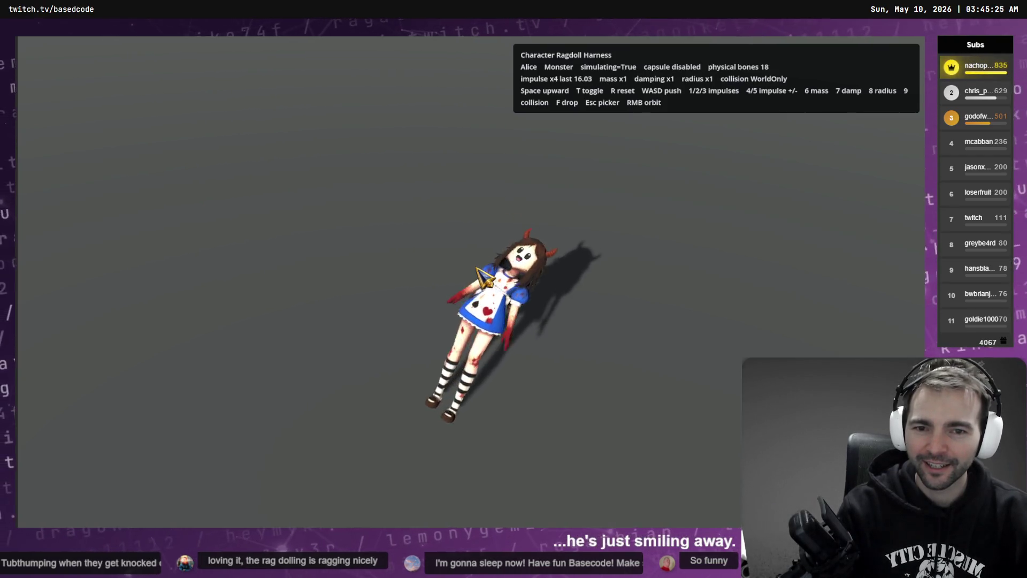
pyautogui.press('r')
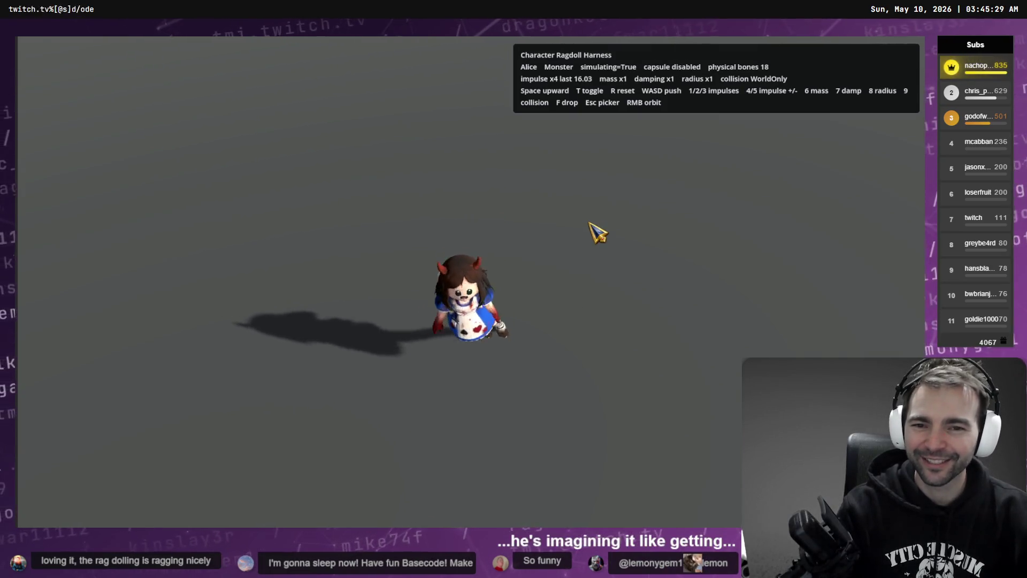
pyautogui.press('r')
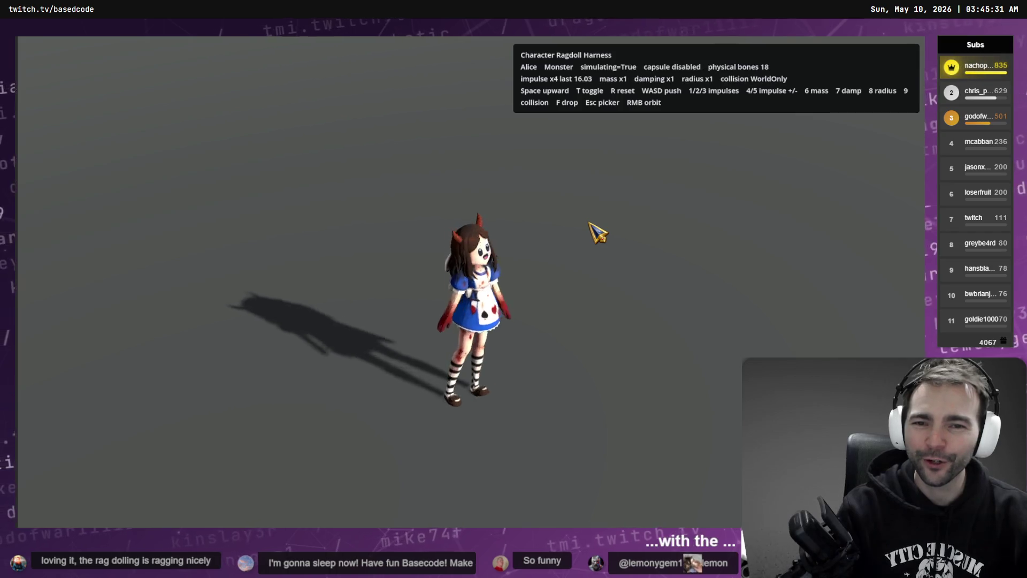
pyautogui.press('r')
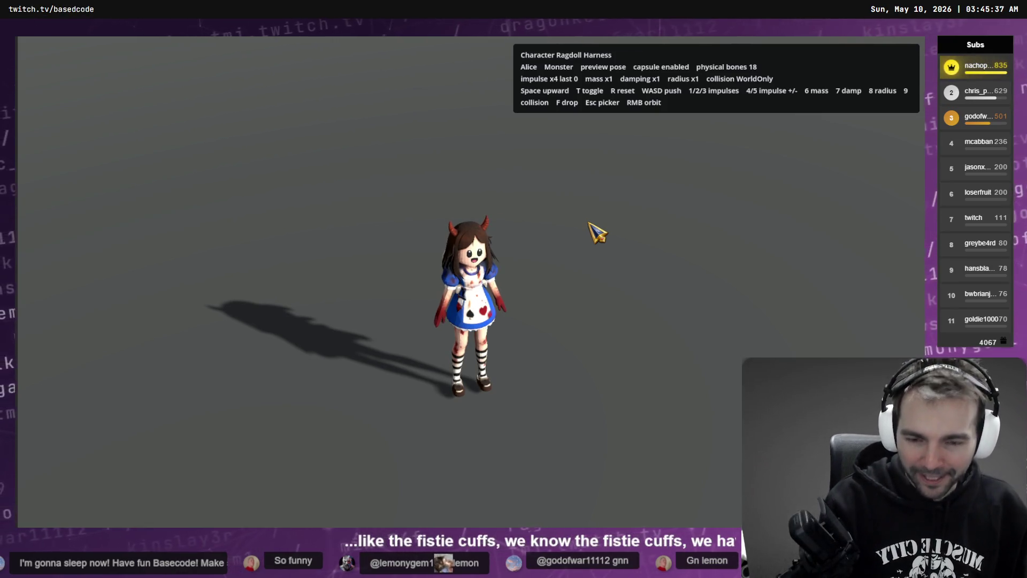
pyautogui.press('t')
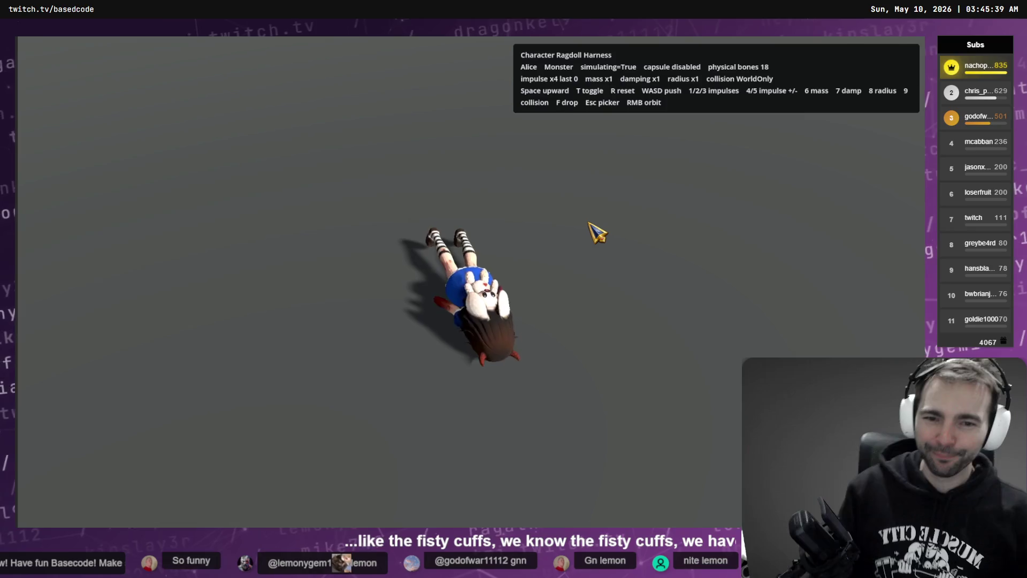
pyautogui.press('space')
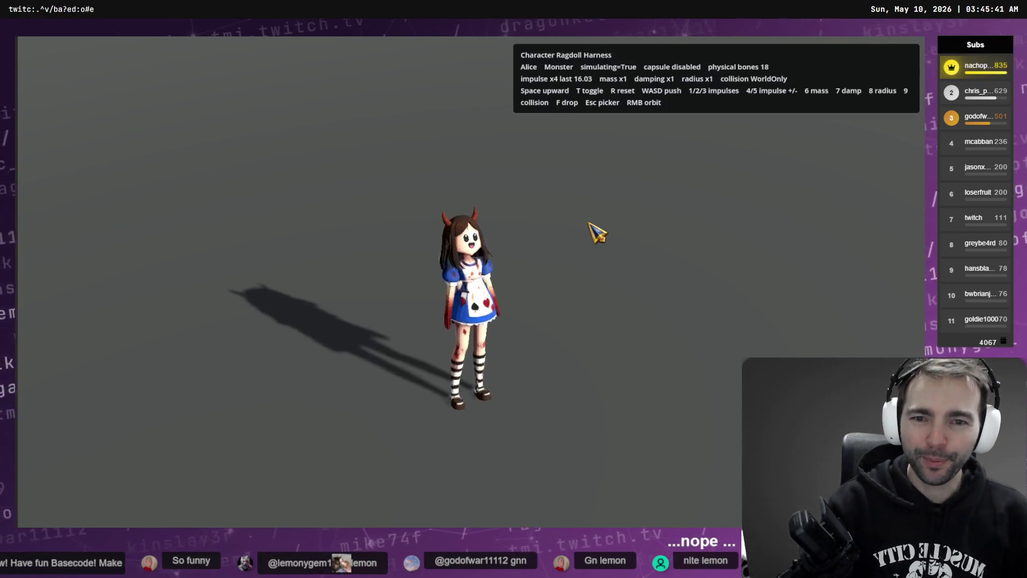
pyautogui.press('space')
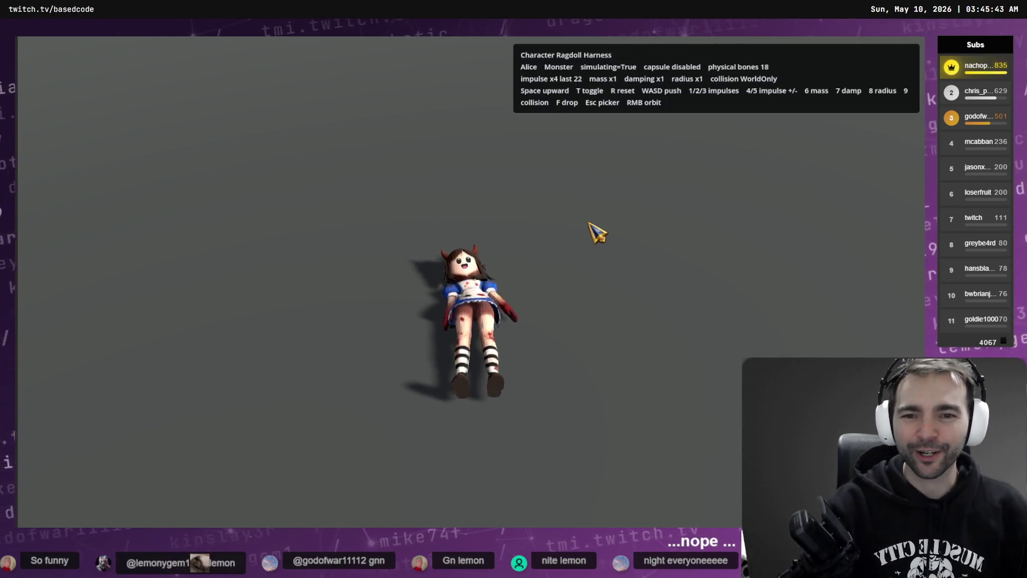
pyautogui.press('r')
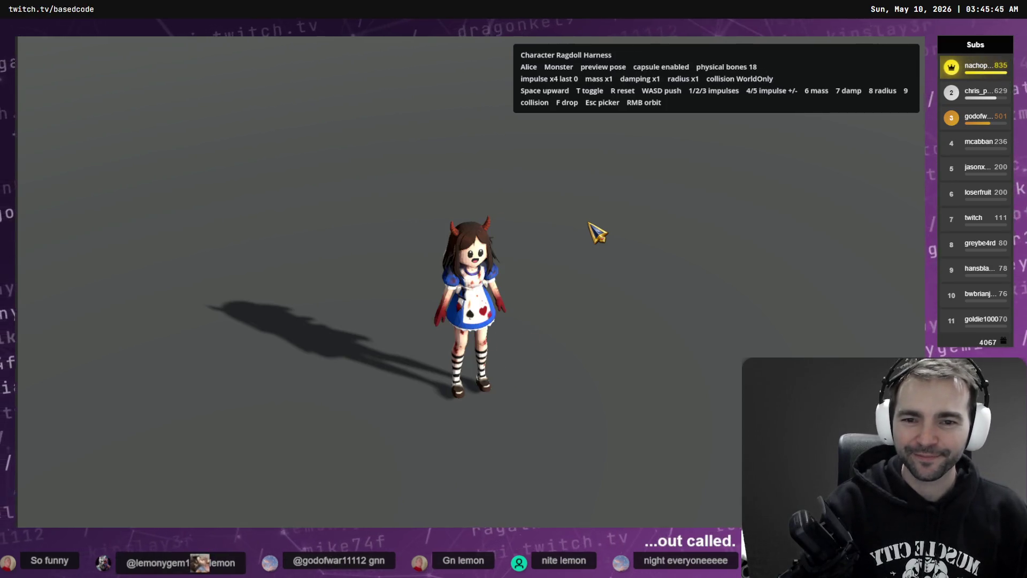
pyautogui.press('Escape')
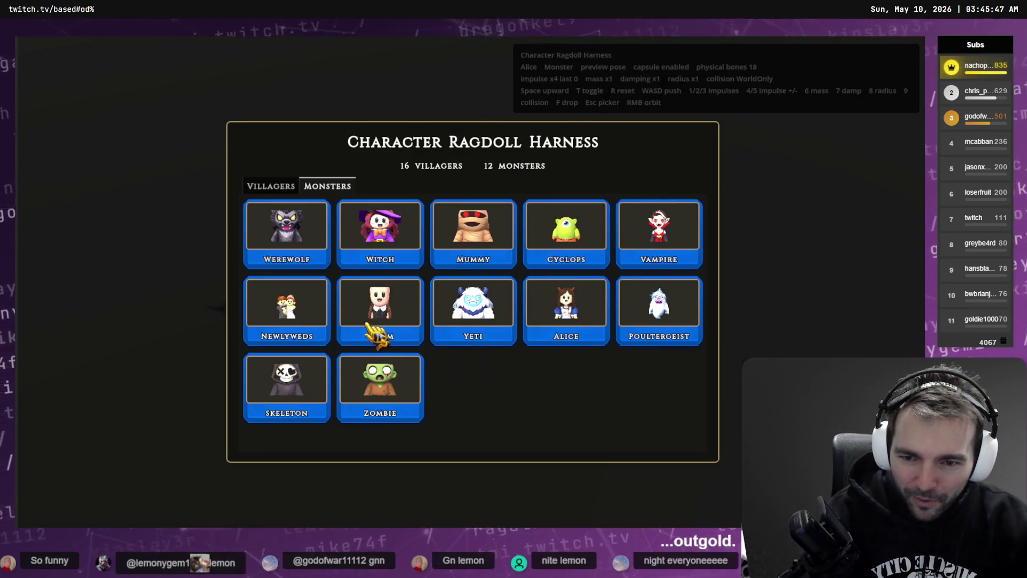
# Ragdoll-test the Skeleton with repeated simulate, impulse and reset cycles.
pyautogui.click(298, 391)
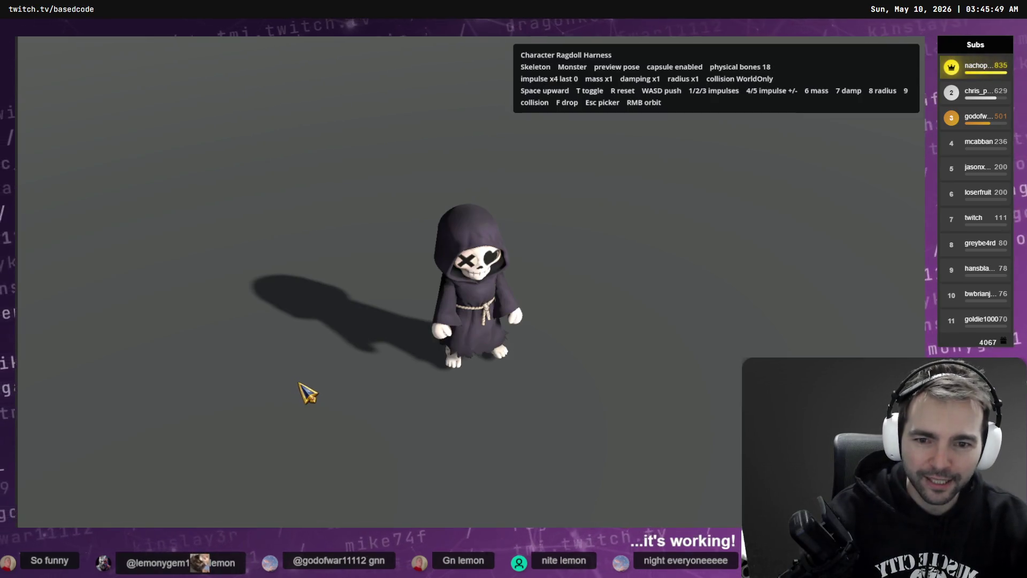
pyautogui.press('t')
pyautogui.press('1')
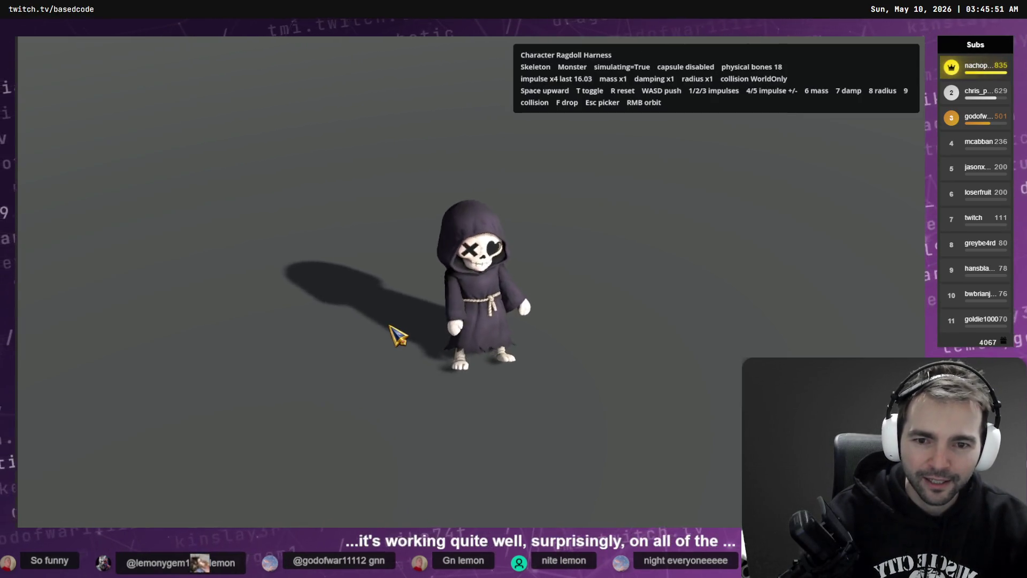
pyautogui.press('r')
pyautogui.press('t')
pyautogui.press('1')
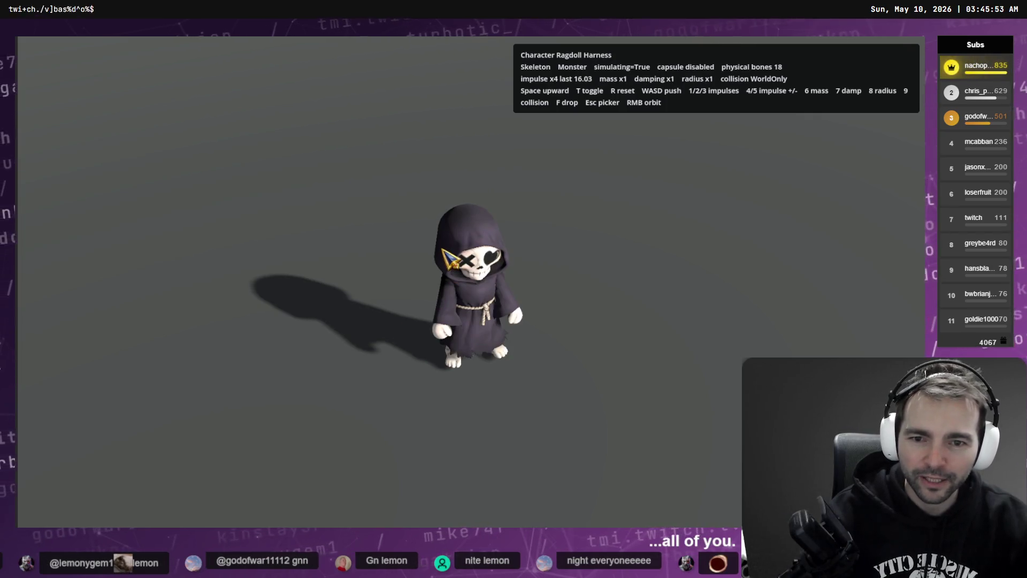
pyautogui.press('r')
pyautogui.press('t')
pyautogui.press('1')
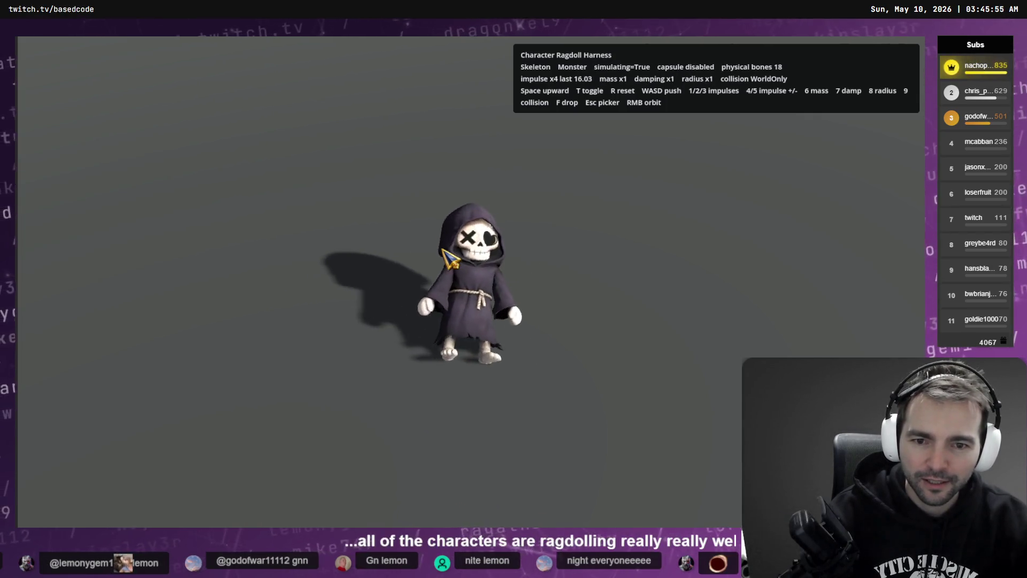
pyautogui.press('r')
pyautogui.press('Escape')
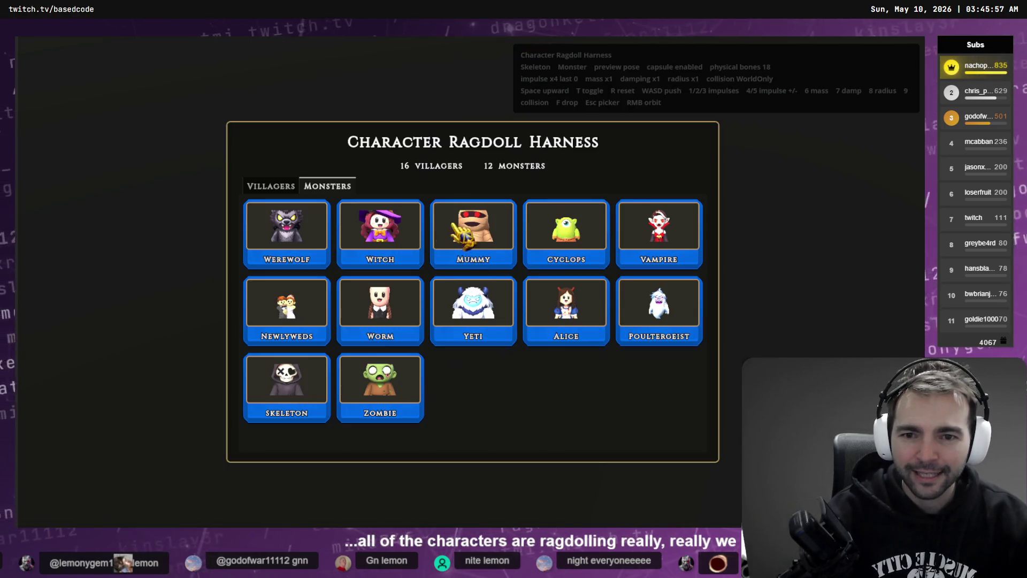
# Switch the picker to Villagers and ragdoll-test the Knight with an impulse and reset.
pyautogui.click(273, 185)
pyautogui.click(589, 261)
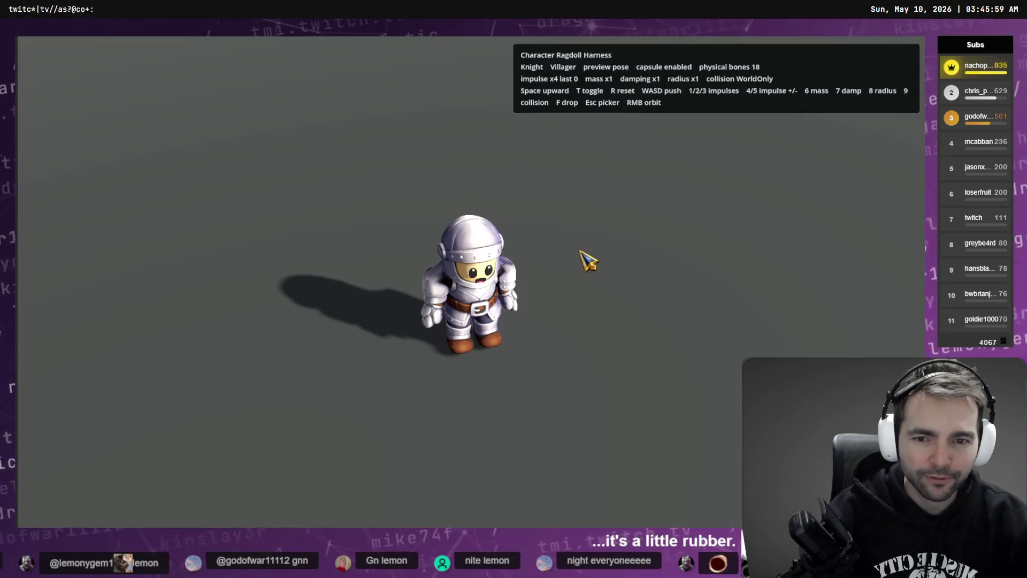
pyautogui.press('r')
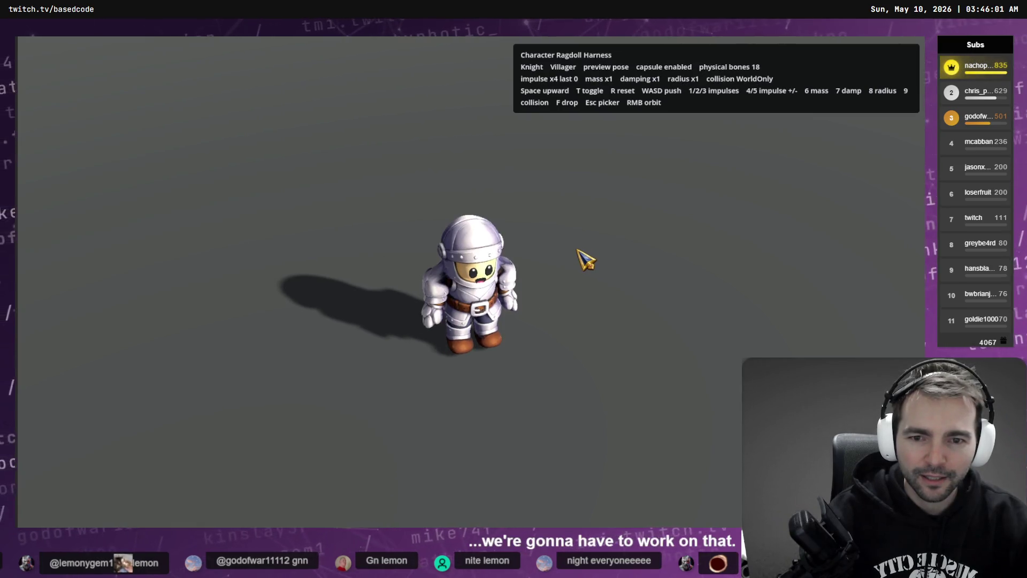
pyautogui.press('t')
pyautogui.press('1')
pyautogui.press('r')
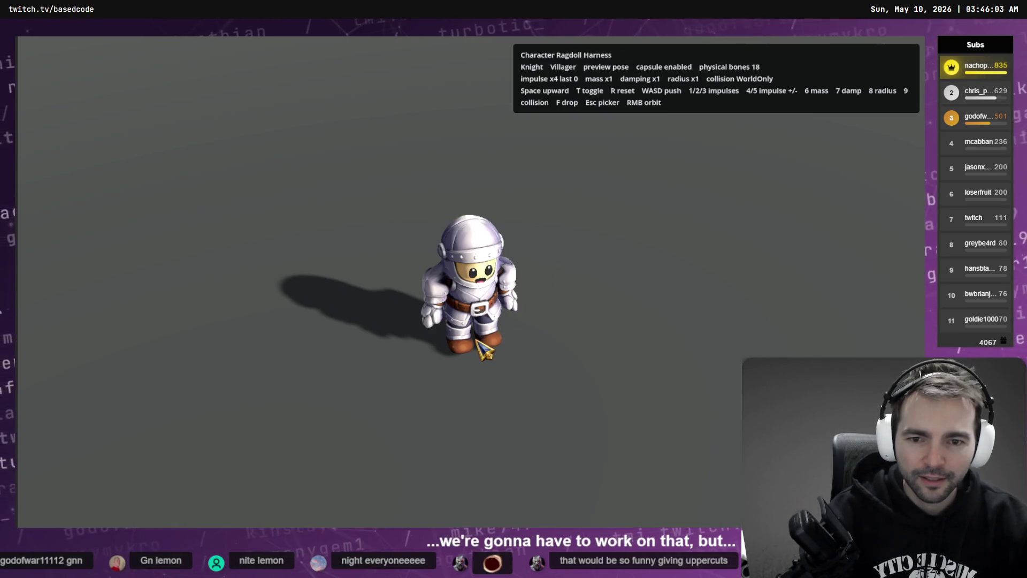
# Ragdoll-test the Barkeeper with resets and a stronger impulse, then stop the harness.
pyautogui.press('Escape')
pyautogui.click(634, 262)
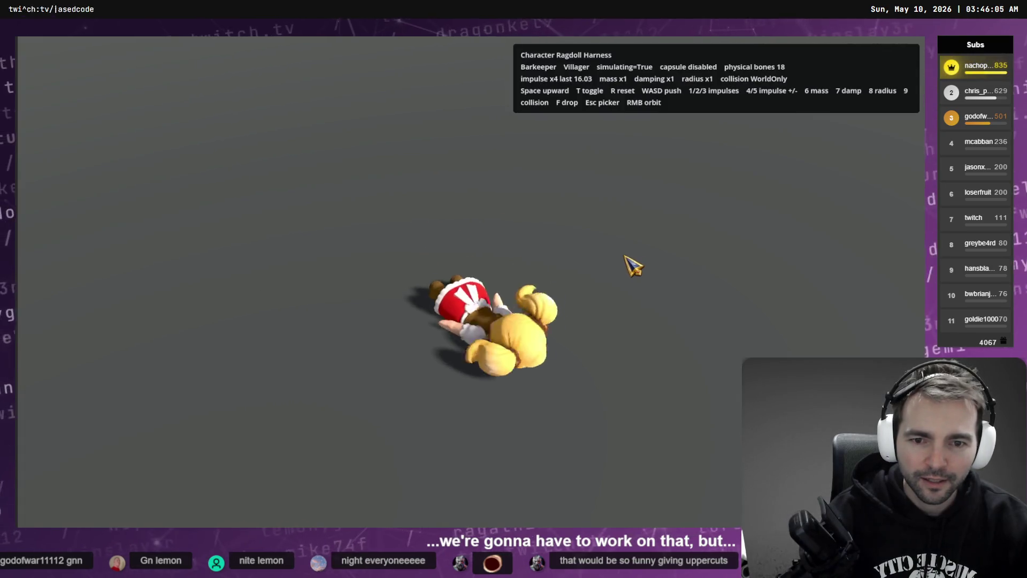
pyautogui.press('r')
pyautogui.press('t')
pyautogui.press('r')
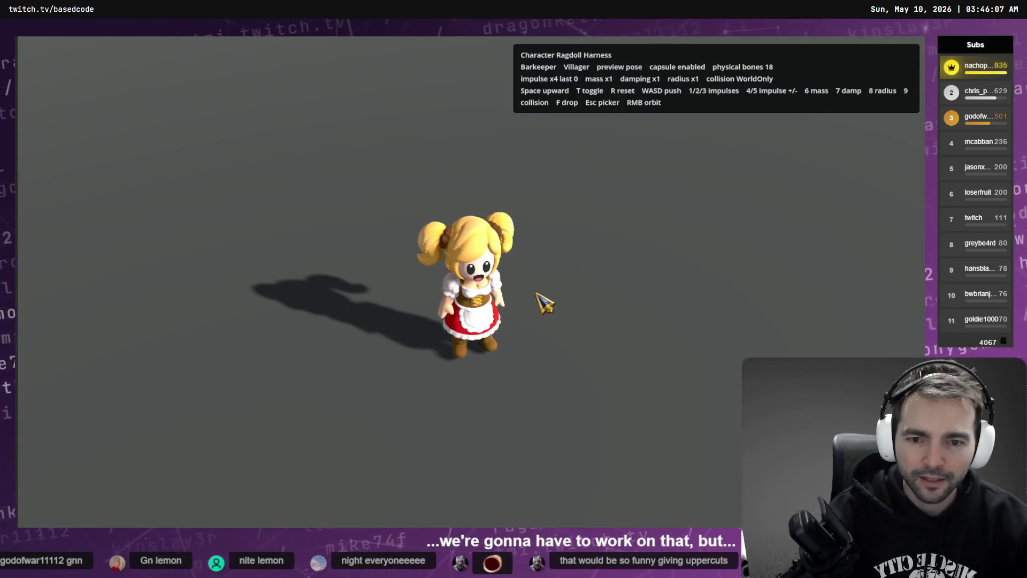
pyautogui.press('t')
pyautogui.press('1')
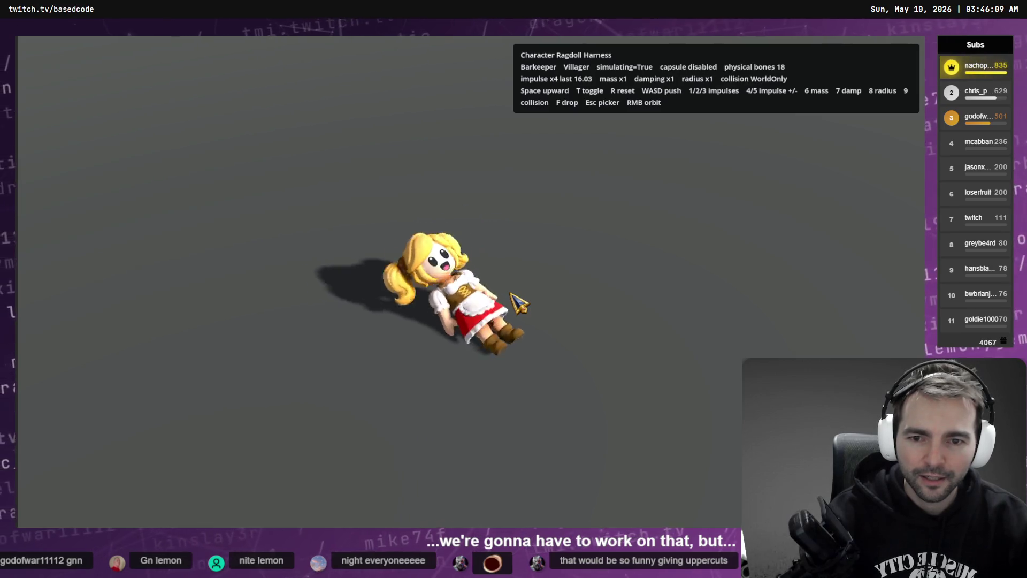
pyautogui.press('Escape')
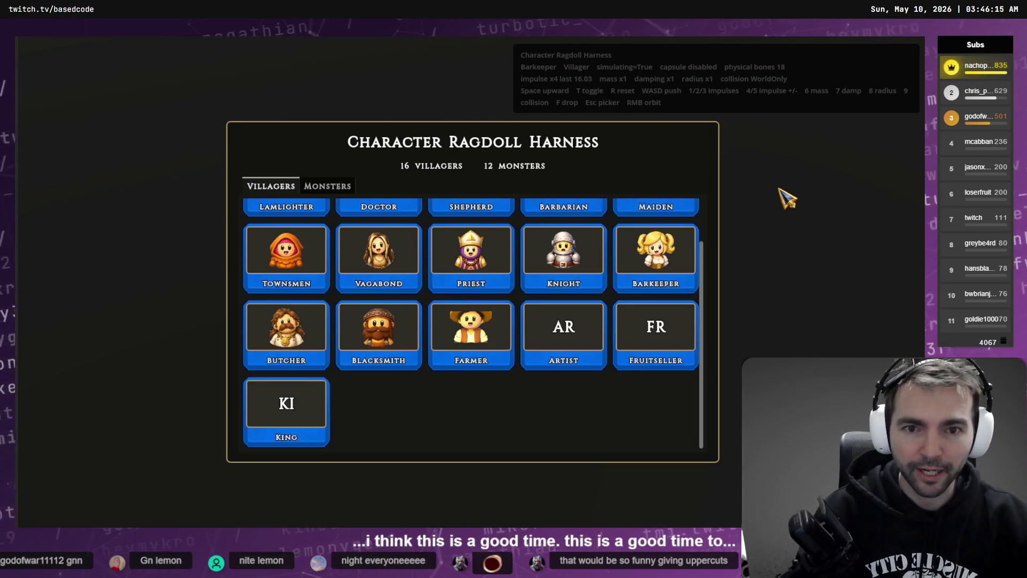
pyautogui.press('F8')
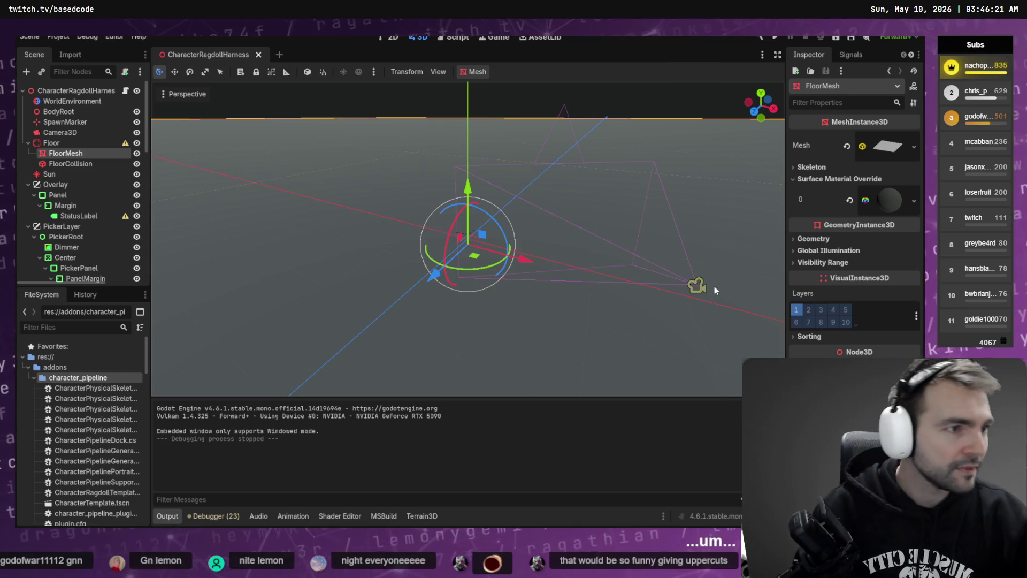
# Read the Barkeeper arm-regression diagnosis in the character-upgrade chat and dismiss its removal-scope question.
pyautogui.hotkey('alt', 'Tab')
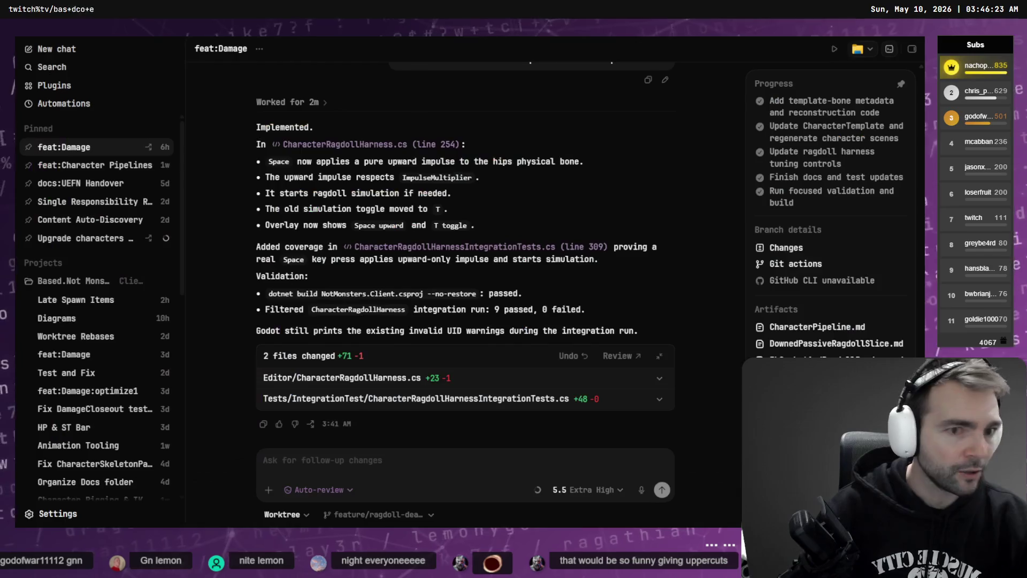
pyautogui.click(97, 237)
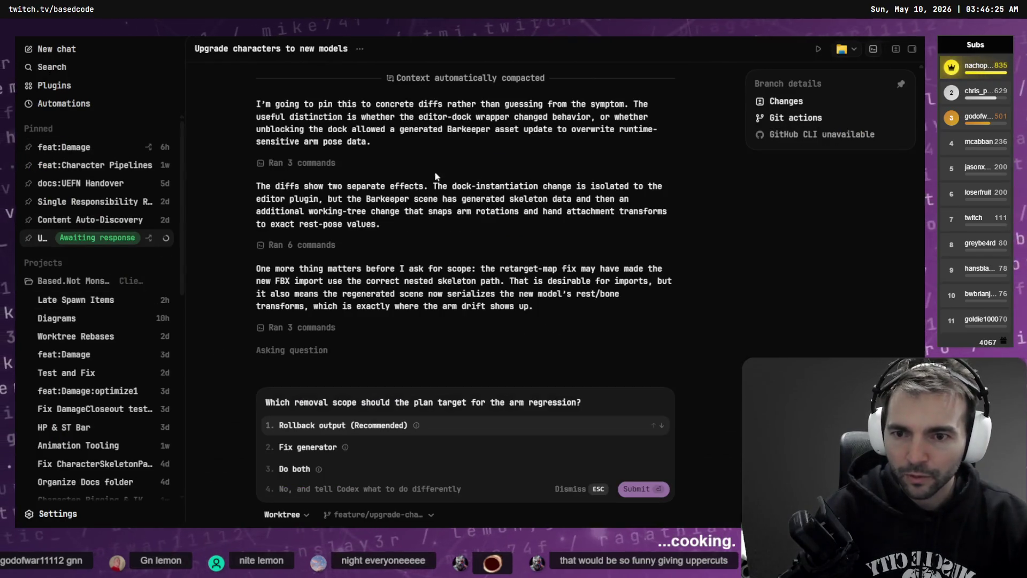
pyautogui.scroll(10, 412, 321)
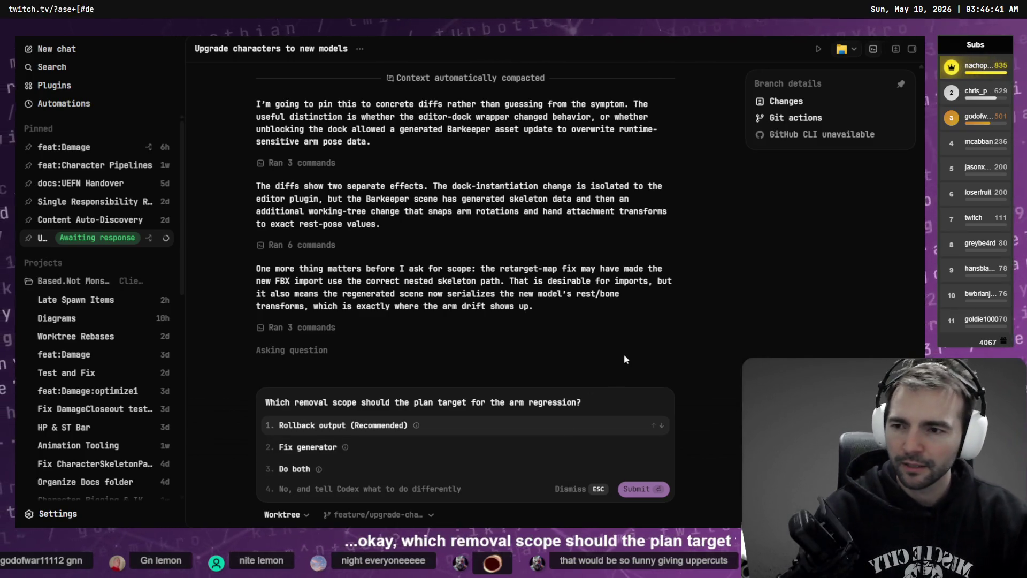
pyautogui.press('Escape')
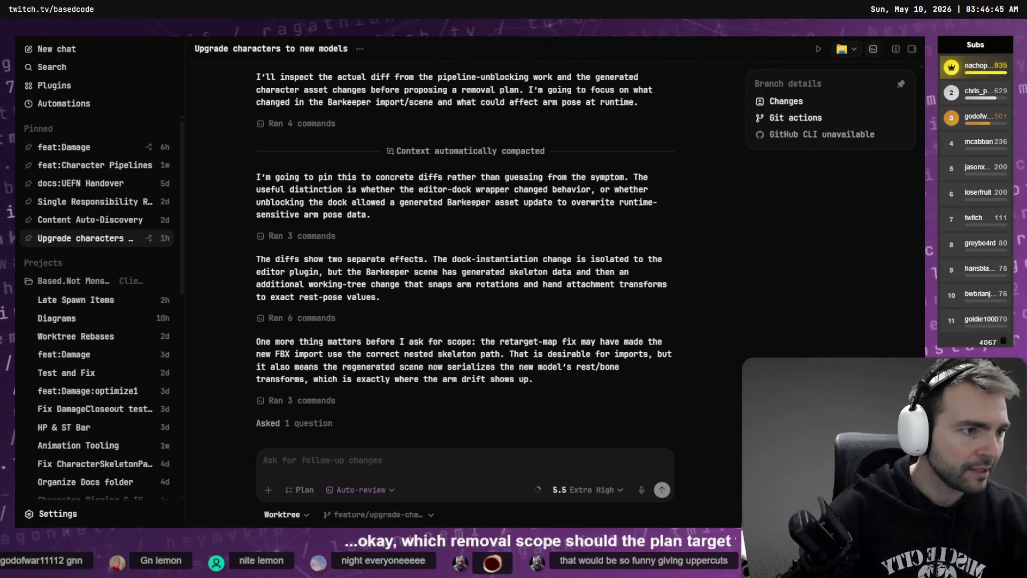
pyautogui.hotkey('alt', 'Tab')
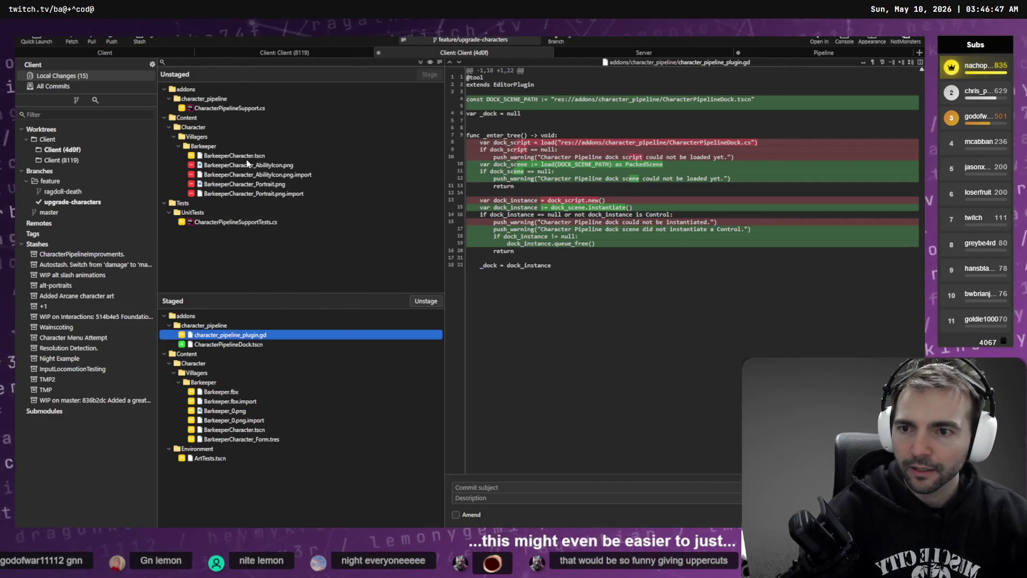
# Review the Barkeeper scene, portrait, ability icon and CharacterPipelineSupport.cs diffs.
pyautogui.click(246, 155)
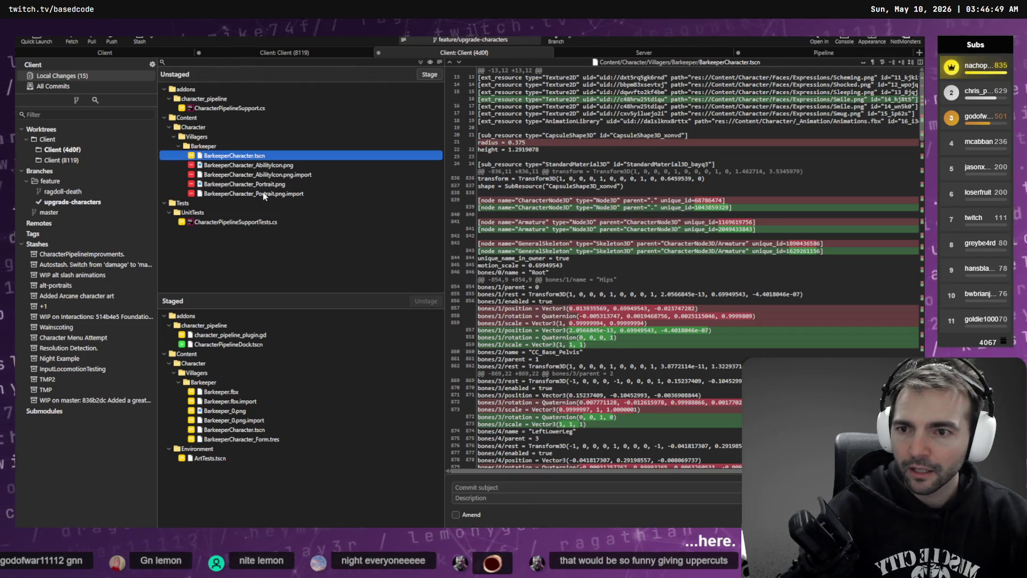
pyautogui.click(251, 194)
pyautogui.click(250, 166)
pyautogui.press('Up')
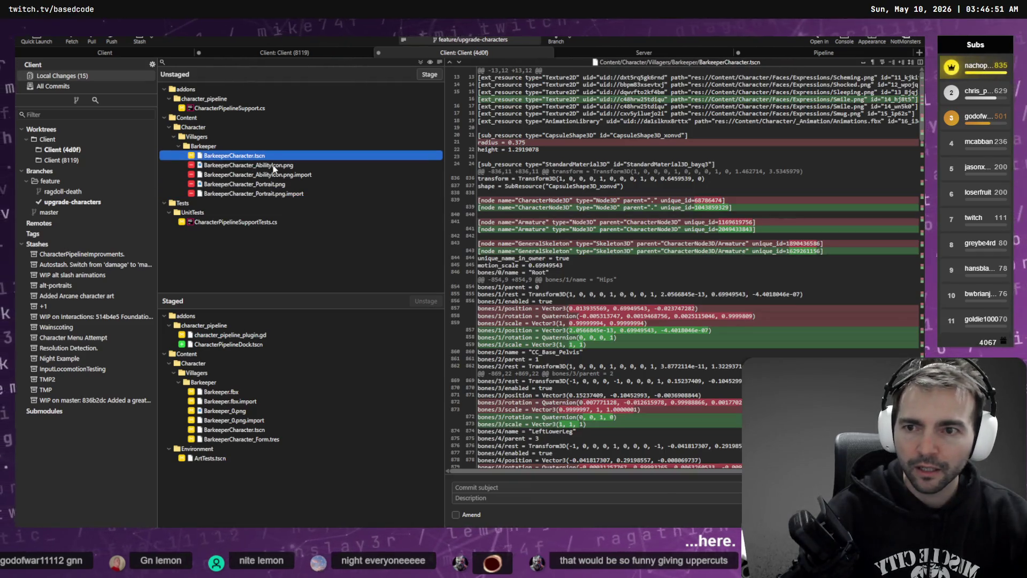
pyautogui.click(230, 108)
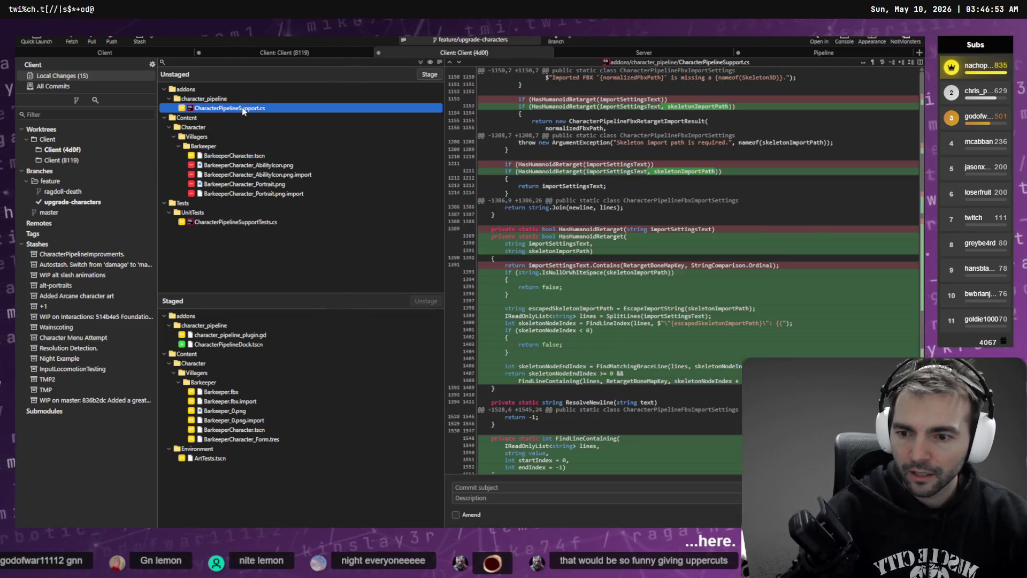
# Unstage the two character pipeline plugin files.
pyautogui.click(212, 459)
pyautogui.click(238, 344)
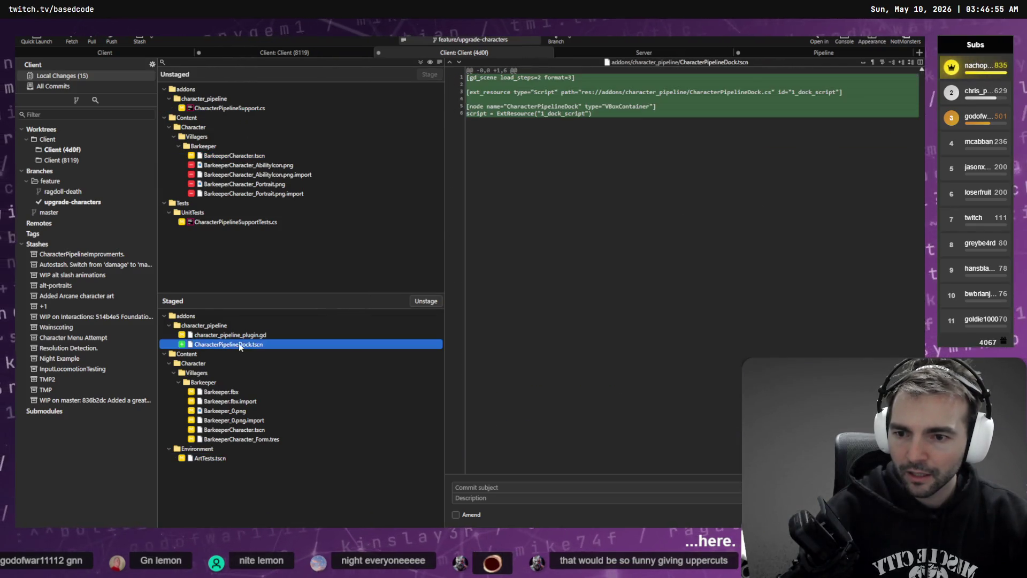
pyautogui.press('Up')
pyautogui.keyDown('shift'); pyautogui.click(248, 345); pyautogui.keyUp('shift')
pyautogui.click(426, 301)
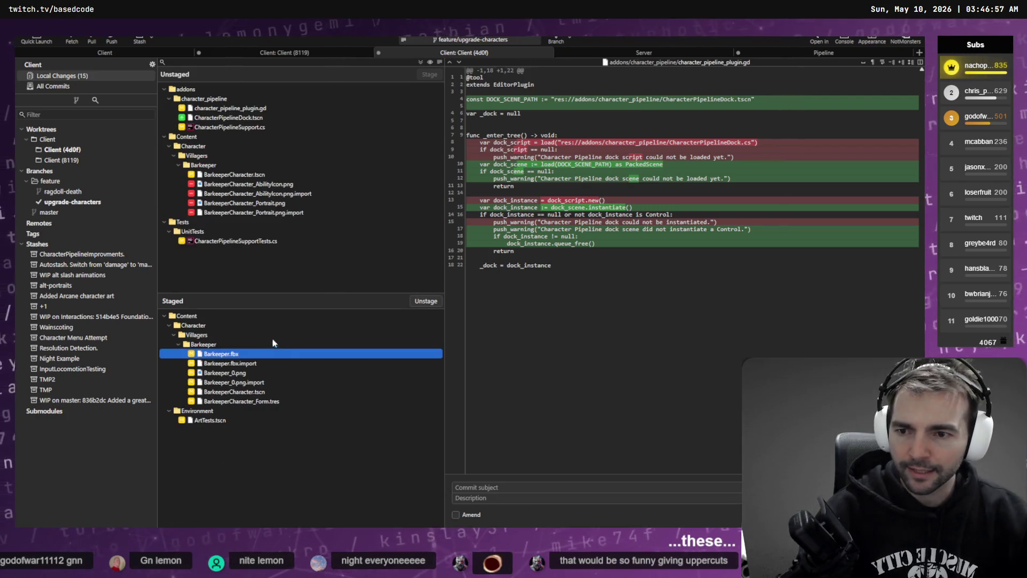
# Review the remaining pipeline, test and staged Barkeeper and ArtTests.tscn diffs.
pyautogui.click(266, 173)
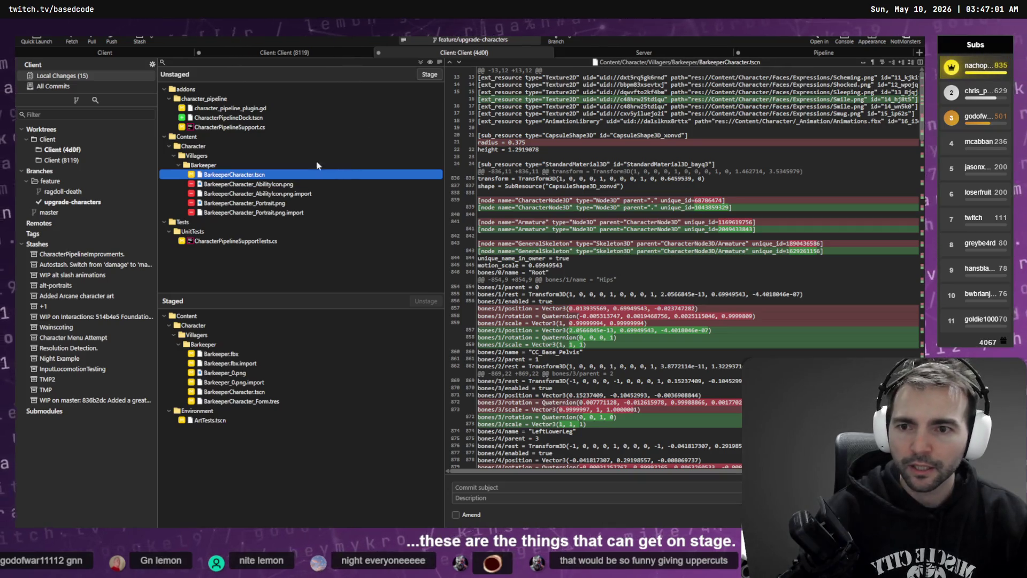
pyautogui.press('Return')
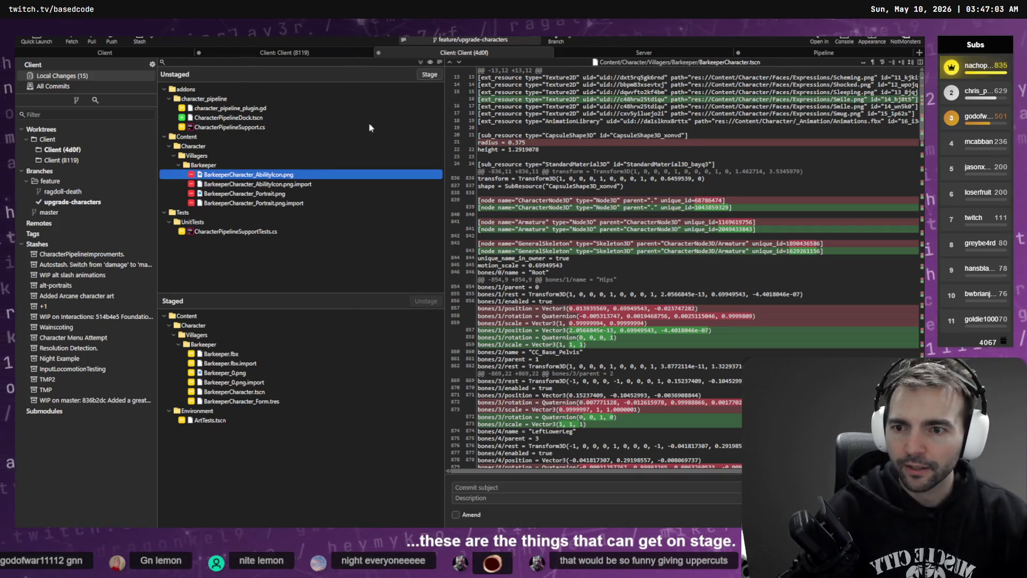
pyautogui.click(252, 231)
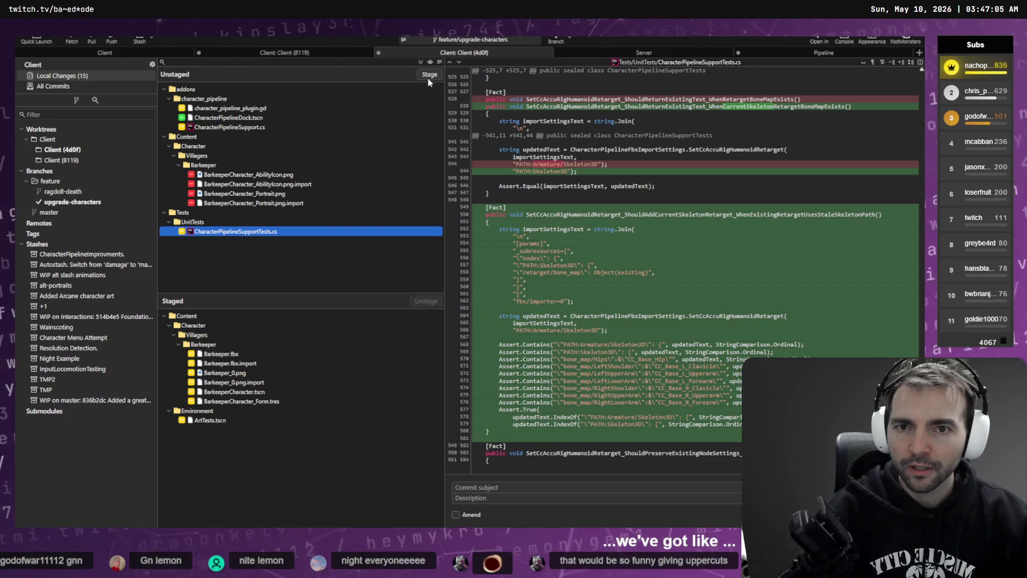
pyautogui.click(247, 212)
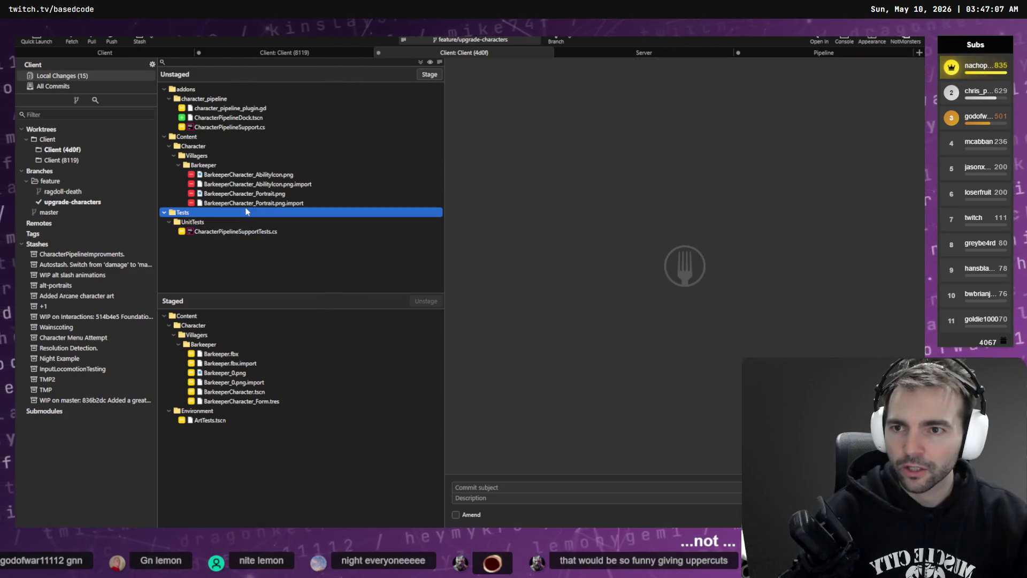
pyautogui.click(245, 118)
pyautogui.click(245, 127)
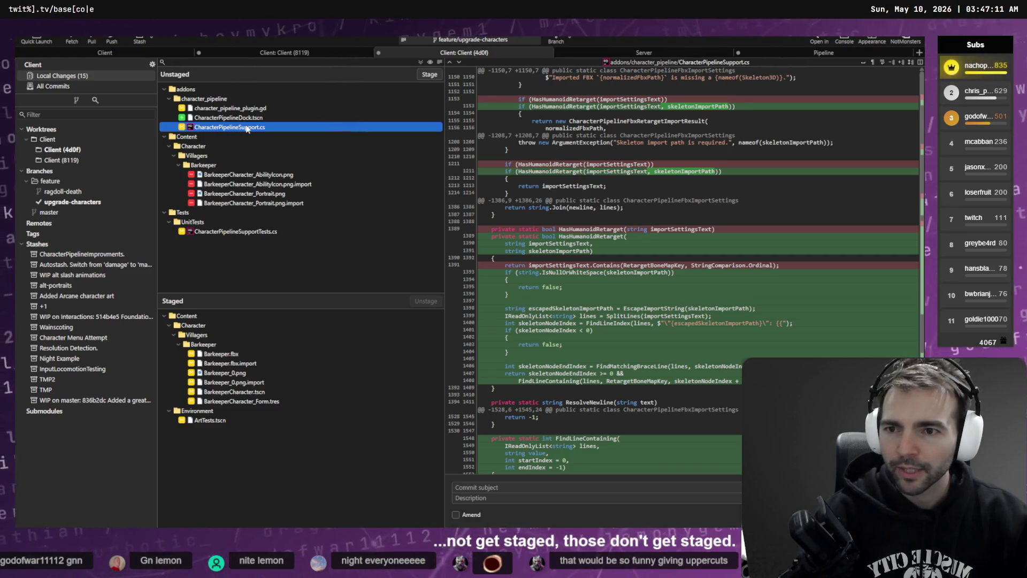
pyautogui.click(246, 108)
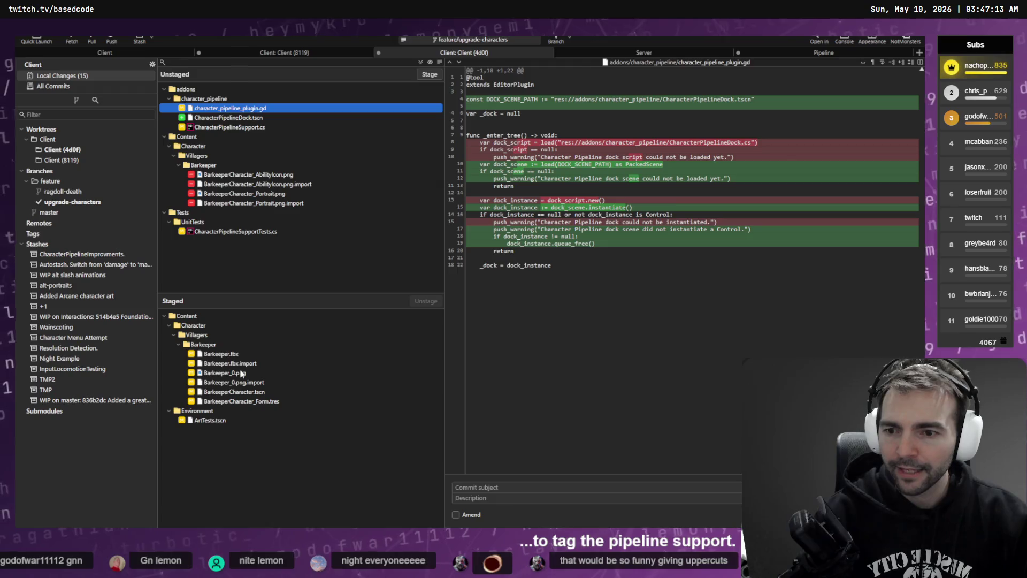
pyautogui.click(230, 353)
pyautogui.click(214, 344)
pyautogui.click(244, 420)
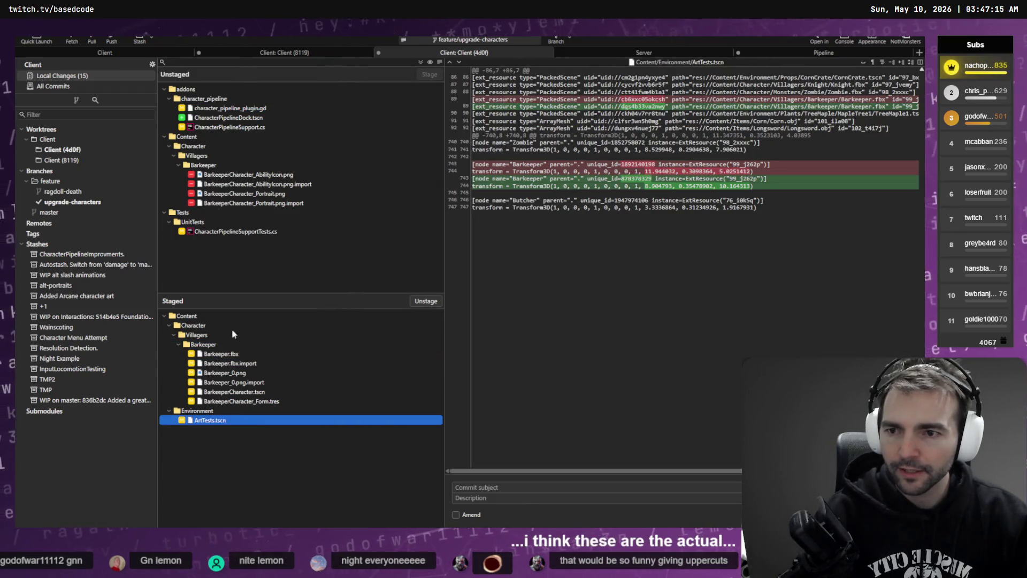
# Dictate a commit subject, then clear the dictated text.
pyautogui.press('Tab')
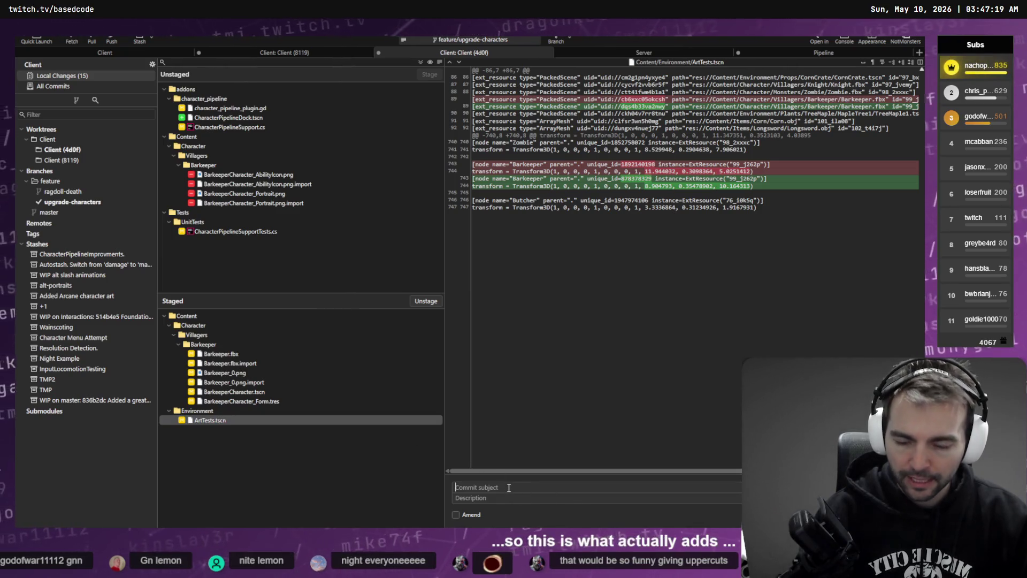
pyautogui.press('super+h')
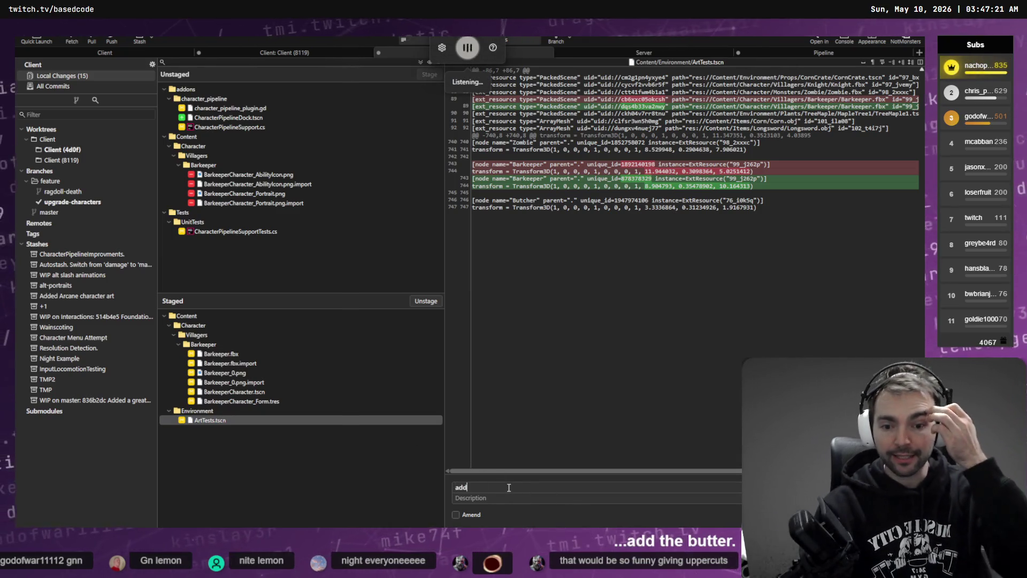
pyautogui.hotkey('ctrl', 'a')
pyautogui.press('BackSpace')
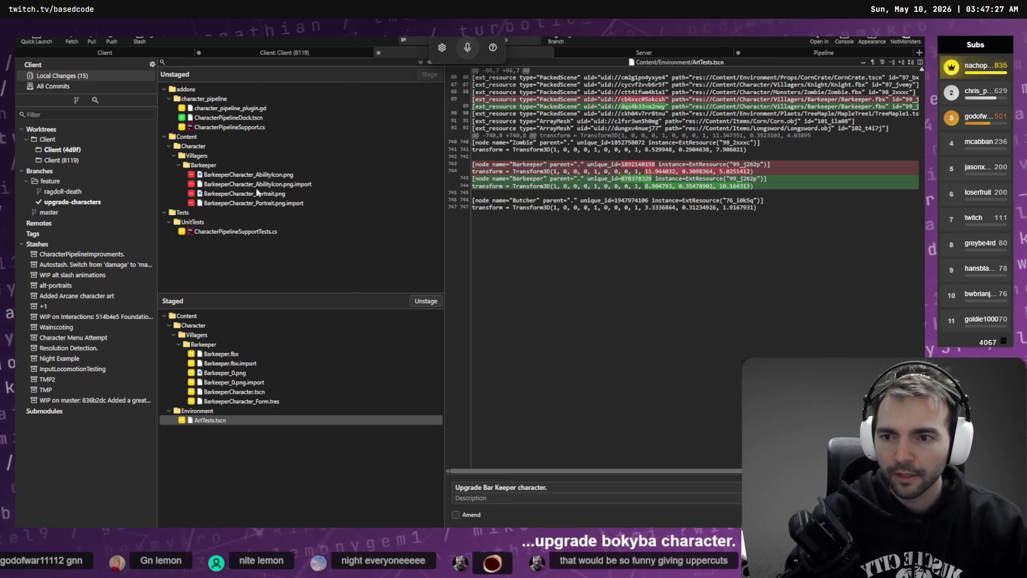
# Discard all changes in the unstaged pipeline and test files.
pyautogui.click(240, 231)
pyautogui.keyDown('shift'); pyautogui.click(217, 108); pyautogui.keyUp('shift')
pyautogui.rightClick(217, 109)
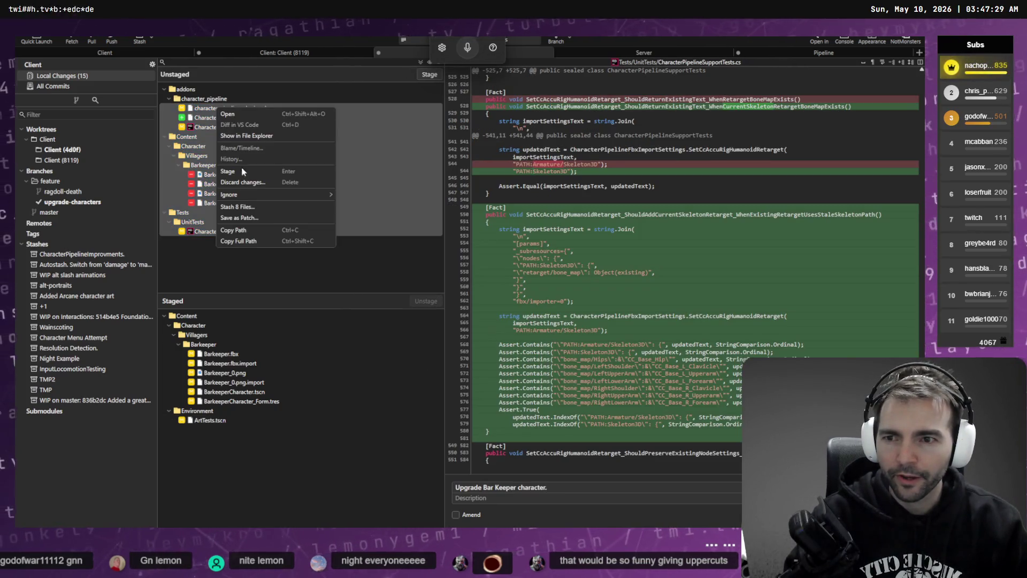
pyautogui.click(272, 182)
pyautogui.click(516, 280)
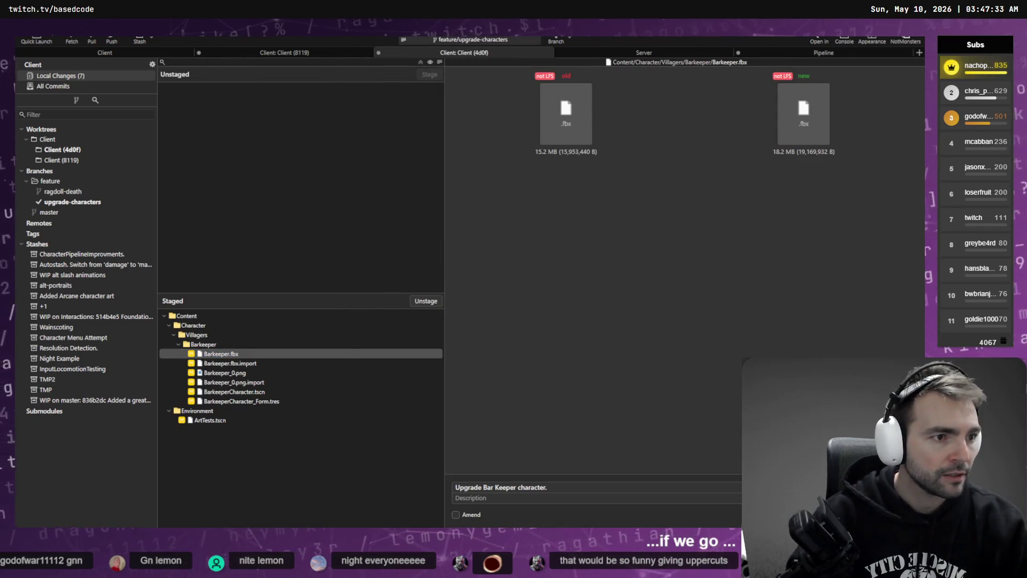
pyautogui.hotkey('alt', 'Tab')
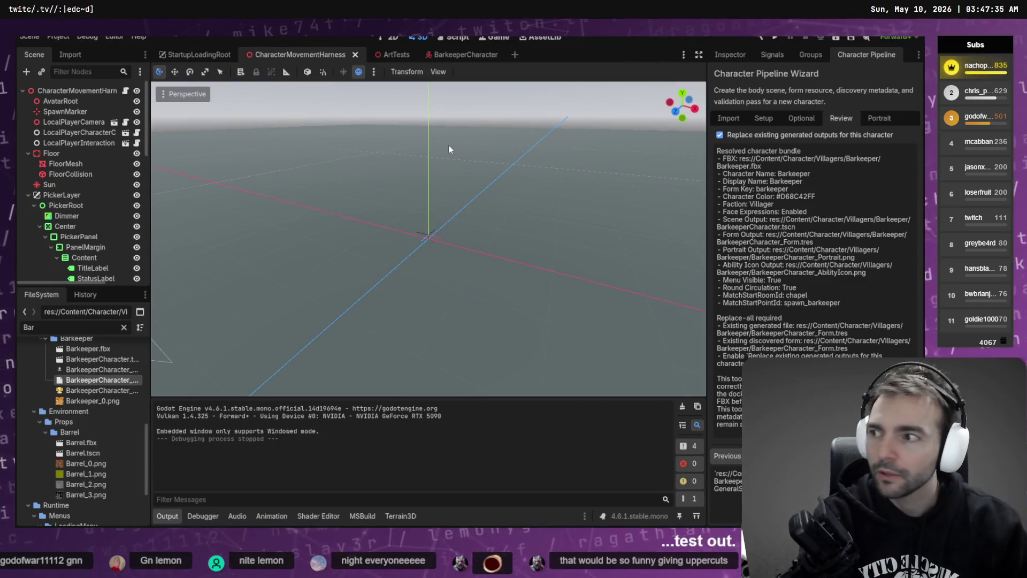
# Run the project and play the harness as the Priest character.
pyautogui.press('F6')
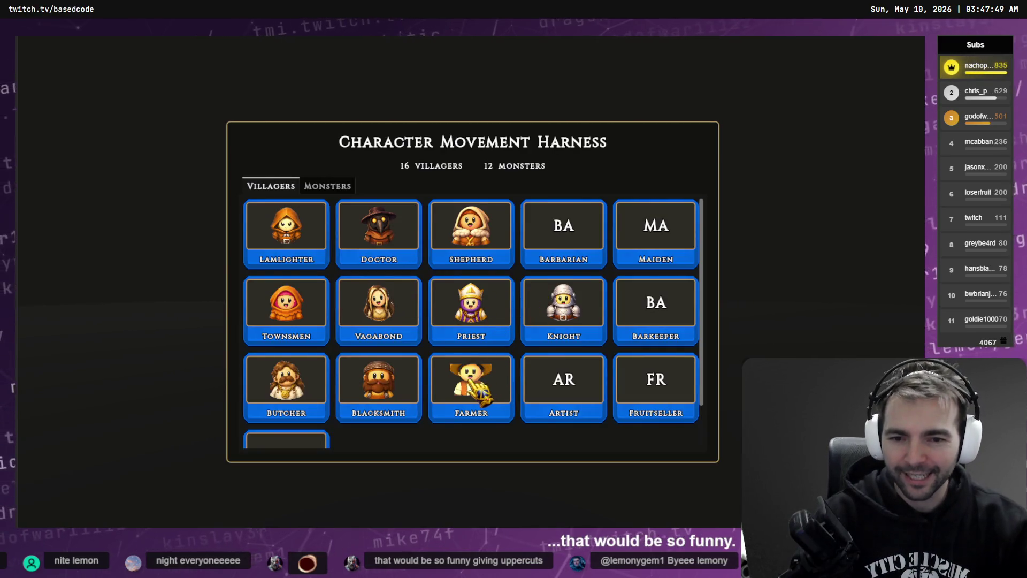
pyautogui.scroll(-2, 479, 393)
pyautogui.scroll(2, 478, 393)
pyautogui.scroll(-2, 460, 374)
pyautogui.scroll(2, 428, 342)
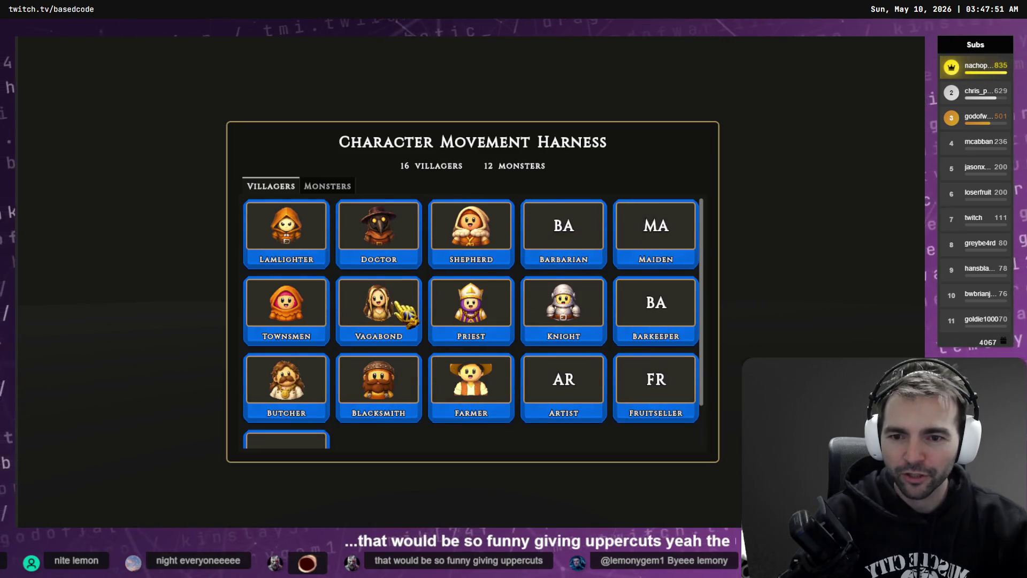
pyautogui.click(471, 307)
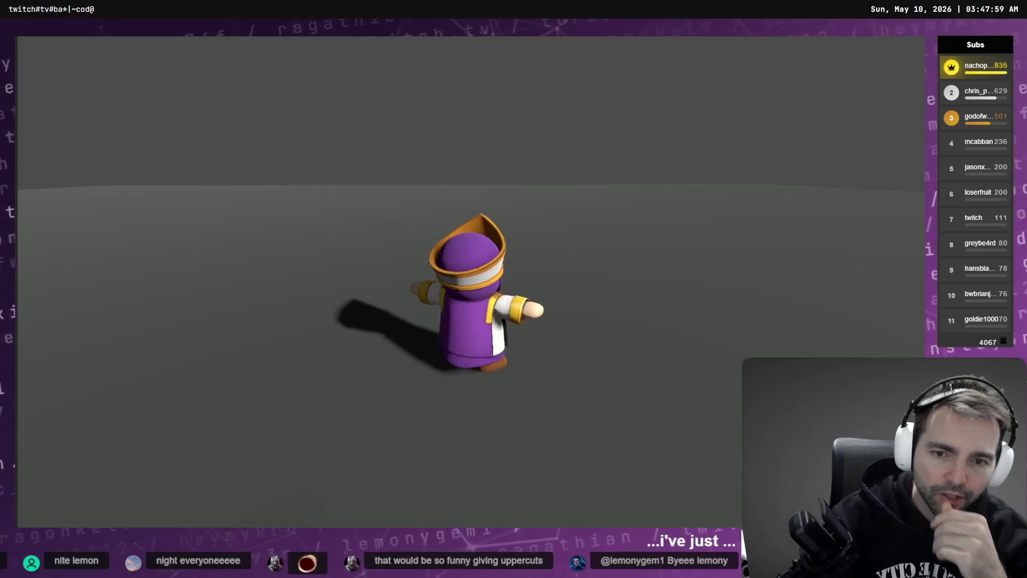
# Stop the game and review the staged ArtTests.tscn diff in Fork.
pyautogui.press('F8')
pyautogui.hotkey('alt', 'Tab')
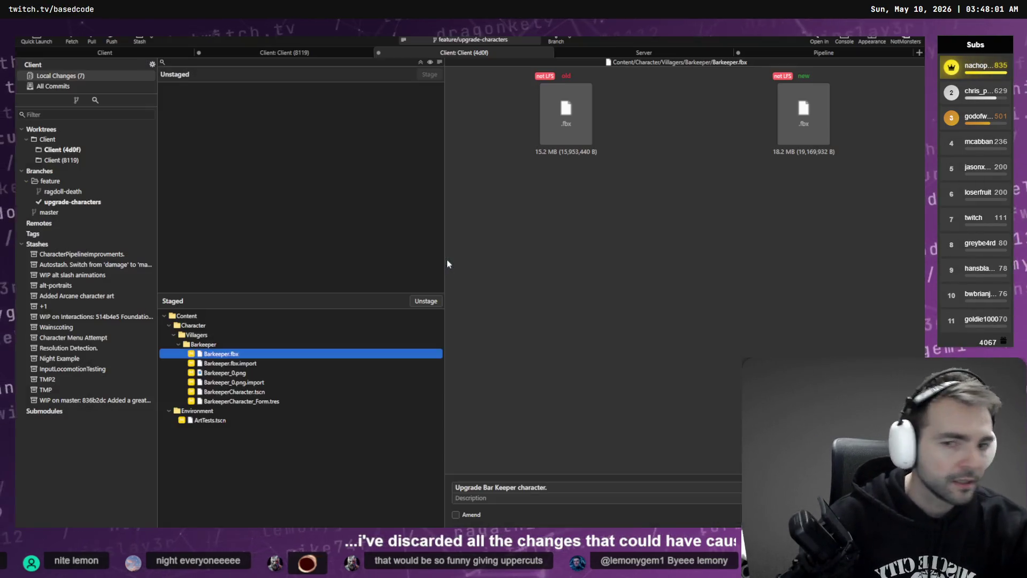
pyautogui.click(217, 421)
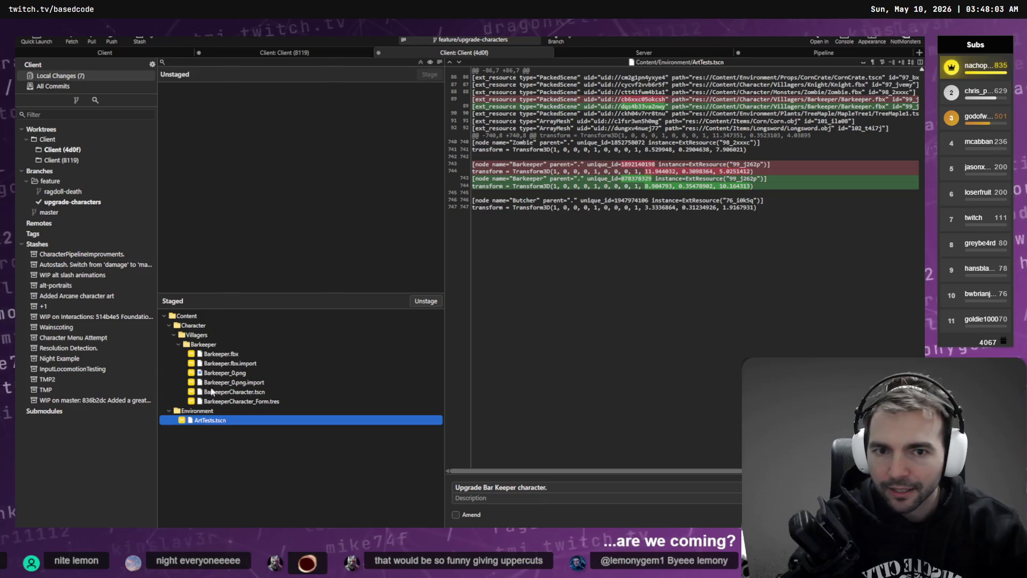
# Browse the upgrade-characters history from the master merge down to the ragdoll plan commit.
pyautogui.click(73, 203)
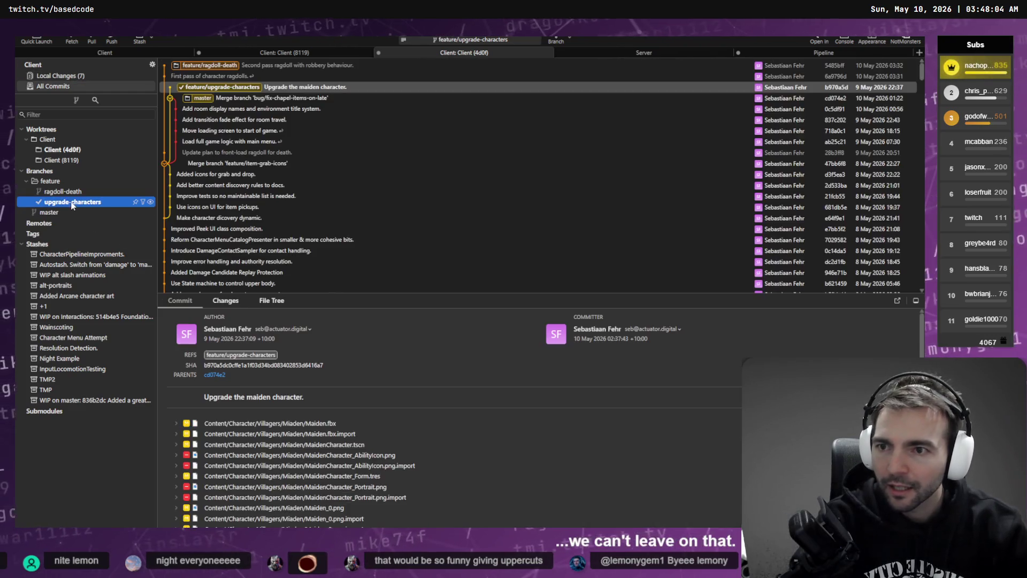
pyautogui.click(240, 100)
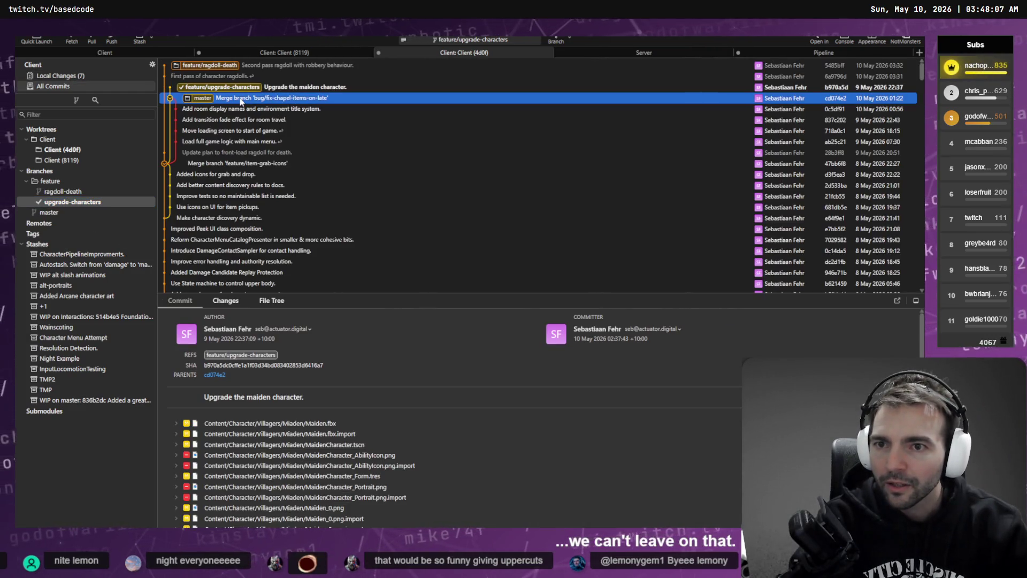
pyautogui.press('Up')
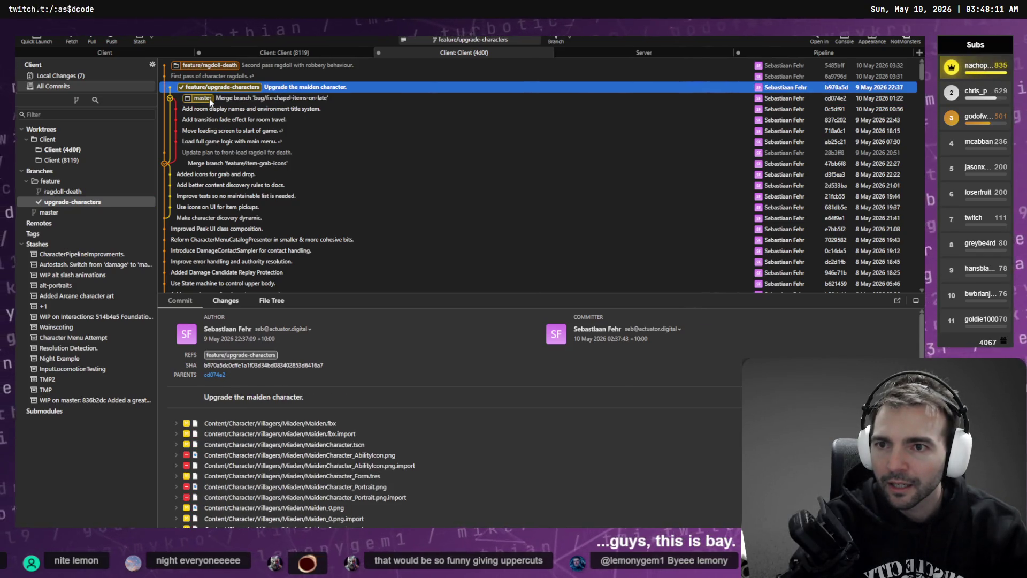
pyautogui.press('Down')
pyautogui.press('Down')
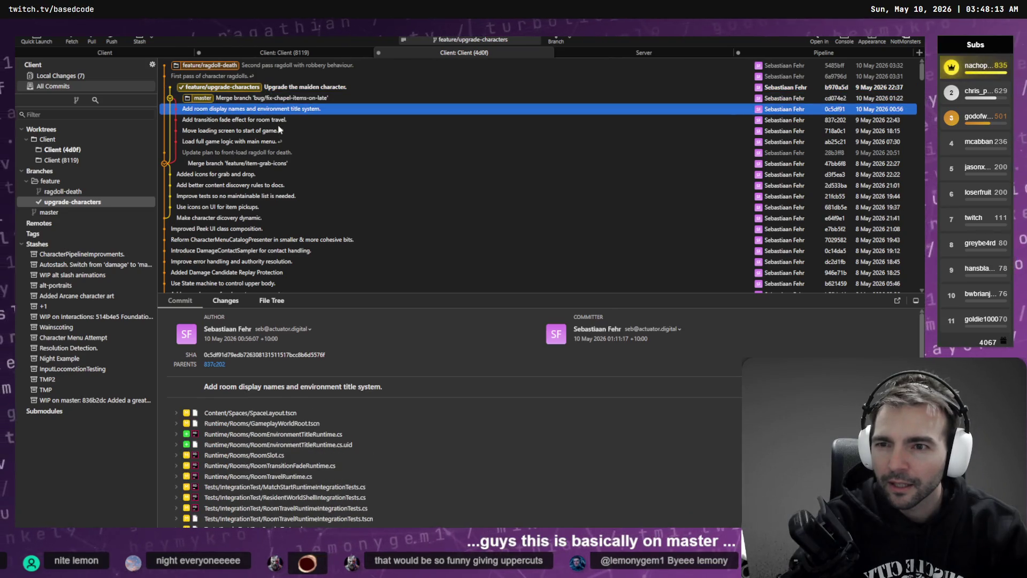
pyautogui.press('Down')
pyautogui.press('Down')
pyautogui.press('Down')
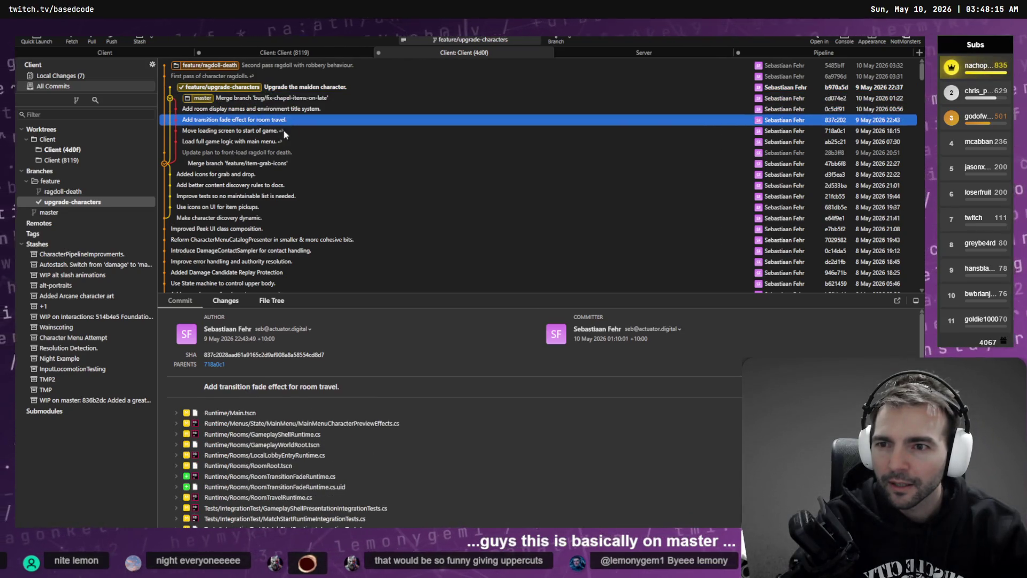
pyautogui.press('Down')
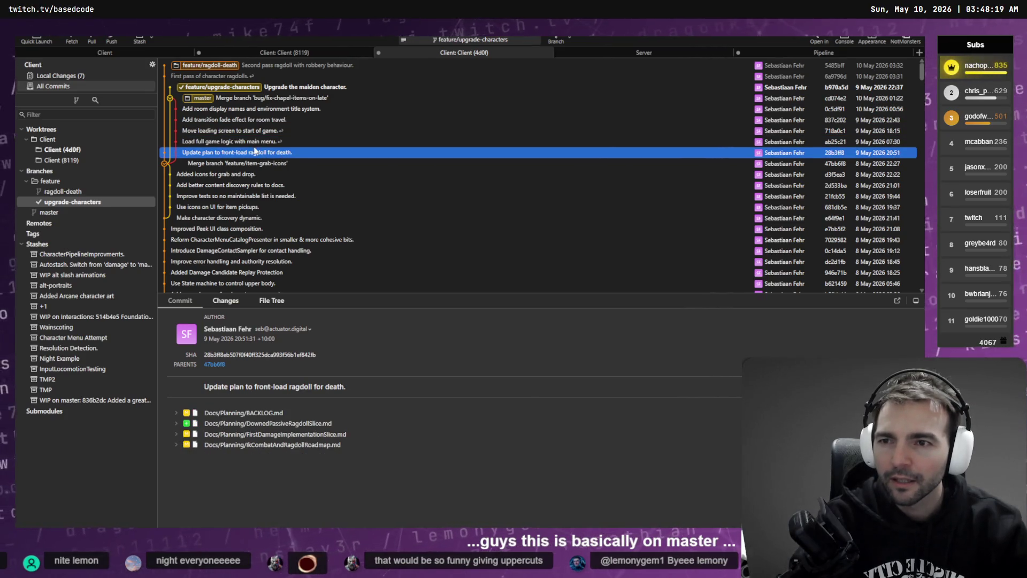
pyautogui.click(268, 88)
pyautogui.hotkey('alt', 'Tab')
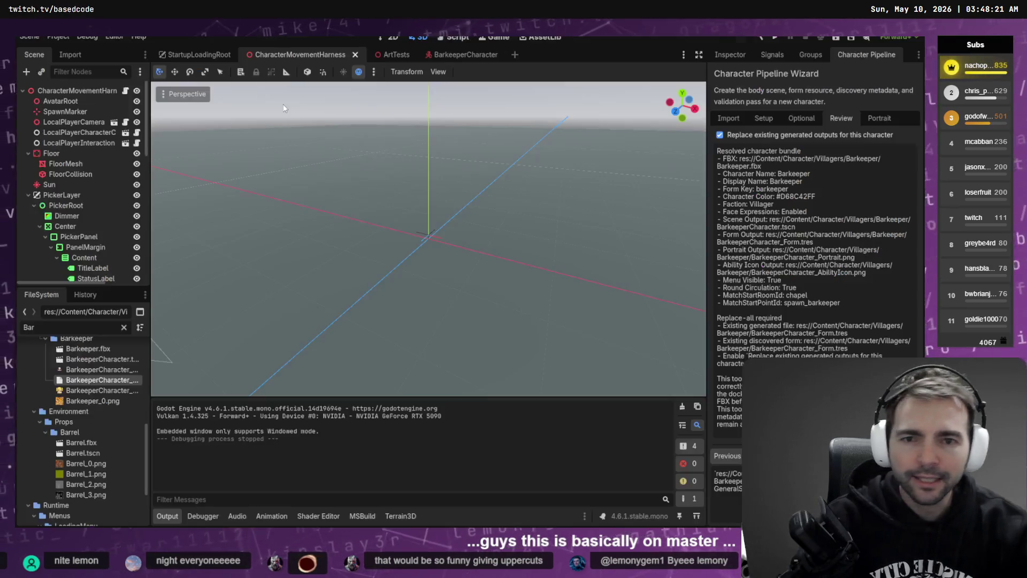
pyautogui.hotkey('alt', 'Tab')
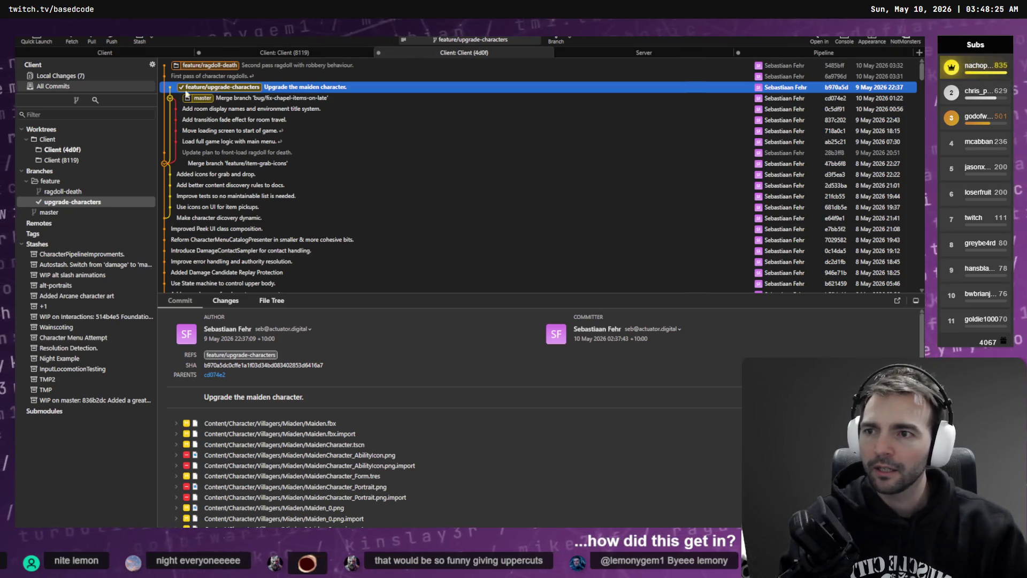
# Commit the staged Barkeeper changes as 'Upgrade Bar Keeper character.'.
pyautogui.click(98, 74)
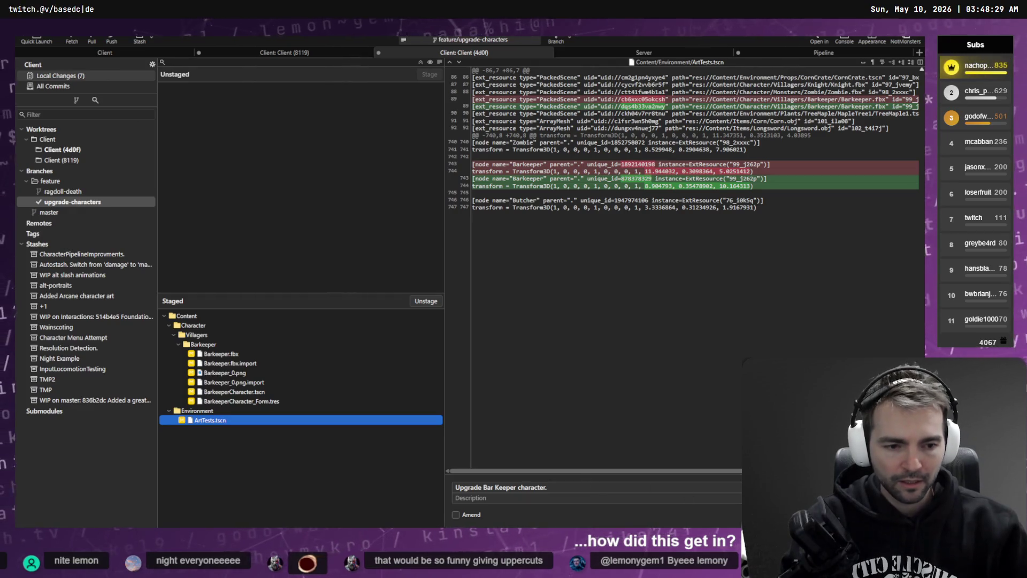
pyautogui.hotkey('ctrl', 'Return')
pyautogui.click(137, 150)
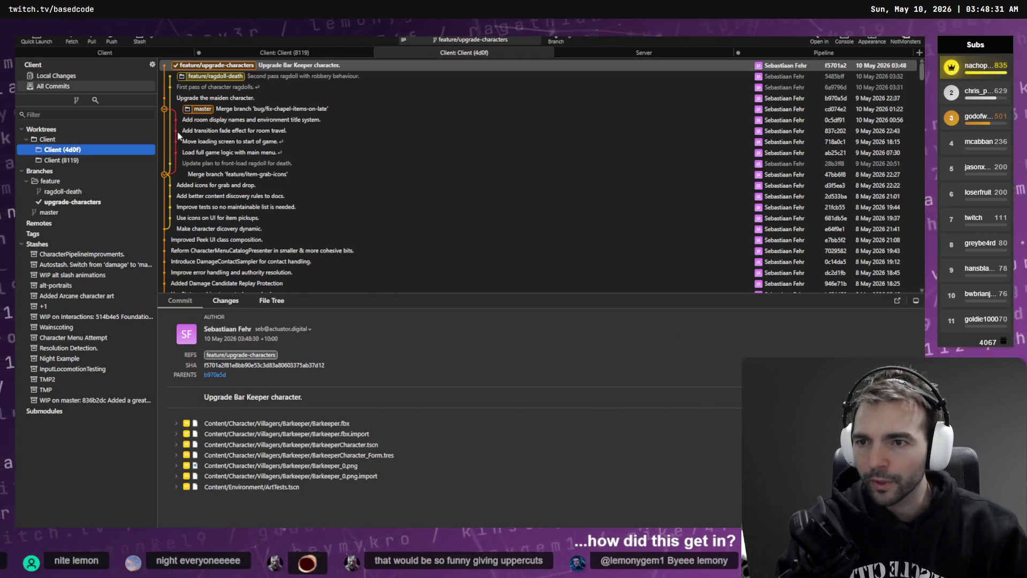
# Inspect the maiden upgrade, new Bar Keeper and master merge commits.
pyautogui.click(261, 99)
pyautogui.click(271, 67)
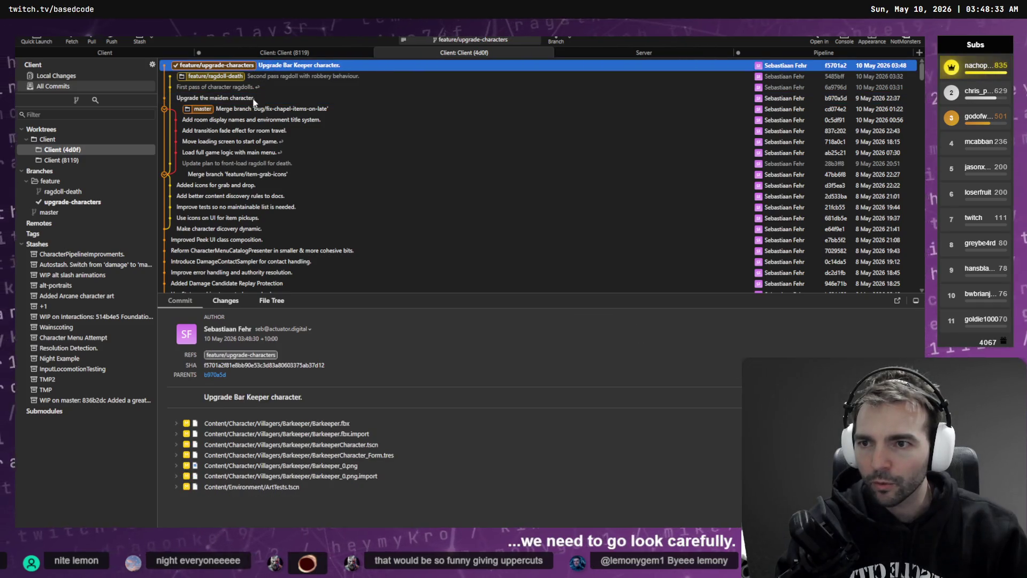
pyautogui.click(278, 98)
pyautogui.scroll(-1, 294, 417)
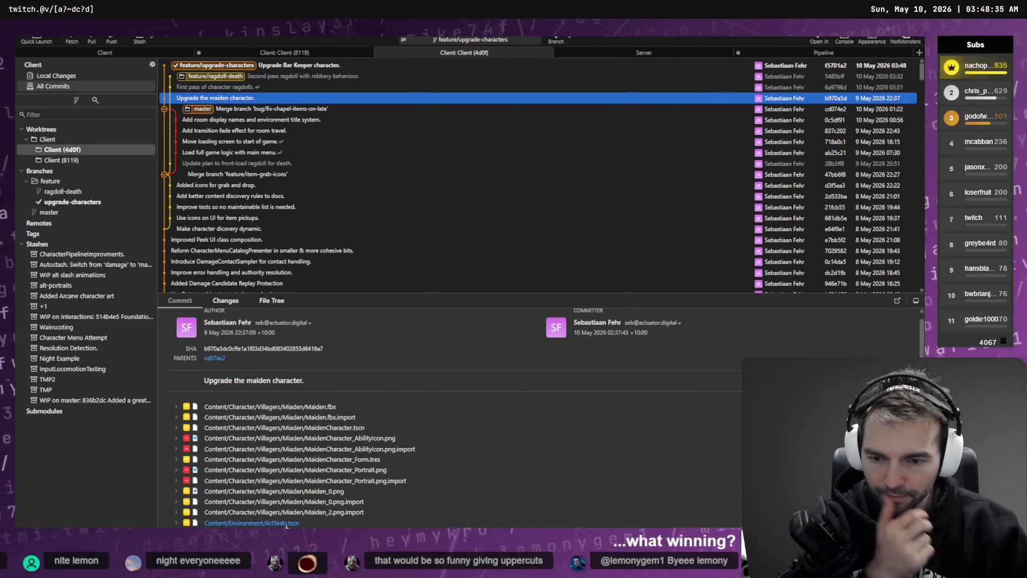
pyautogui.click(236, 109)
pyautogui.scroll(-10, 259, 482)
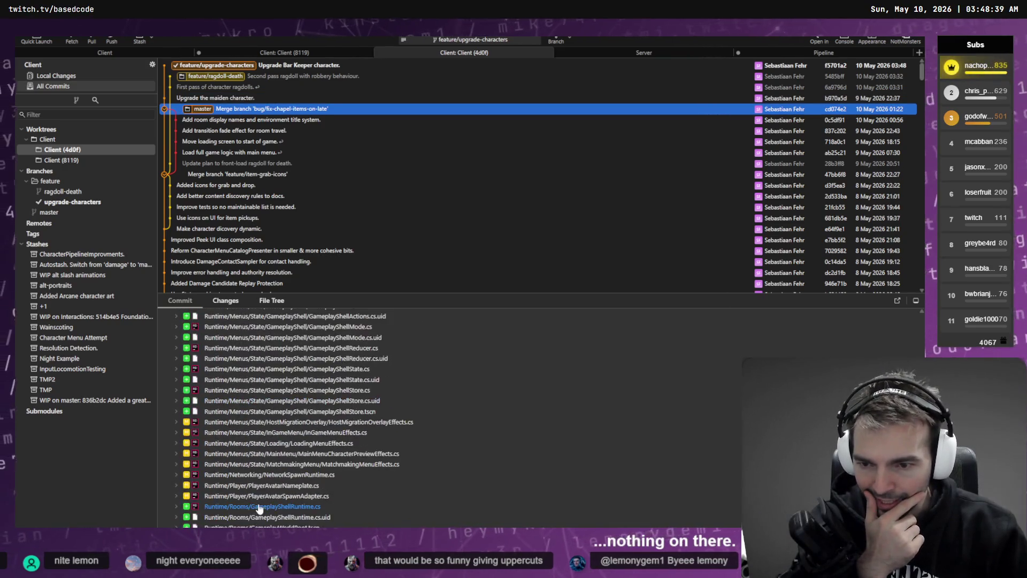
pyautogui.scroll(10, 260, 508)
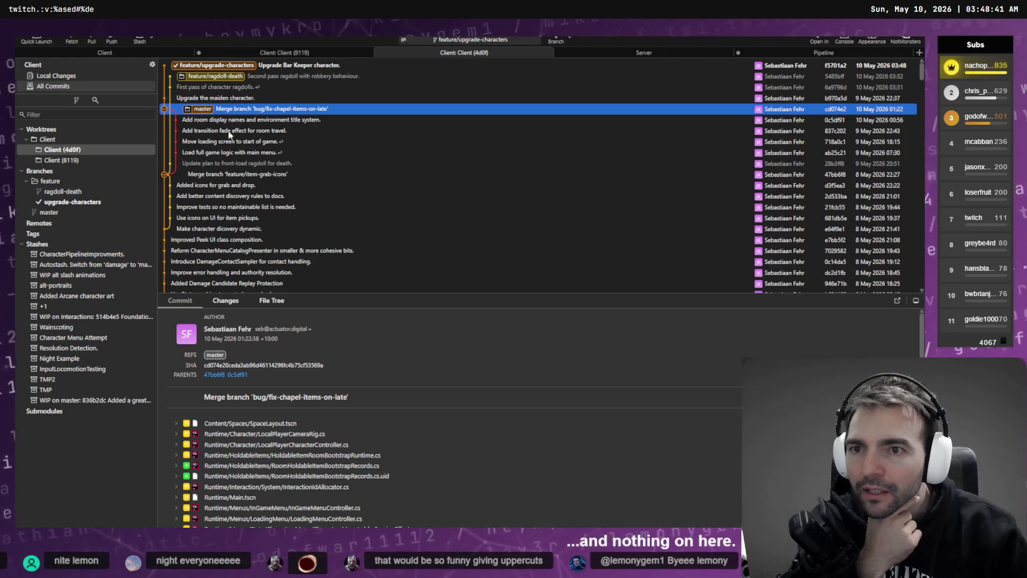
# Select the Second pass ragdoll commit and check out feature/ragdoll-death.
pyautogui.press('Up')
pyautogui.press('Up')
pyautogui.press('Up')
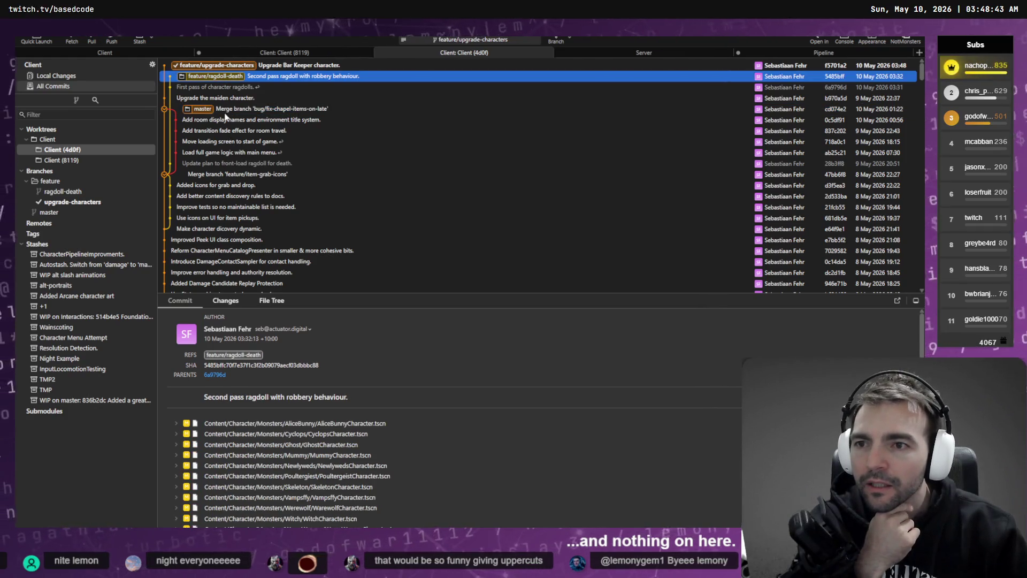
pyautogui.doubleClick(225, 77)
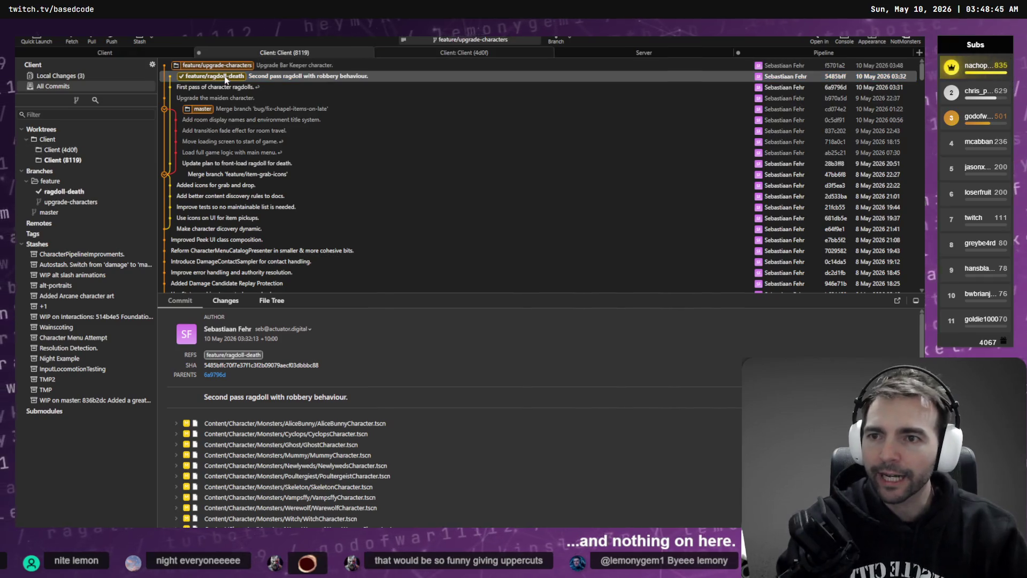
pyautogui.hotkey('alt', 'Tab')
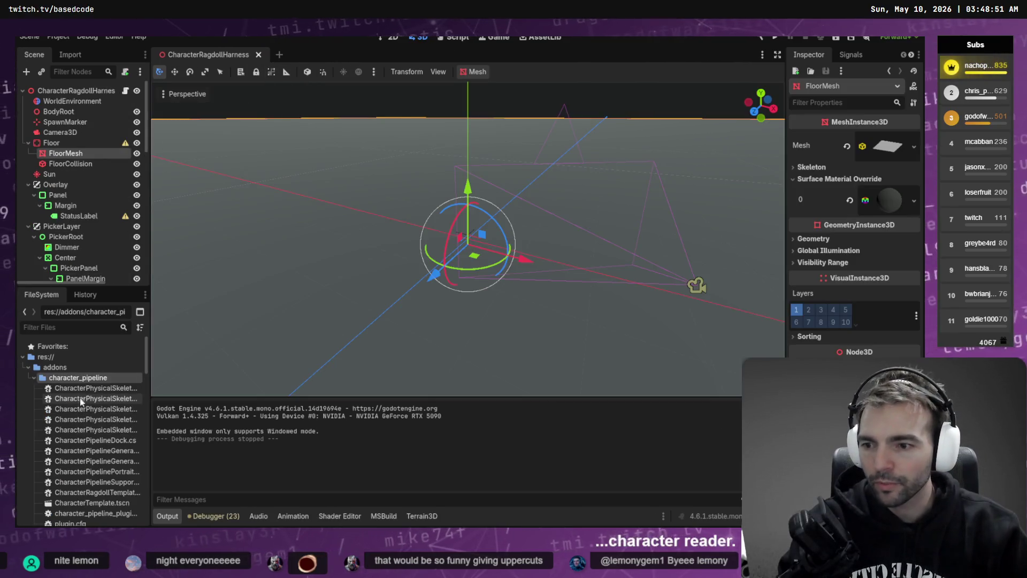
# Filter files by 'MovementHar', open CharacterMovementHarness.tscn and run the scene with F6.
pyautogui.scroll(-2, 86, 395)
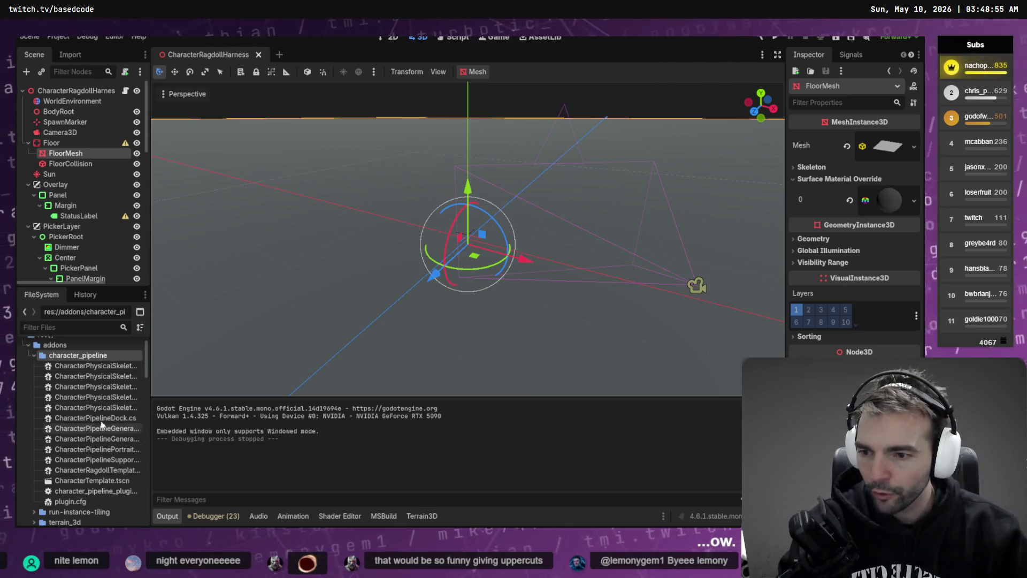
pyautogui.click(85, 327)
pyautogui.write('Movem')
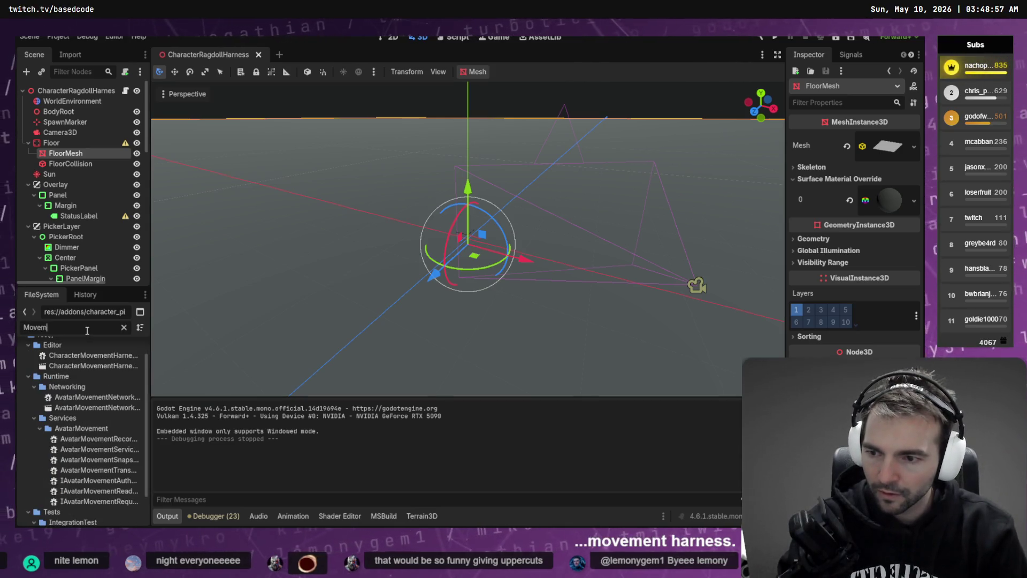
pyautogui.write('entHar')
pyautogui.click(79, 389)
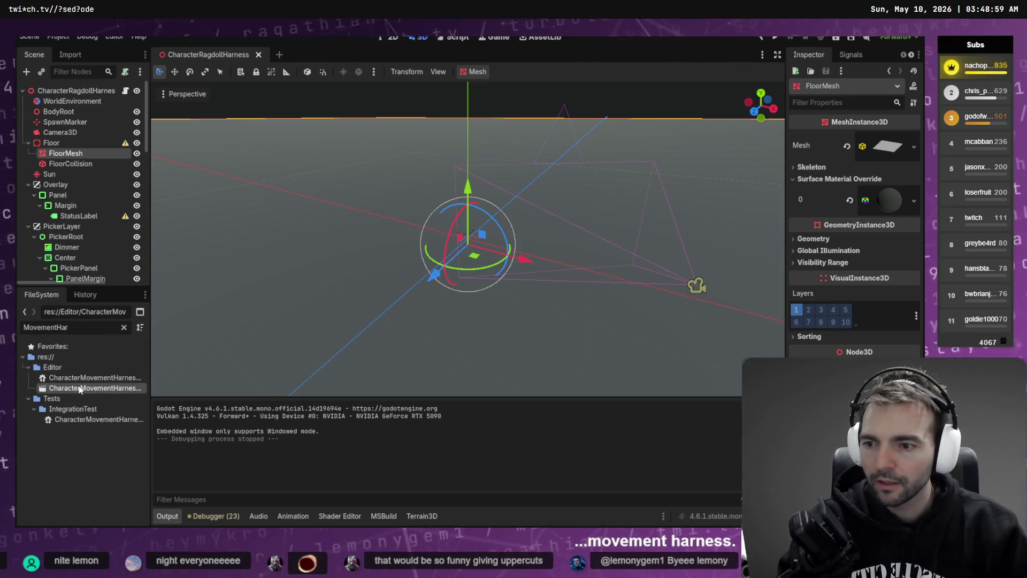
pyautogui.doubleClick(79, 389)
pyautogui.press('F6')
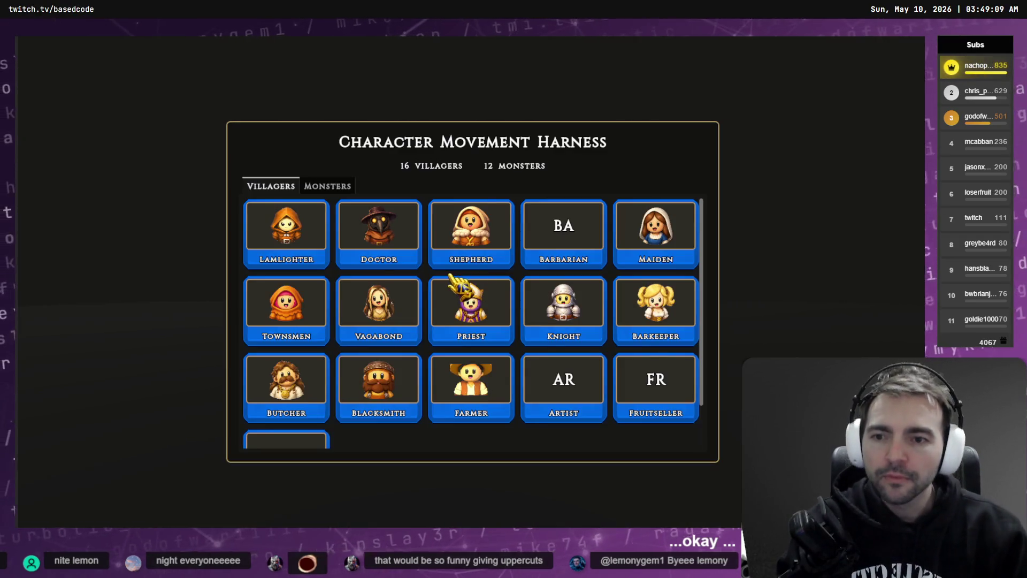
# Walk and turn the Lamplighter villager in the harness, then stop the game.
pyautogui.press('Return')
pyautogui.press('w')
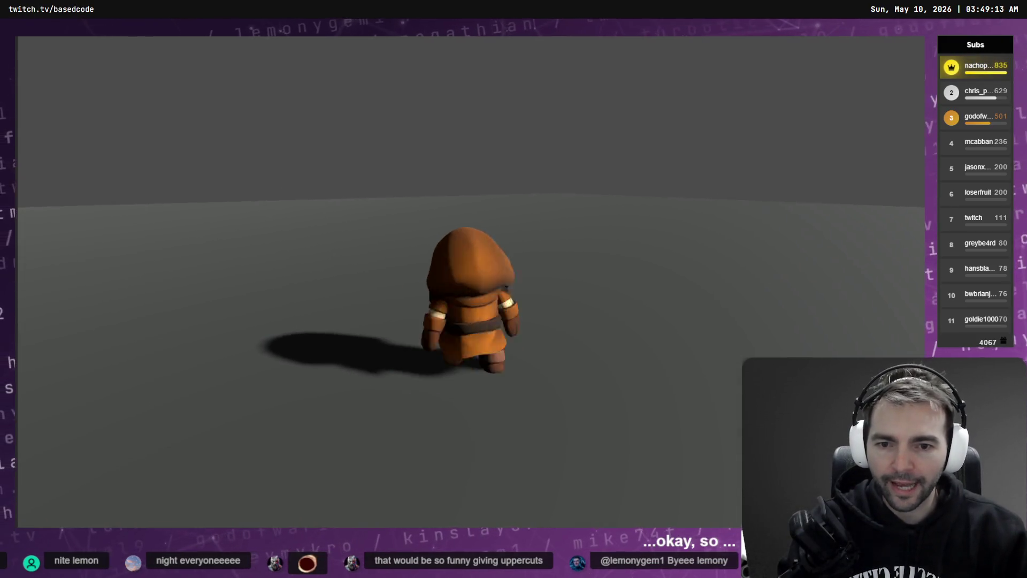
pyautogui.press('s')
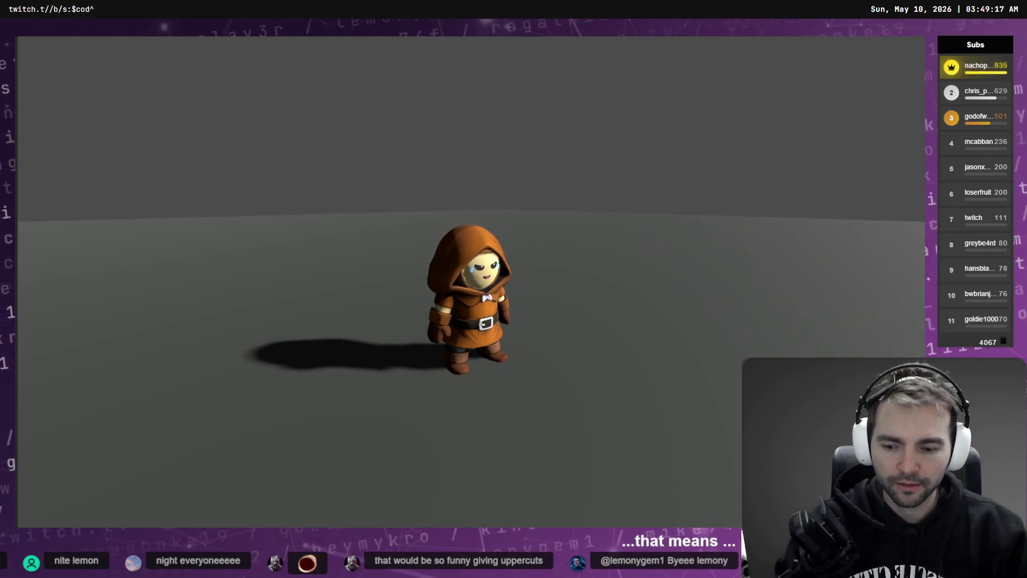
pyautogui.press('F8')
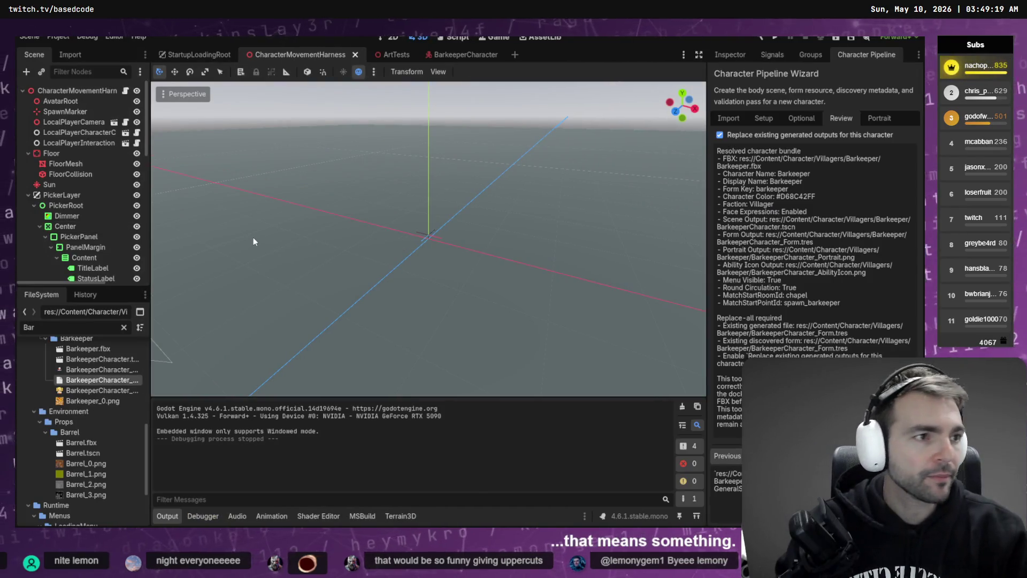
pyautogui.hotkey('alt', 'Tab')
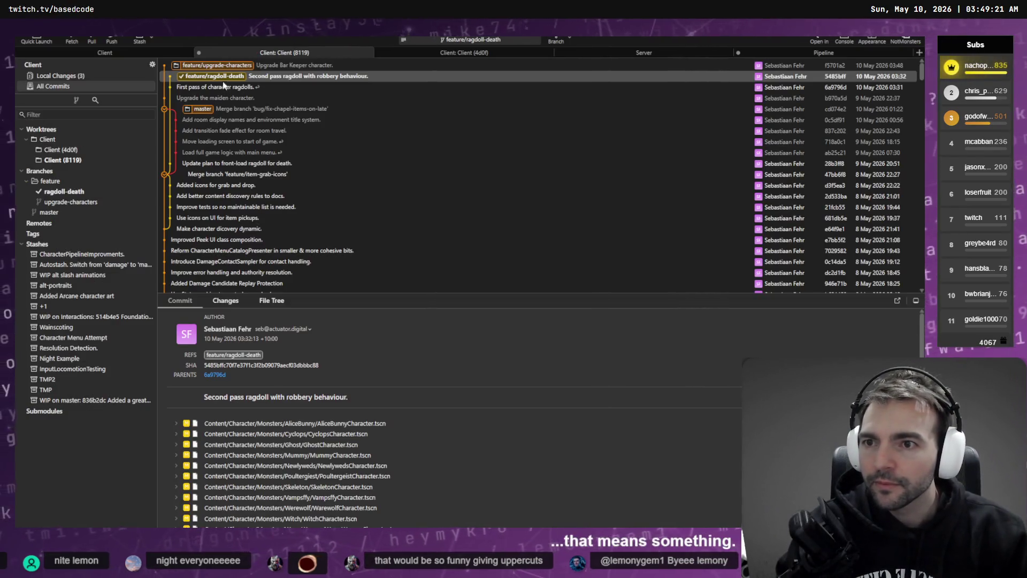
# Look over the five recent master commits and item-grab-icons merge, then check out master.
pyautogui.click(213, 108)
pyautogui.click(221, 120)
pyautogui.keyDown('shift'); pyautogui.click(229, 163); pyautogui.keyUp('shift')
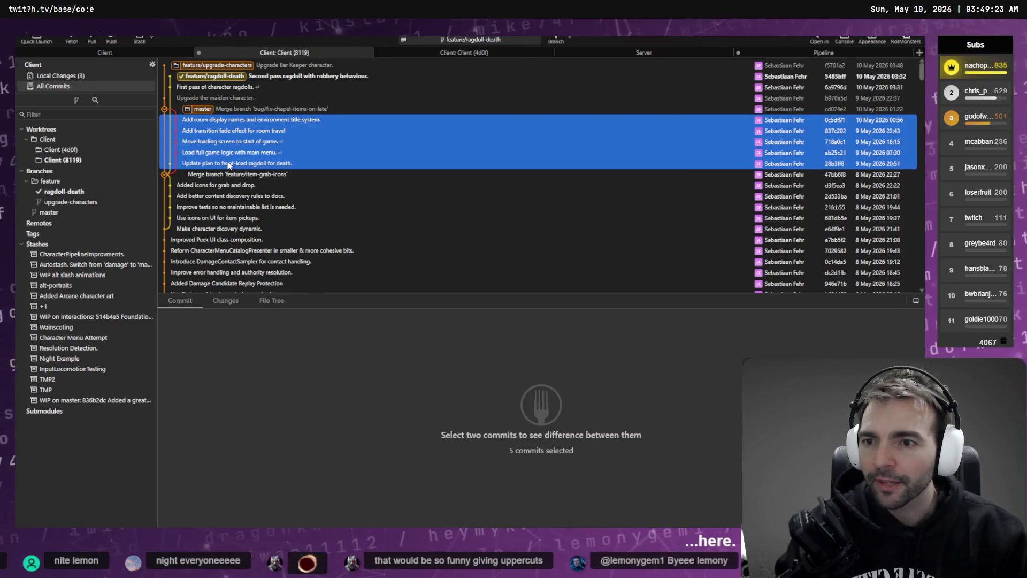
pyautogui.press('Up')
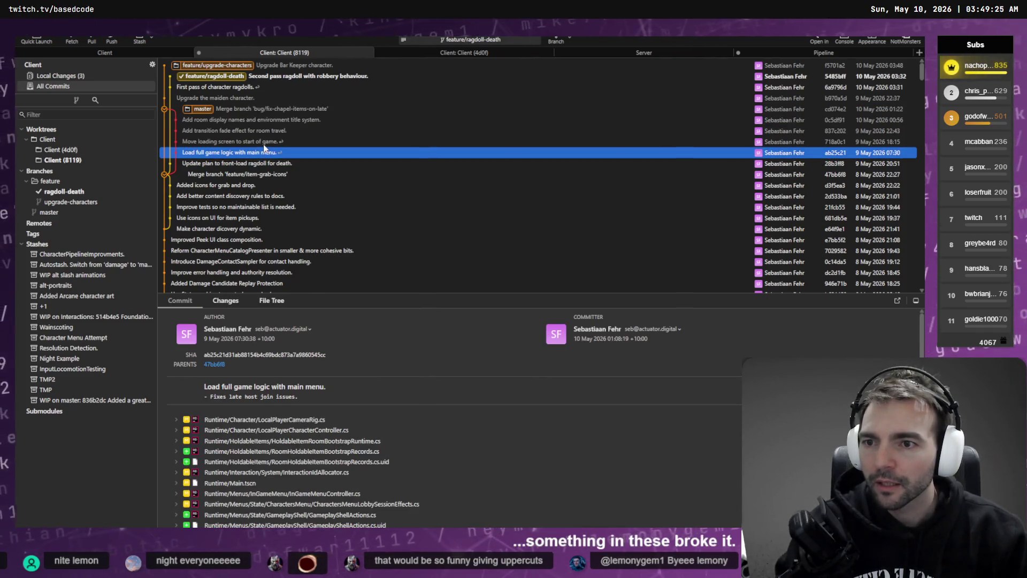
pyautogui.press('Down')
pyautogui.press('Down')
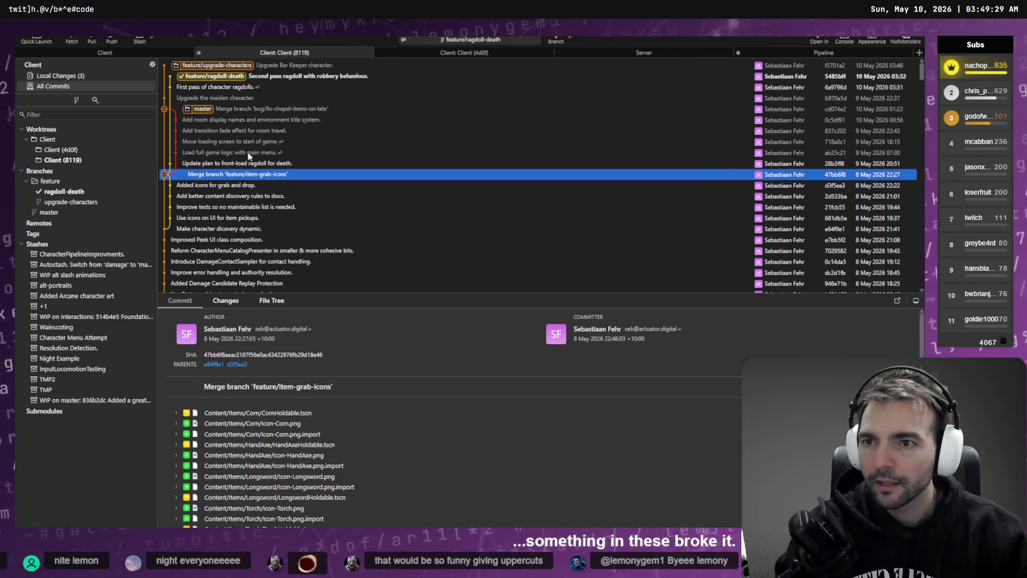
pyautogui.doubleClick(203, 109)
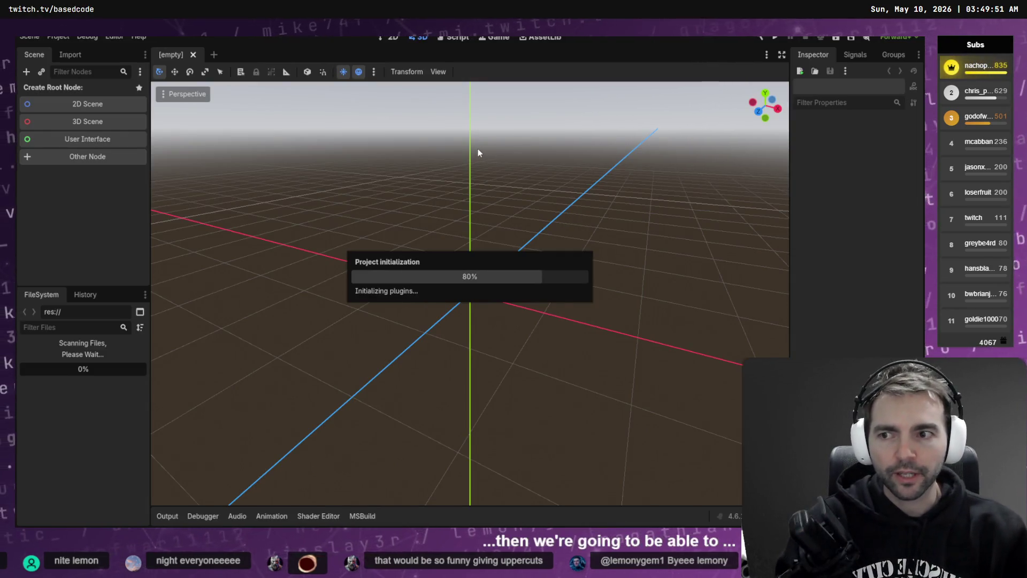
# Compare the maiden and Bar Keeper upgrade commits, viewing the 15.2 MB Barkeeper.fbx change.
pyautogui.hotkey('alt', 'Tab')
pyautogui.click(221, 109)
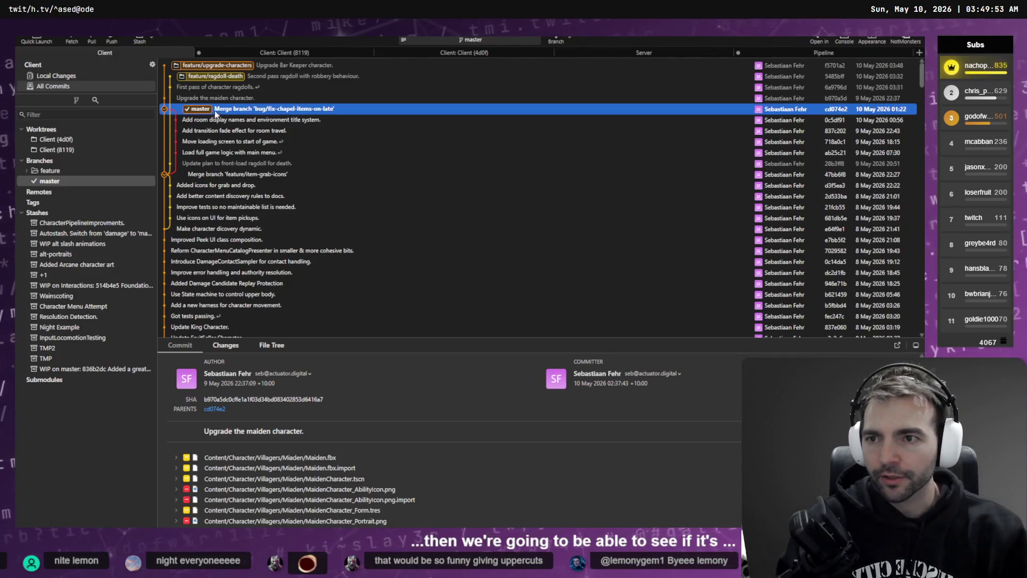
pyautogui.click(218, 98)
pyautogui.click(249, 66)
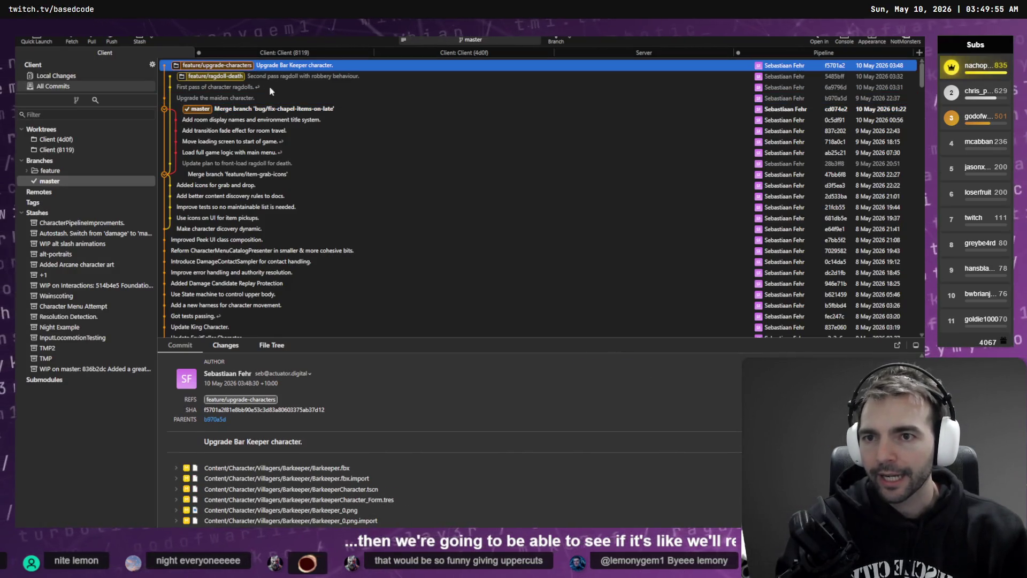
pyautogui.keyDown('ctrl'); pyautogui.click(267, 98); pyautogui.keyUp('ctrl')
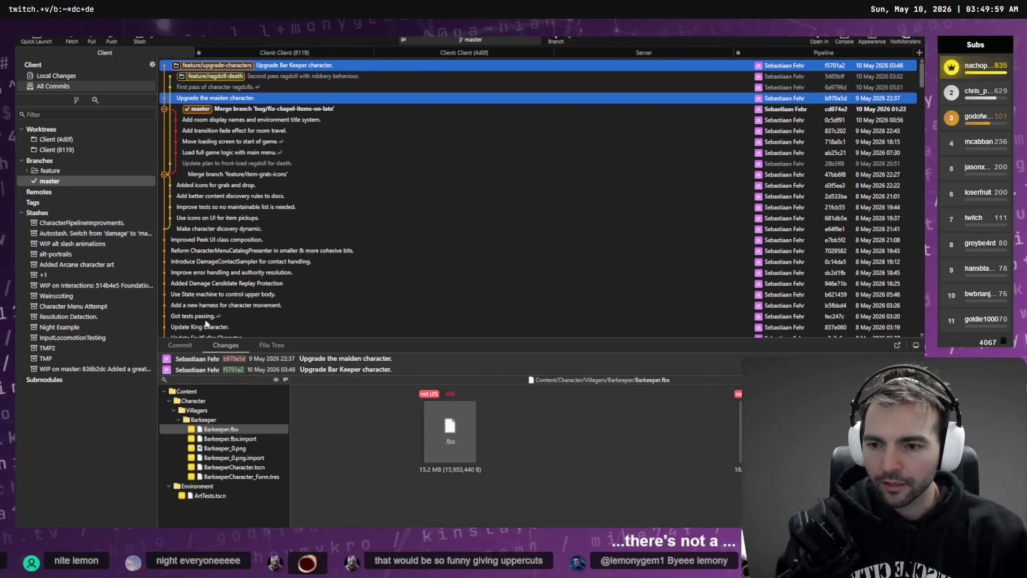
pyautogui.click(267, 362)
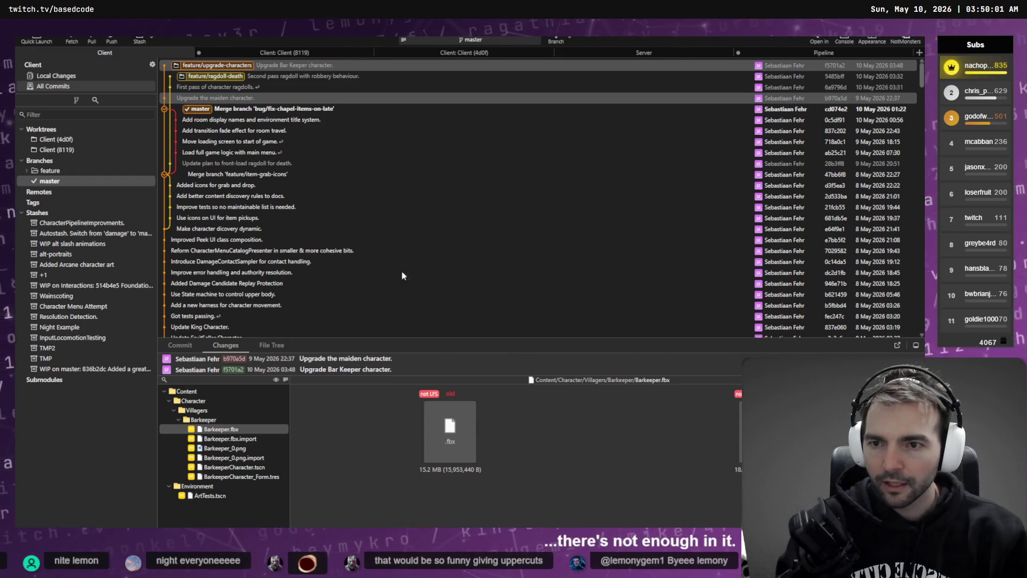
pyautogui.hotkey('alt', 'Tab')
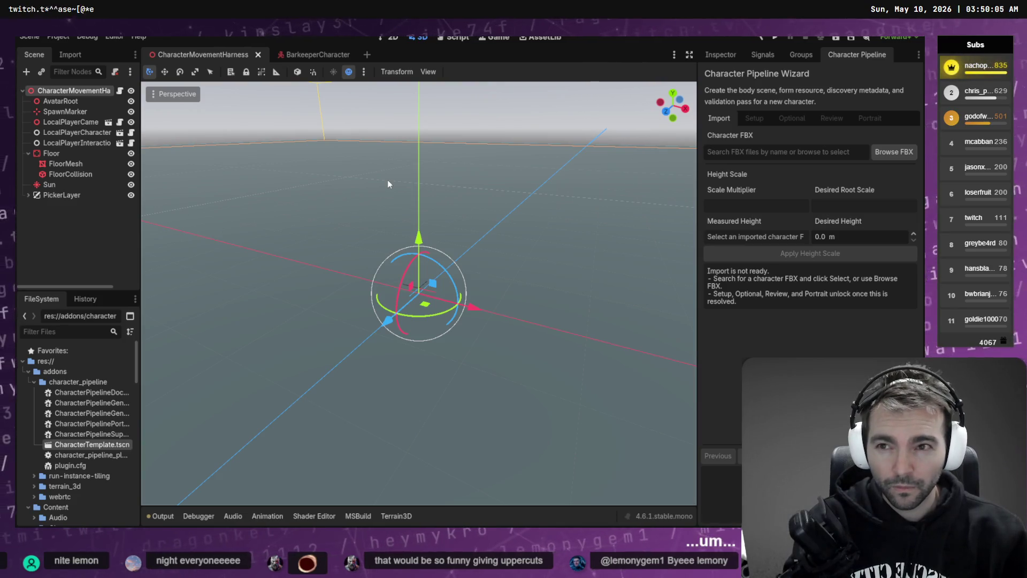
# Build and run the harness on master, play as the Butcher, then stop the game.
pyautogui.hotkey('alt', 'b')
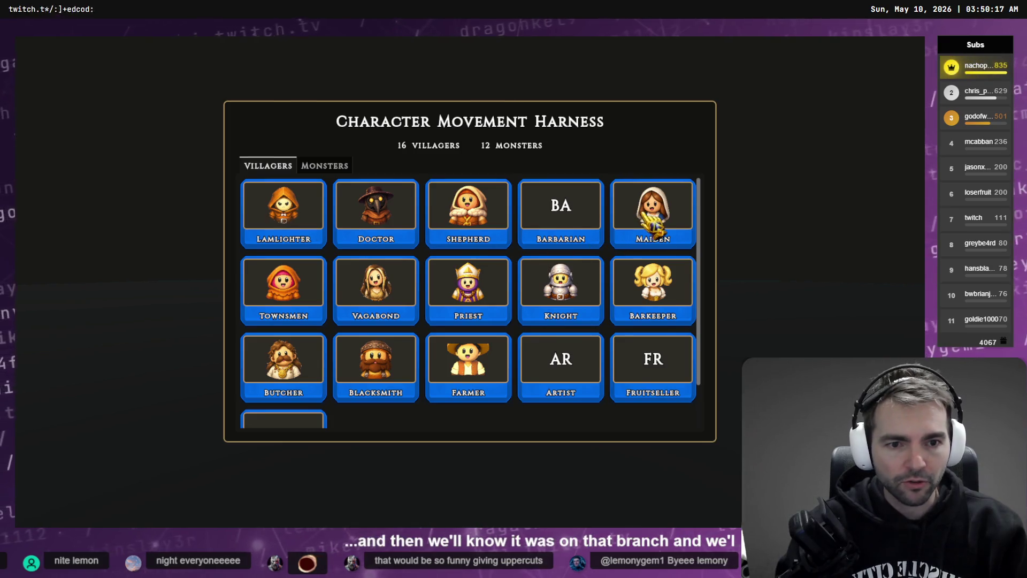
pyautogui.scroll(-1, 460, 355)
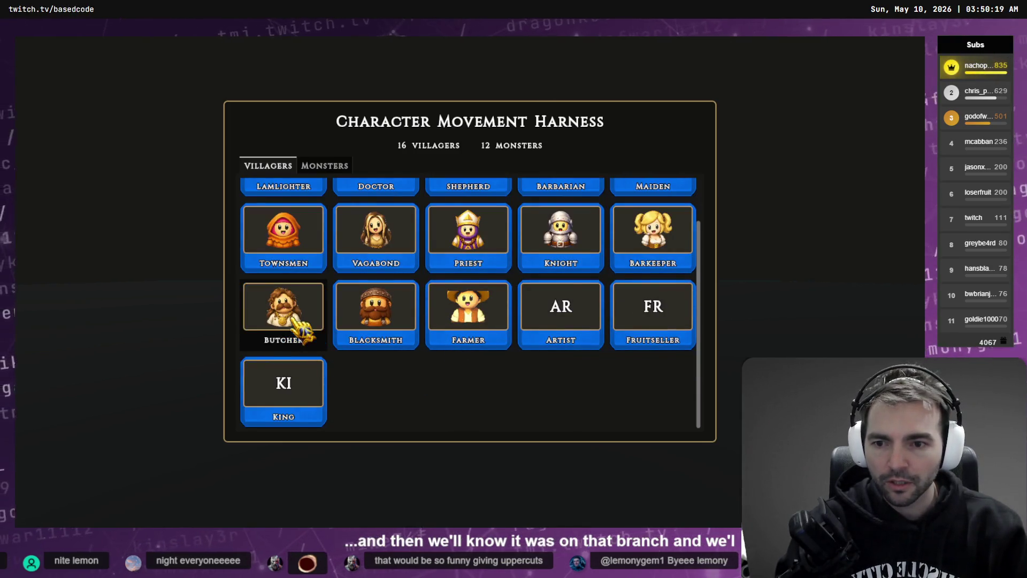
pyautogui.click(302, 330)
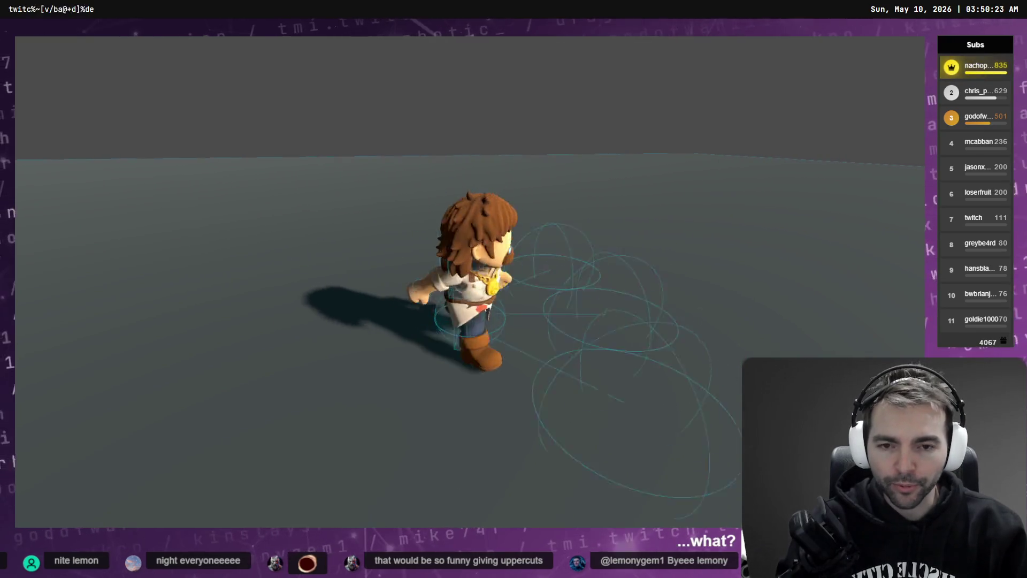
pyautogui.press('F8')
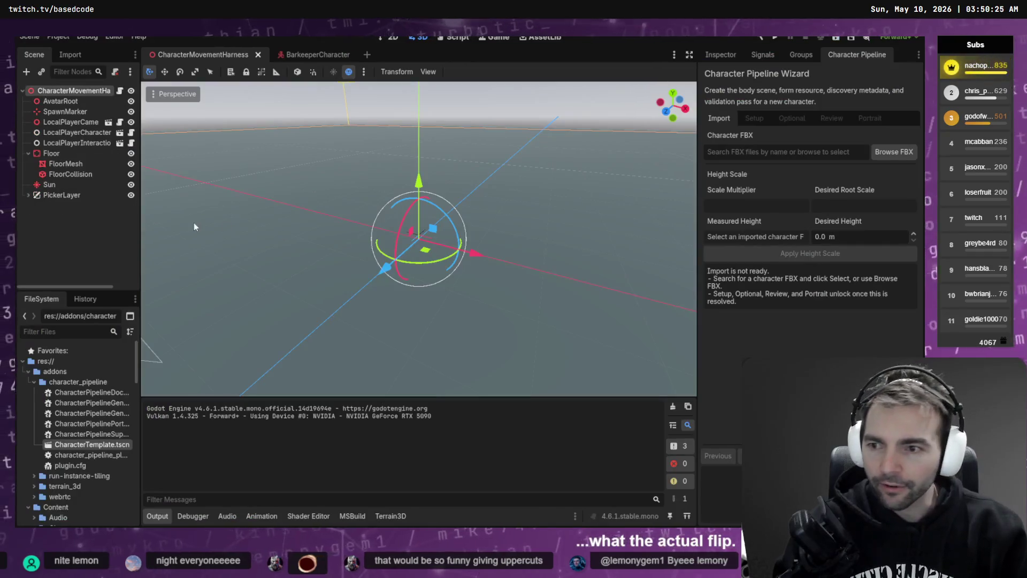
pyautogui.hotkey('alt', 'Tab')
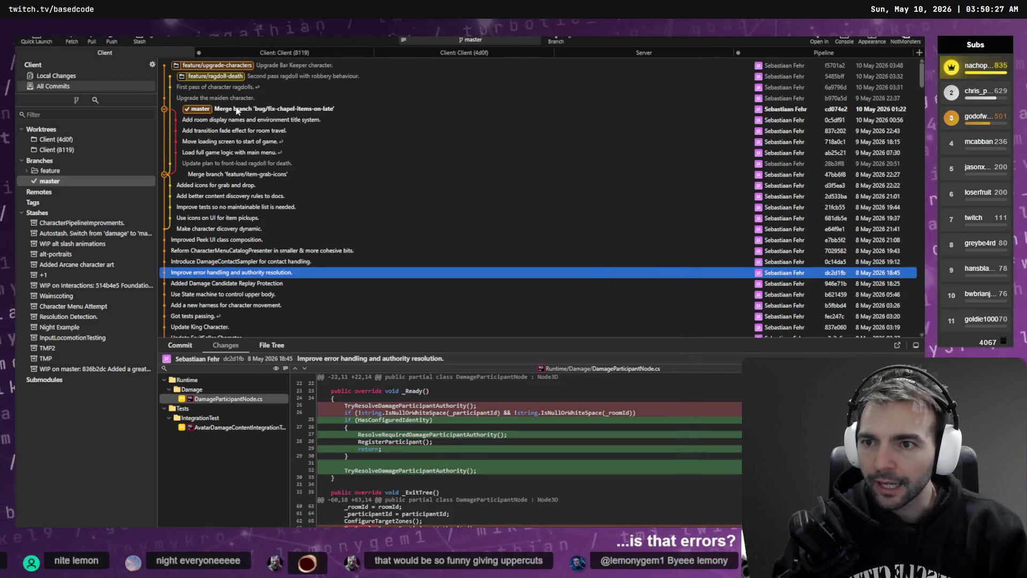
# Open the upgrade-characters worktree Client (4d0f) and test the Doctor character in-game.
pyautogui.click(237, 110)
pyautogui.click(227, 66)
pyautogui.doubleClick(227, 65)
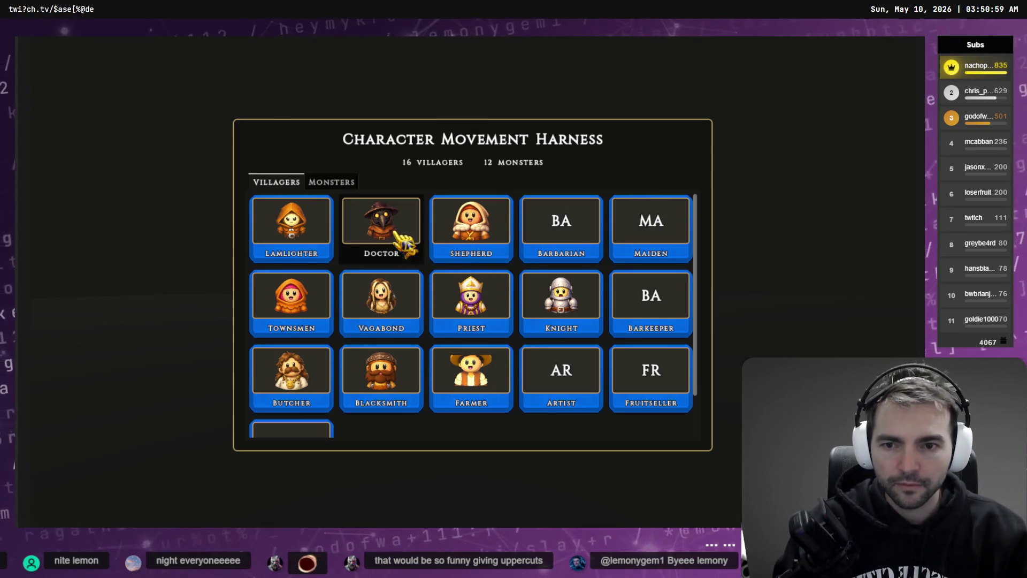
pyautogui.click(394, 230)
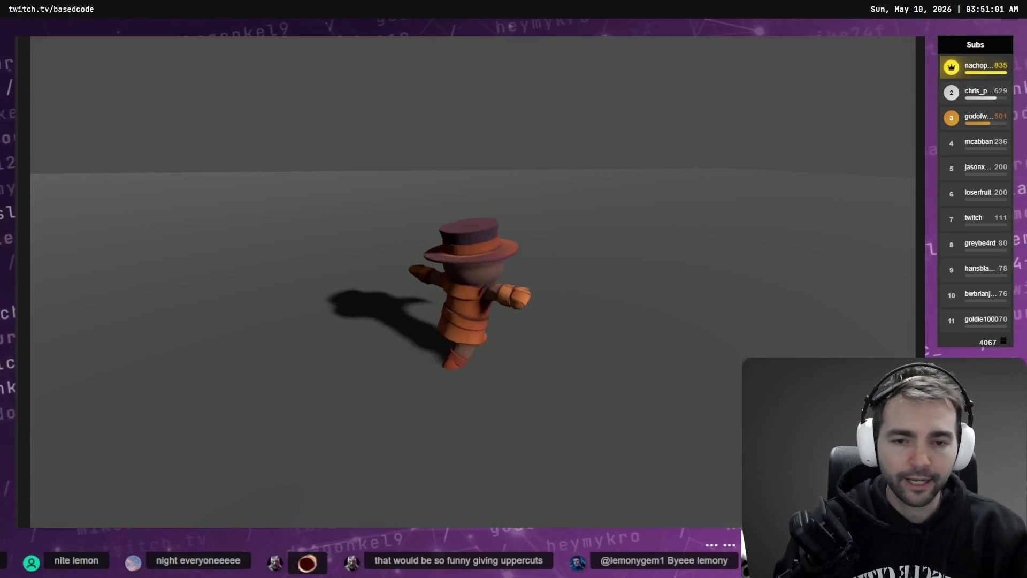
pyautogui.press('F8')
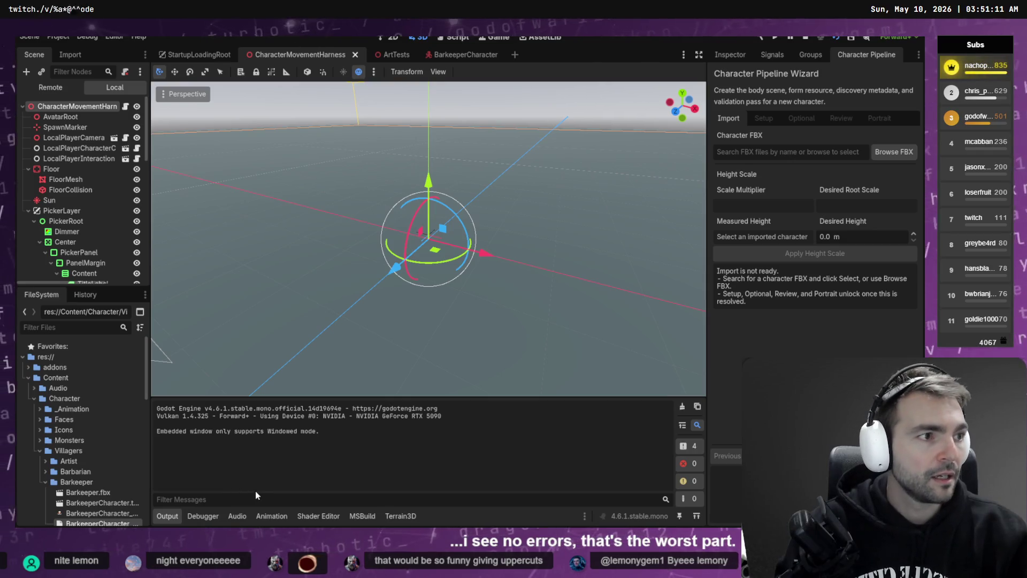
# Select the Upgrade Bar Keeper character commit's full hash and move to the Codex chat.
pyautogui.hotkey('alt', 'Tab')
pyautogui.click(234, 68)
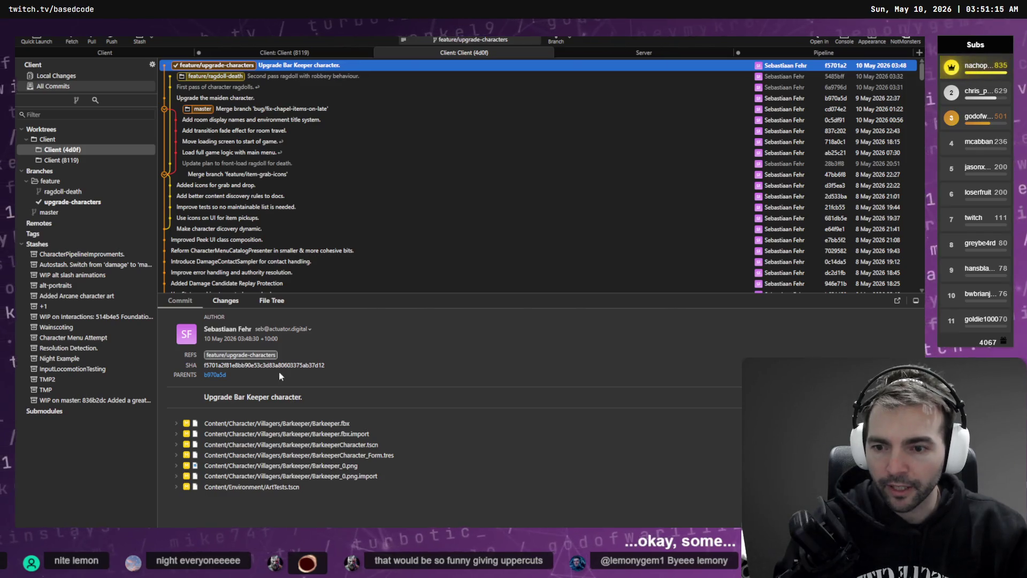
pyautogui.doubleClick(265, 365)
pyautogui.click(234, 97)
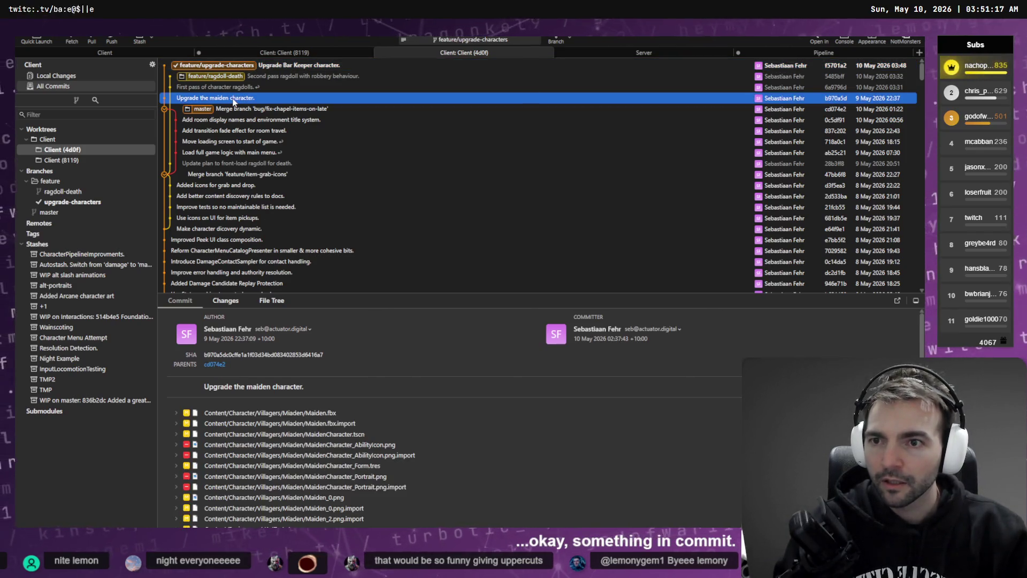
pyautogui.hotkey('alt', 'Tab')
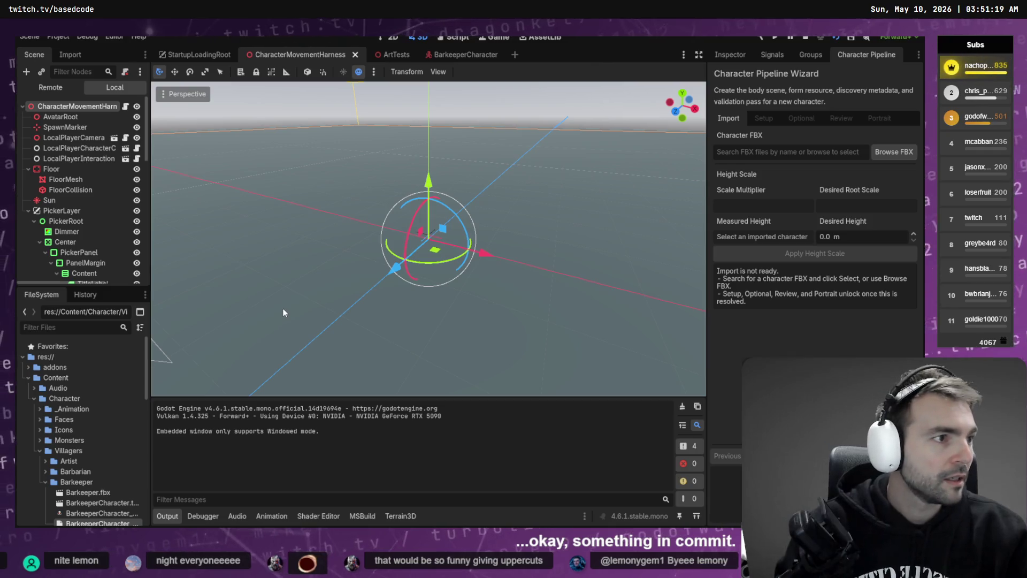
pyautogui.hotkey('alt', 'Tab')
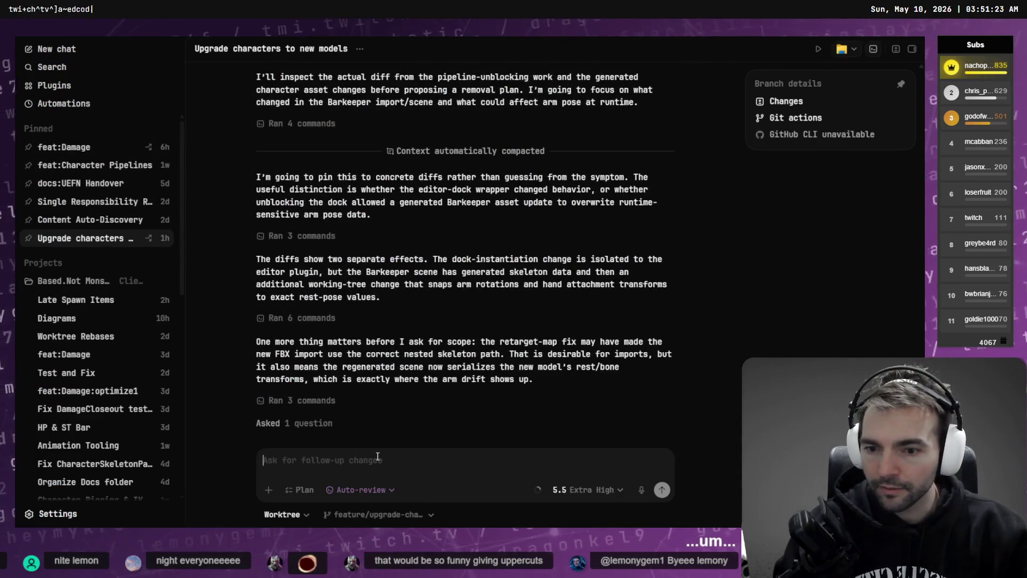
# Start the follow-up naming the two Bar Keeper commit hashes as the suspected cause.
pyautogui.click(378, 461)
pyautogui.write('Something in commit ')
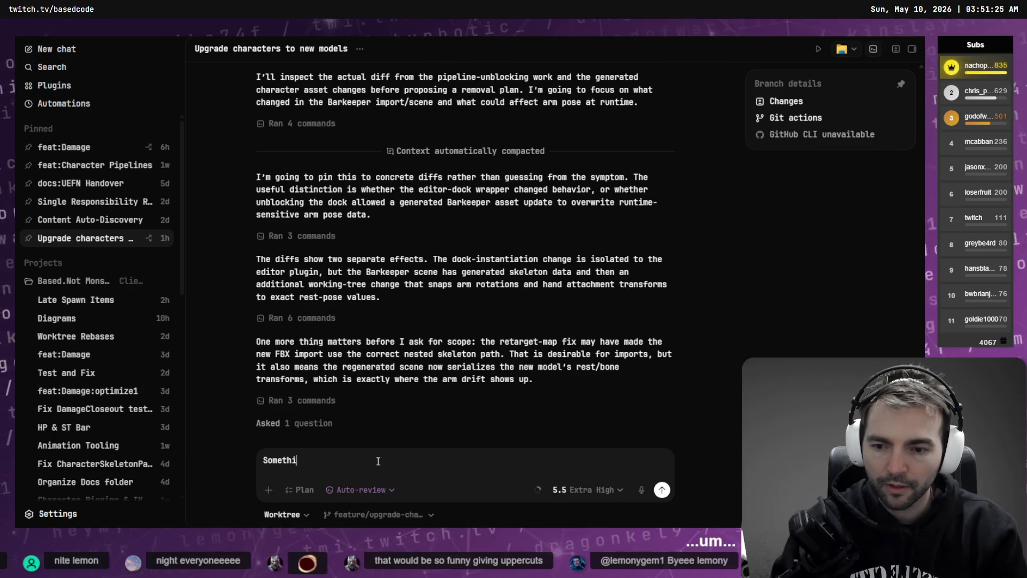
pyautogui.write('`')
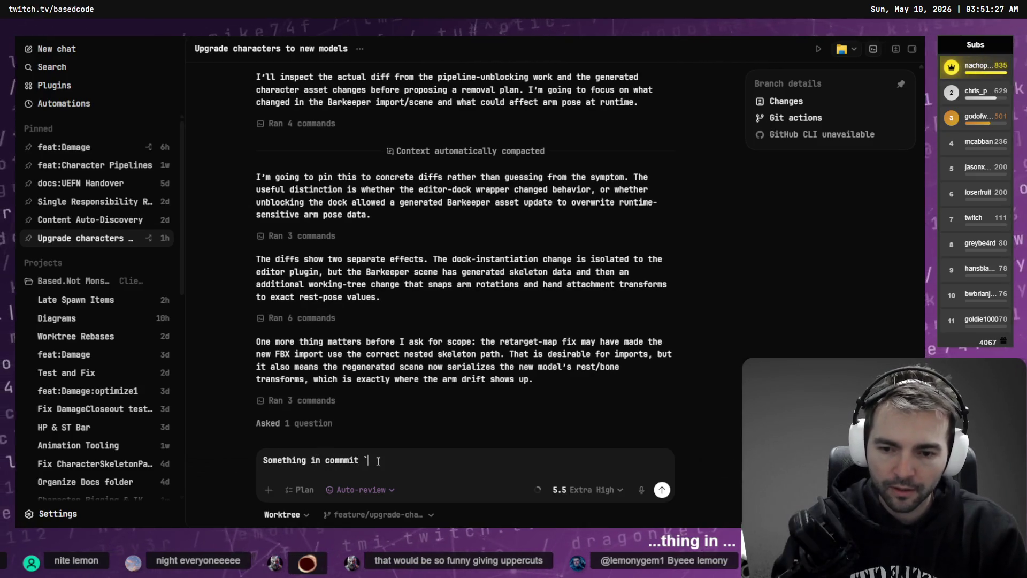
pyautogui.write('f5701a2f81e8bb90e53c3d83a80603375ab37d12')
pyautogui.write('` or')
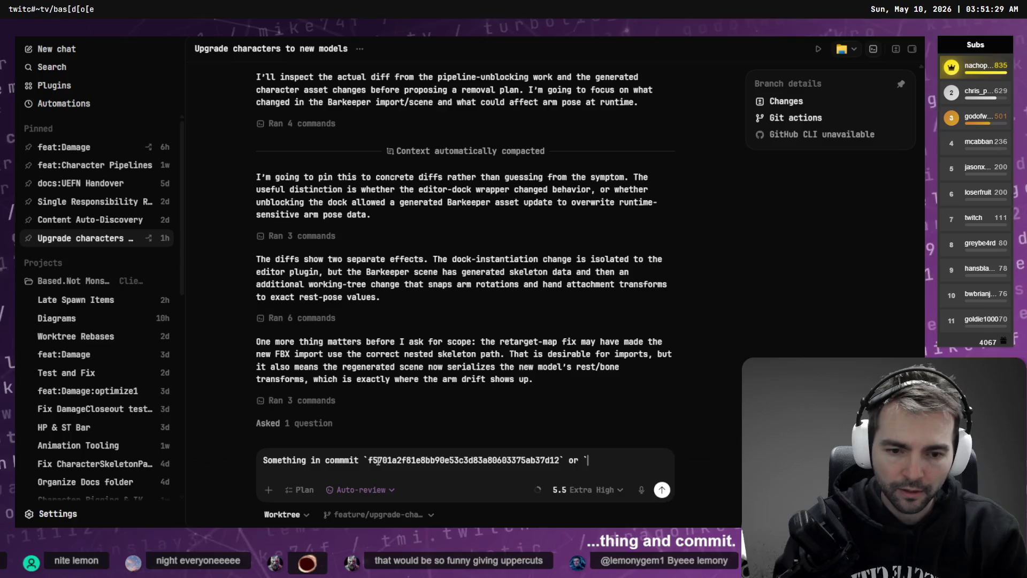
pyautogui.hotkey('alt', 'Tab')
pyautogui.hotkey('alt', 'Tab')
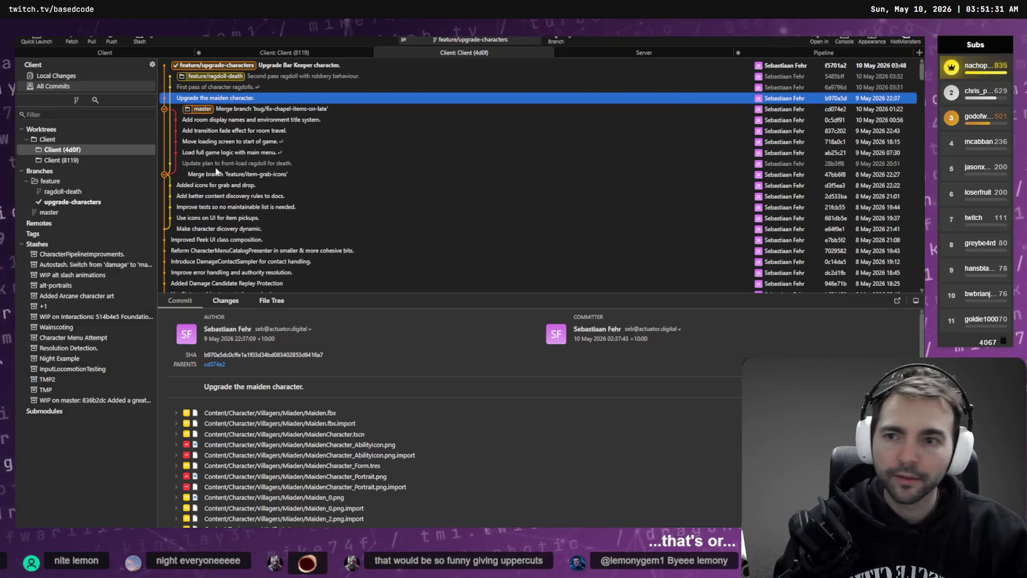
pyautogui.doubleClick(252, 354)
pyautogui.click(304, 68)
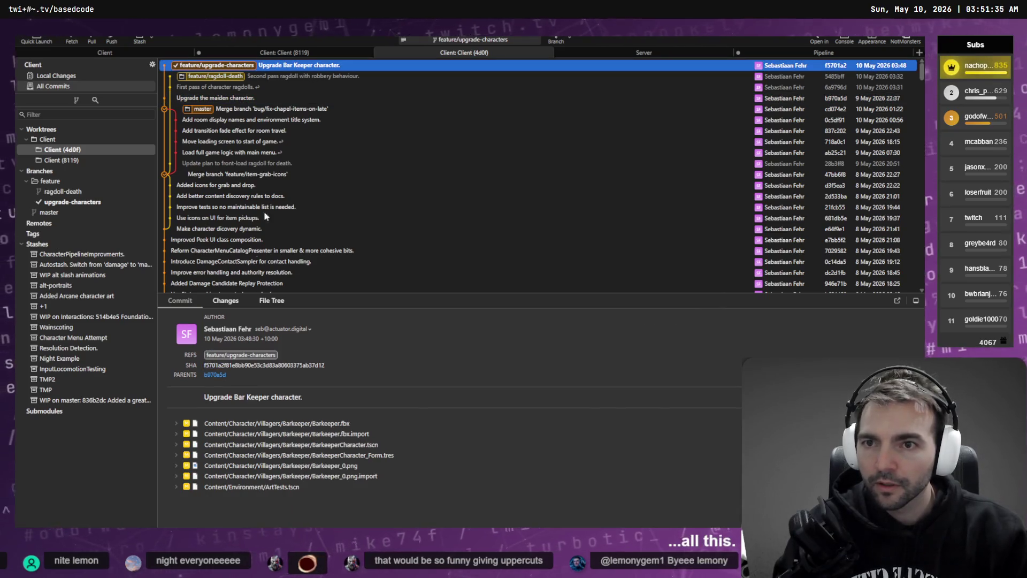
pyautogui.doubleClick(290, 364)
pyautogui.hotkey('ctrl', 'c')
pyautogui.hotkey('alt', 'Tab')
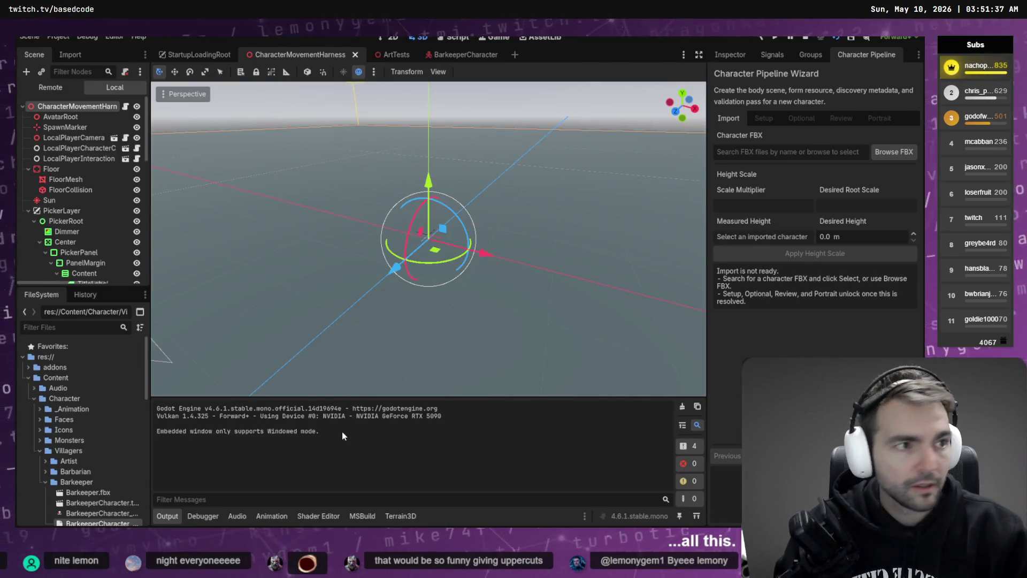
pyautogui.hotkey('alt', 'Tab')
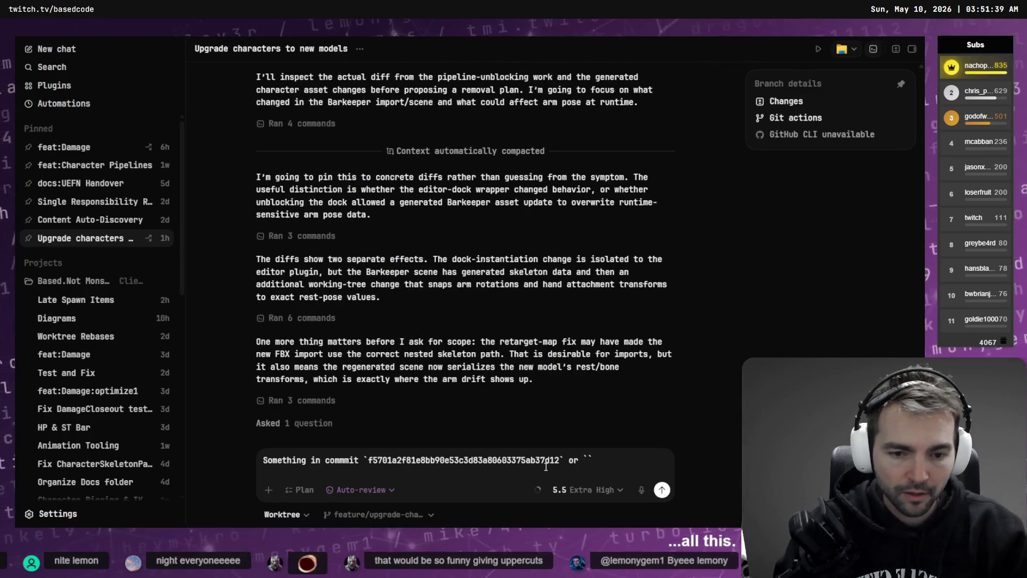
pyautogui.hotkey('ctrl', 'v')
pyautogui.write('`.')
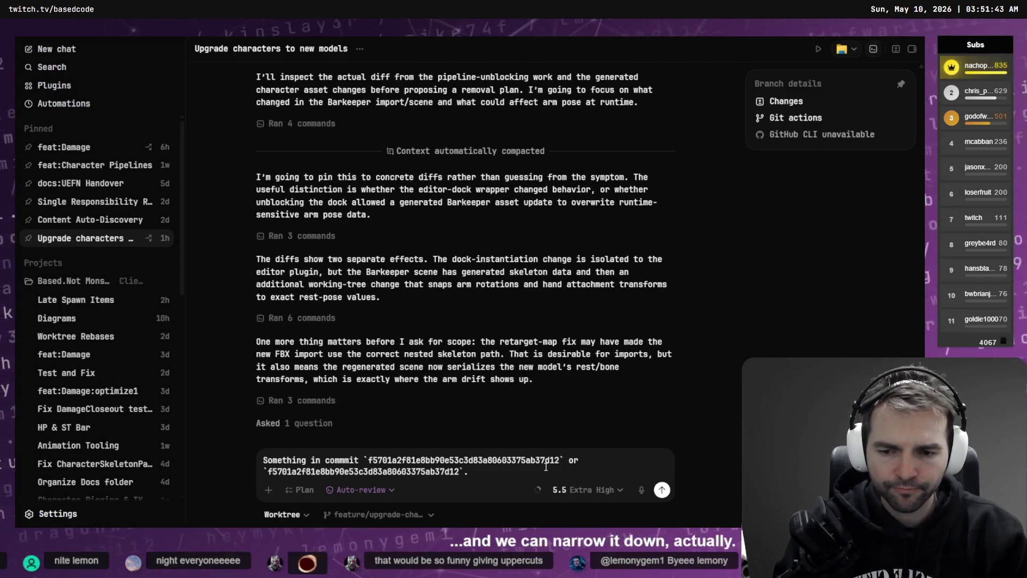
pyautogui.press('BackSpace')
pyautogui.write('caused the work on')
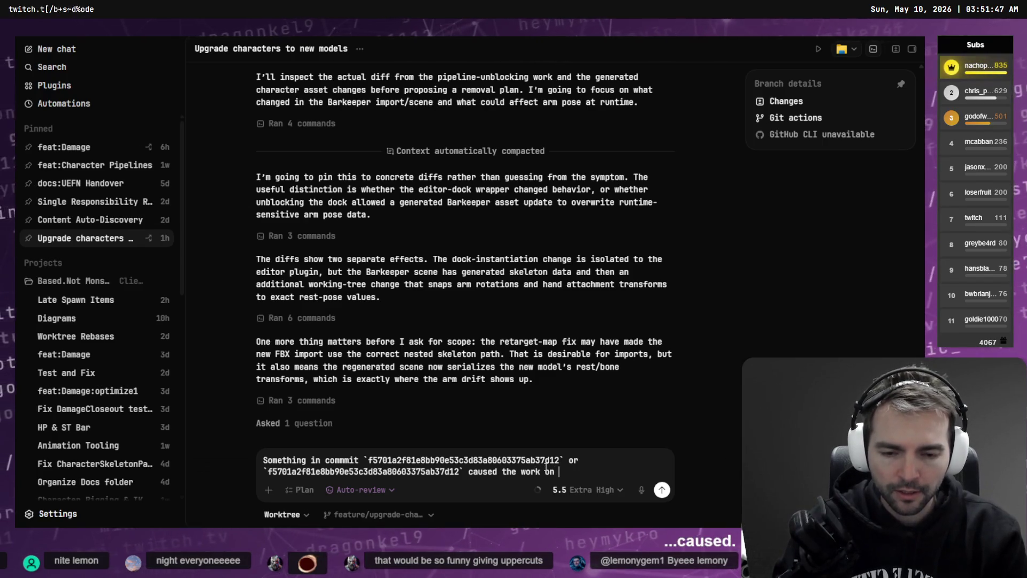
# Add CharacterMovementHarness's broken arm animation, dictate to study its arm positioning first, and send.
pyautogui.hotkey('alt', 'Tab')
pyautogui.scroll(-5, 105, 486)
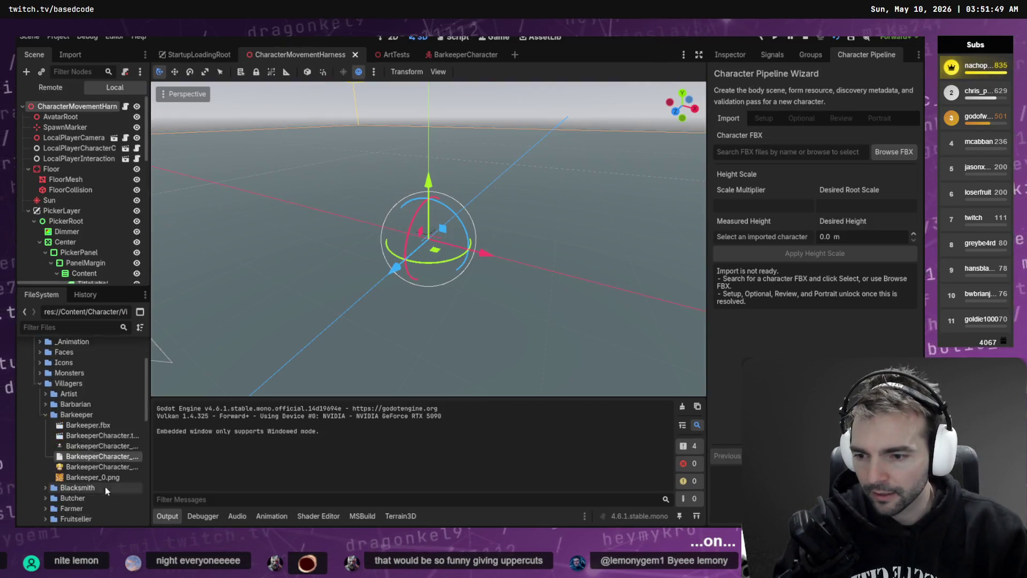
pyautogui.doubleClick(81, 107)
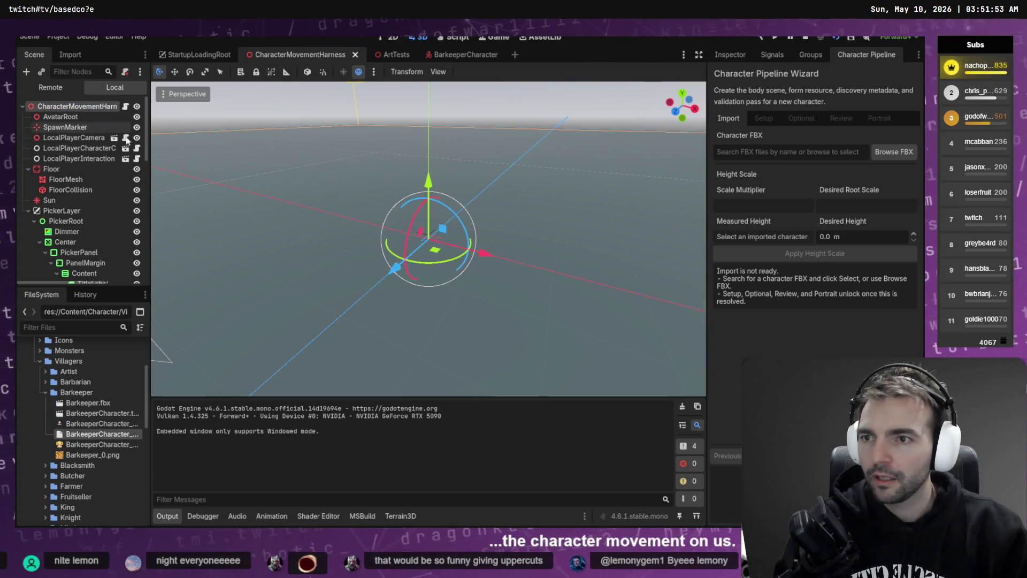
pyautogui.hotkey('alt', 'Tab')
pyautogui.write('`')
pyautogui.write('CharacterMovementHarness`')
pyautogui.write('`')
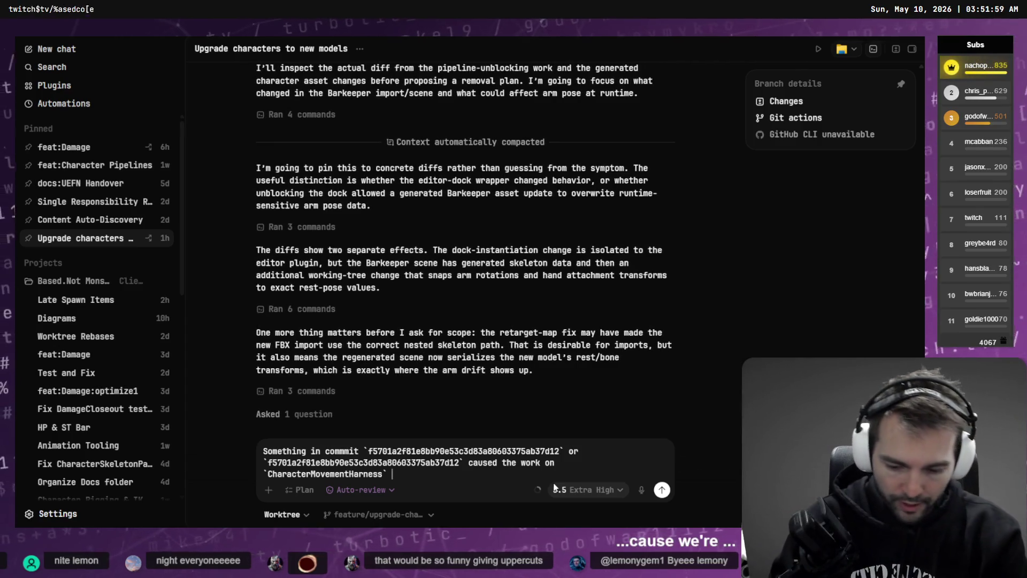
pyautogui.write(' with arm ')
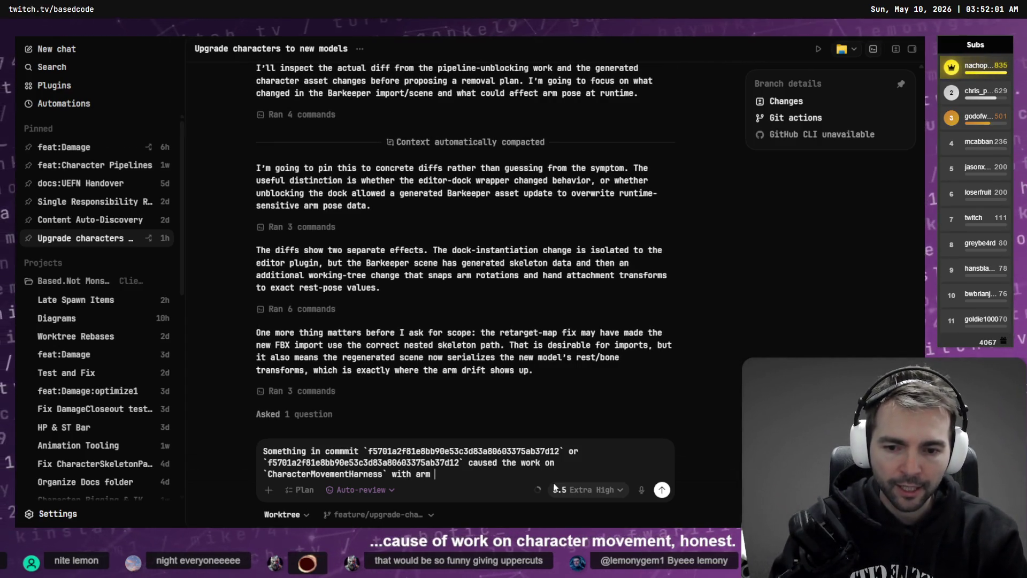
pyautogui.write('aminatio')
pyautogui.press('BackSpace')
pyautogui.press('BackSpace')
pyautogui.press('BackSpace')
pyautogui.write('animation to break.')
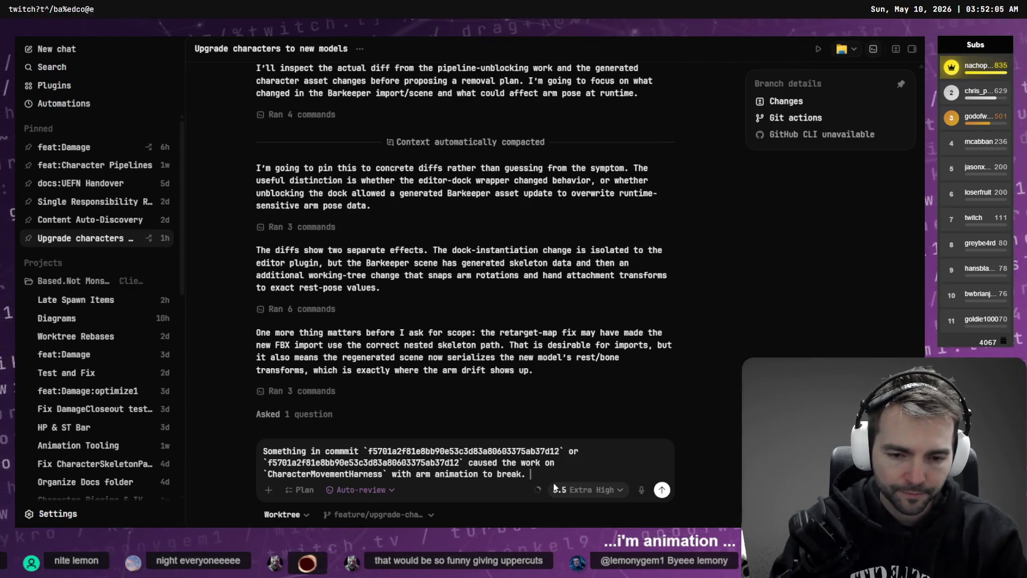
pyautogui.hotkey('shift', 'Return')
pyautogui.press('ctrl+super')
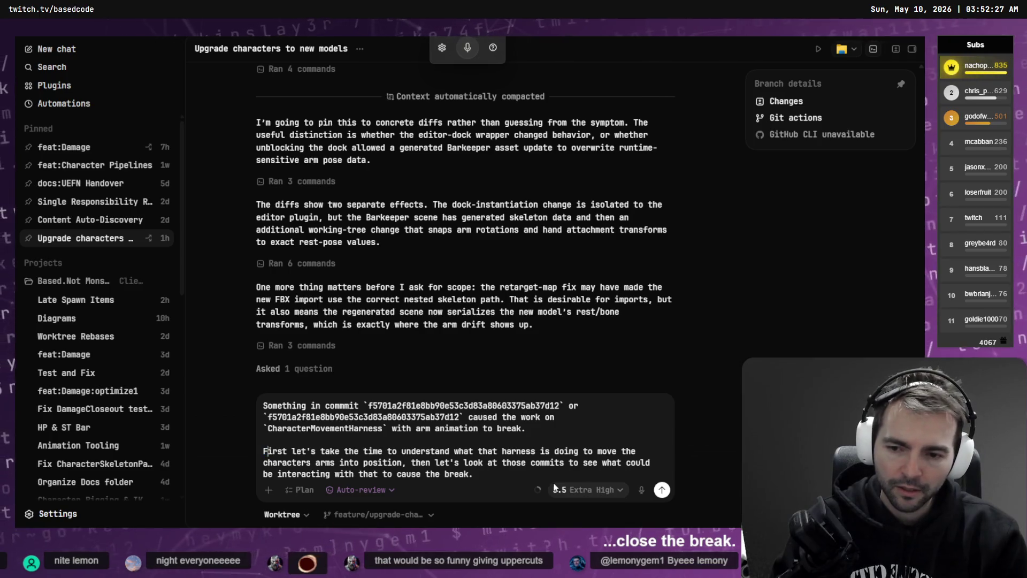
pyautogui.press('Return')
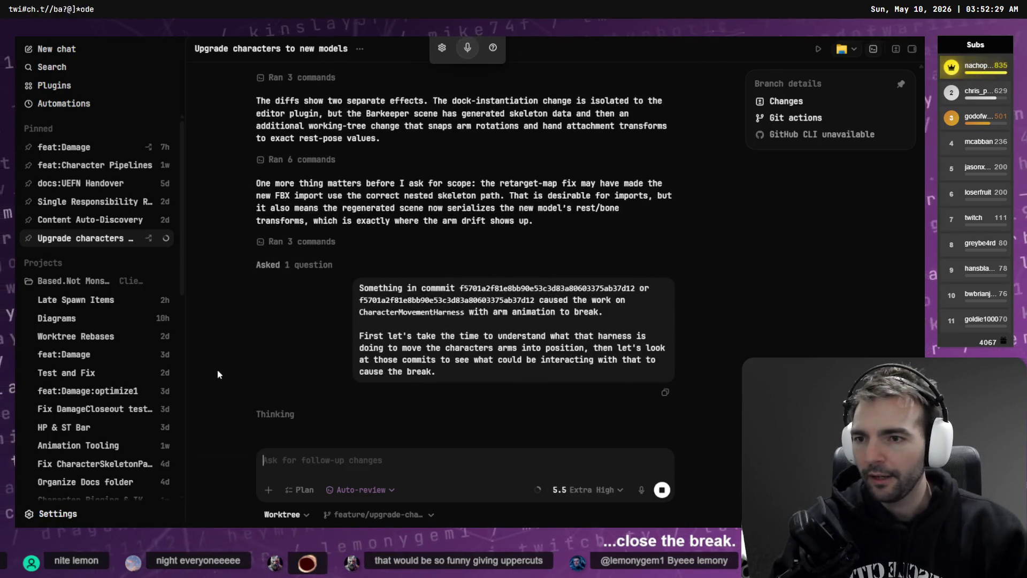
# Open the feat:Damage conversation in Codex.
pyautogui.click(94, 146)
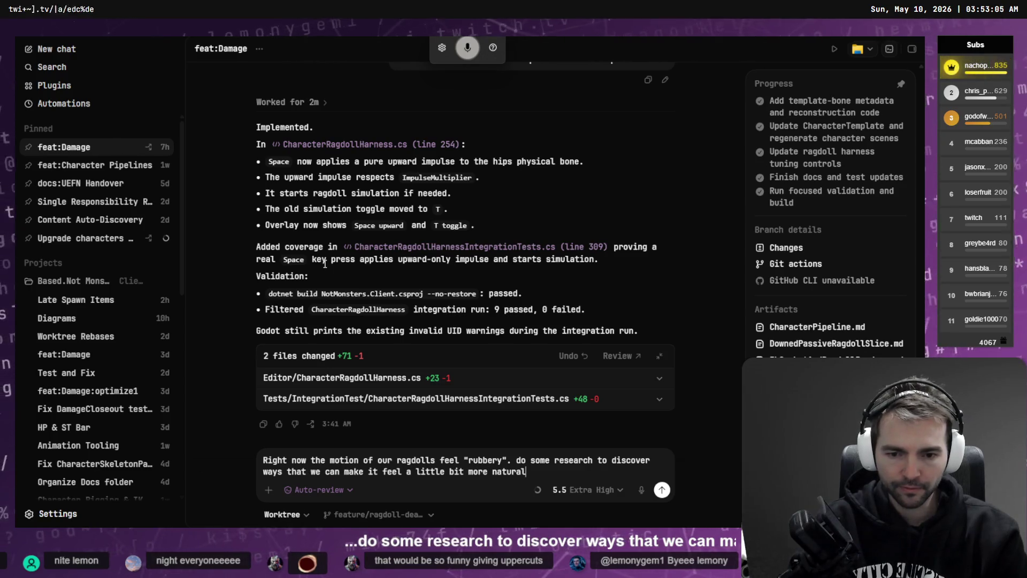
# Send the dictated ragdoll research request with citations, check the Upgrade characters thread, return to Godot.
pyautogui.hotkey('ctrl', 'm')
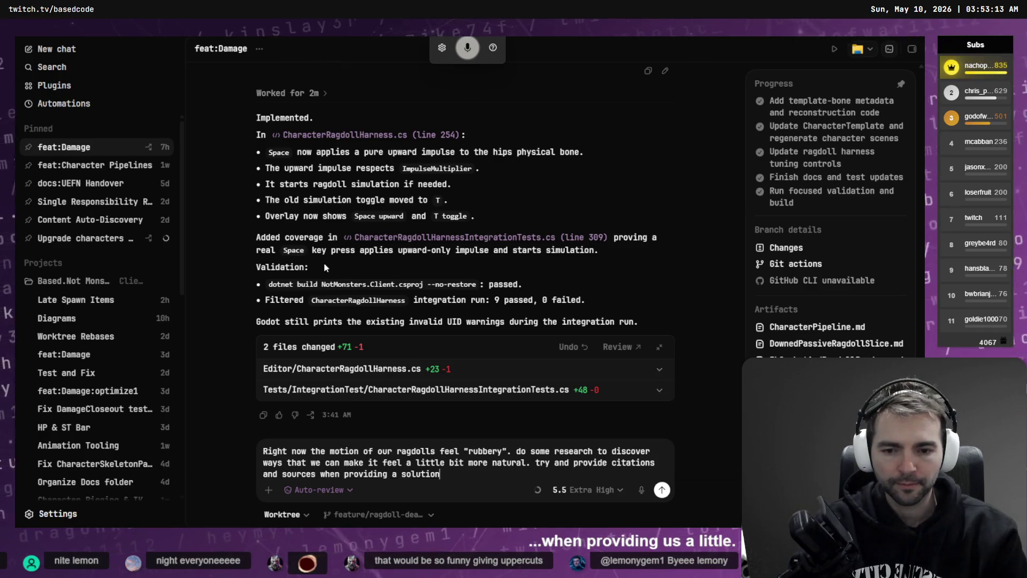
pyautogui.press('Return')
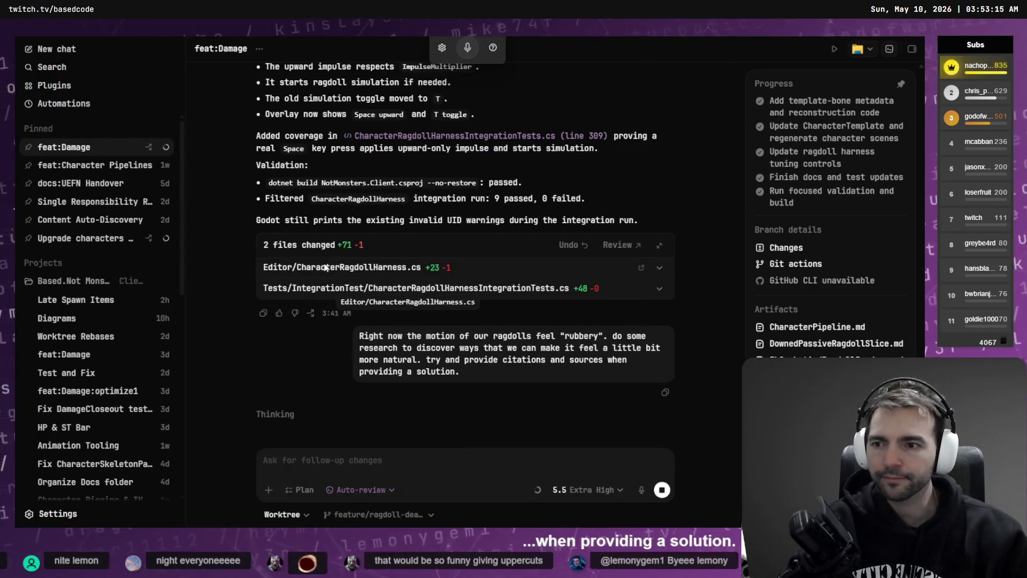
pyautogui.click(88, 243)
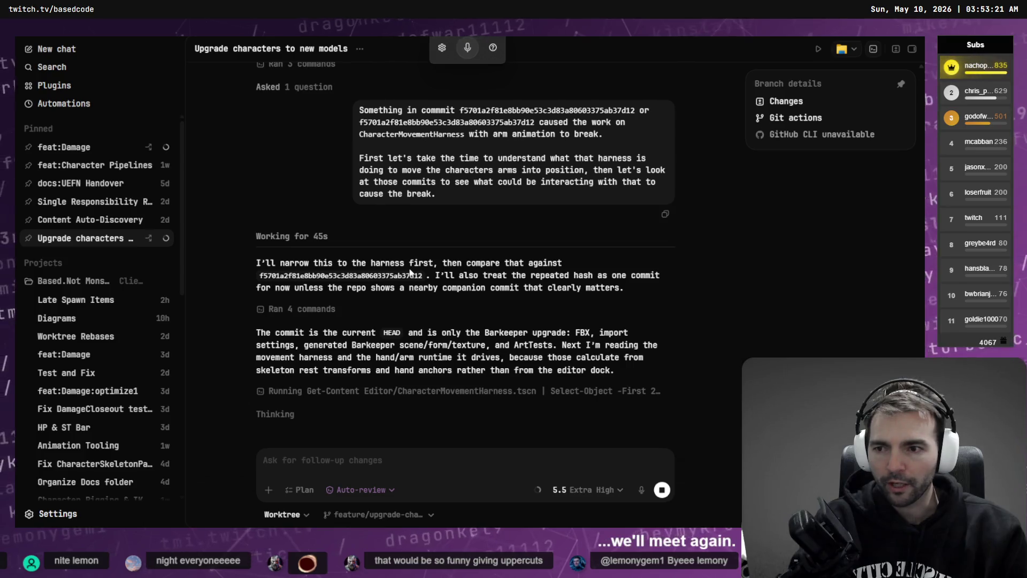
pyautogui.hotkey('alt', 'Tab')
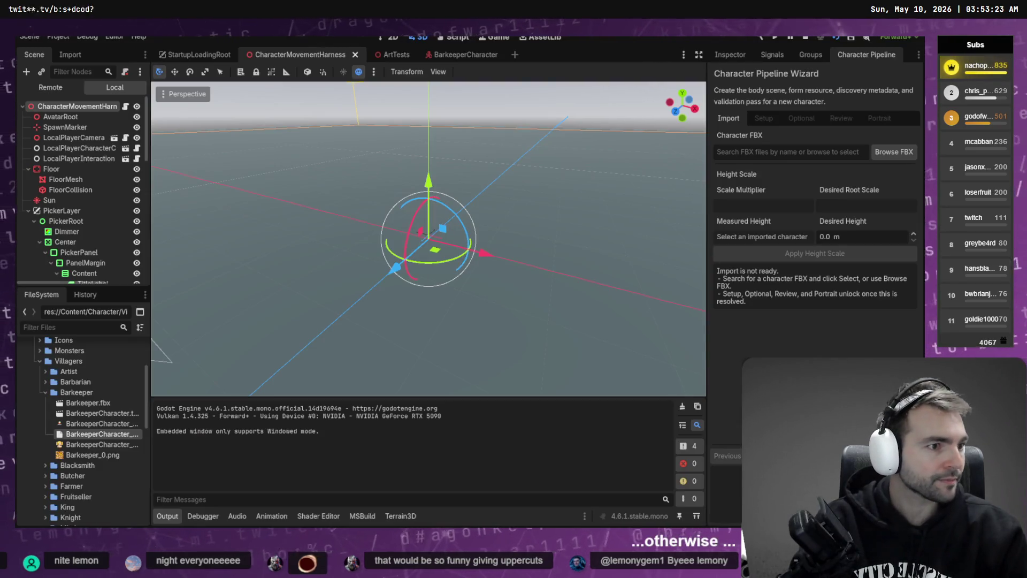
# Open the PlagueDoctor run's details in the dashboard and orbit the model to view its back.
pyautogui.hotkey('alt', 'Tab')
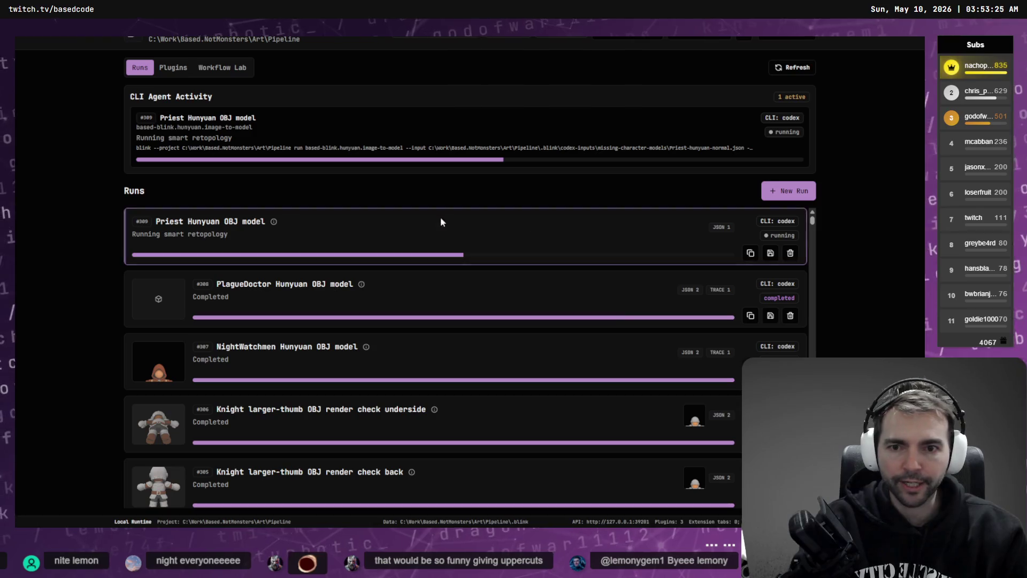
pyautogui.click(184, 313)
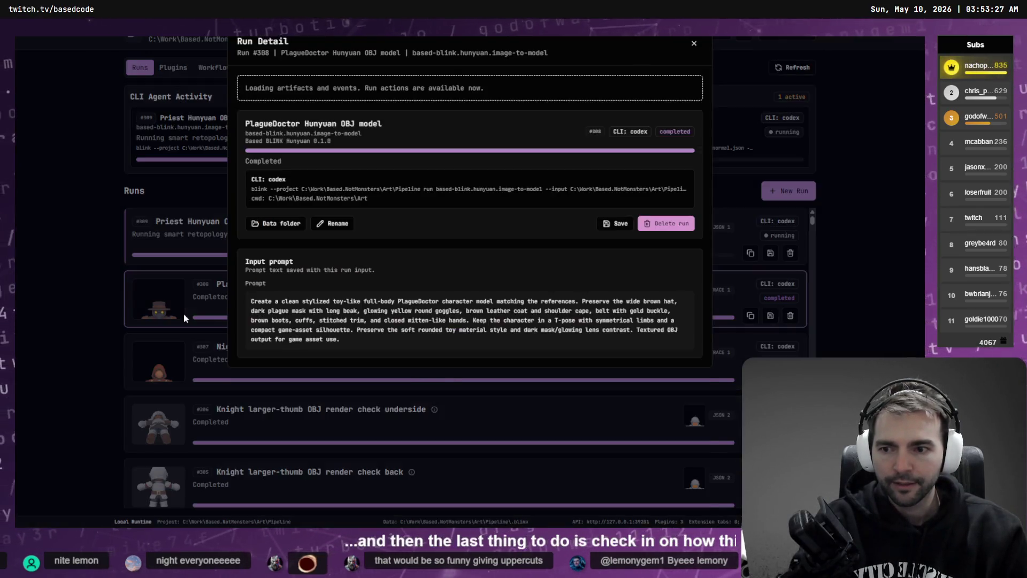
pyautogui.scroll(-3, 659, 264)
pyautogui.moveTo(659, 264)
pyautogui.mouseDown()
pyautogui.moveTo(582, 329)
pyautogui.moveTo(533, 339)
pyautogui.moveTo(554, 317)
pyautogui.moveTo(649, 379)
pyautogui.moveTo(557, 351)
pyautogui.moveTo(474, 355)
pyautogui.moveTo(578, 353)
pyautogui.moveTo(604, 312)
pyautogui.moveTo(613, 373)
pyautogui.moveTo(647, 329)
pyautogui.moveTo(655, 362)
pyautogui.mouseUp()
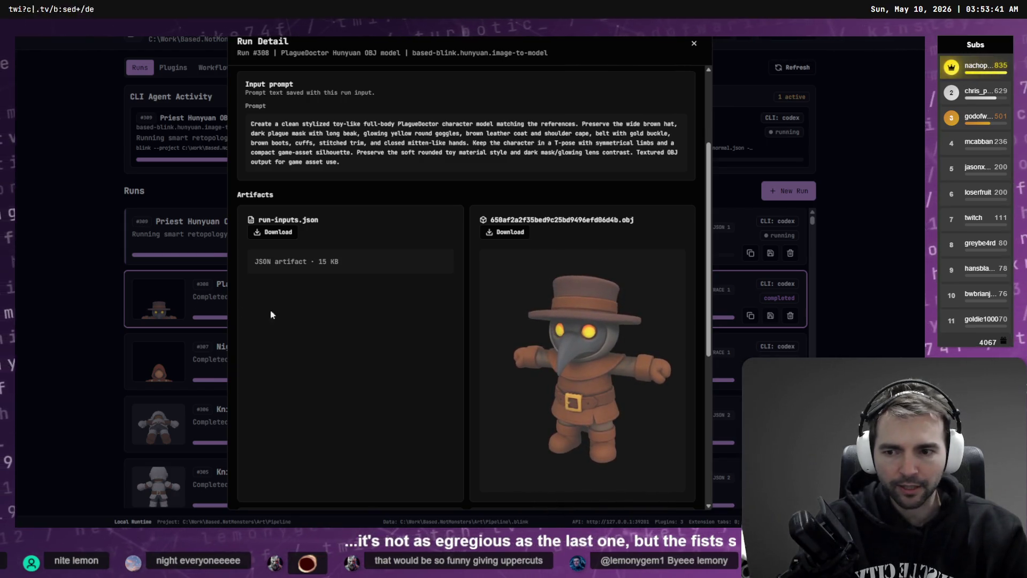
pyautogui.click(91, 293)
# Open the NightWatchmen run's details and orbit its OBJ preview.
pyautogui.click(169, 358)
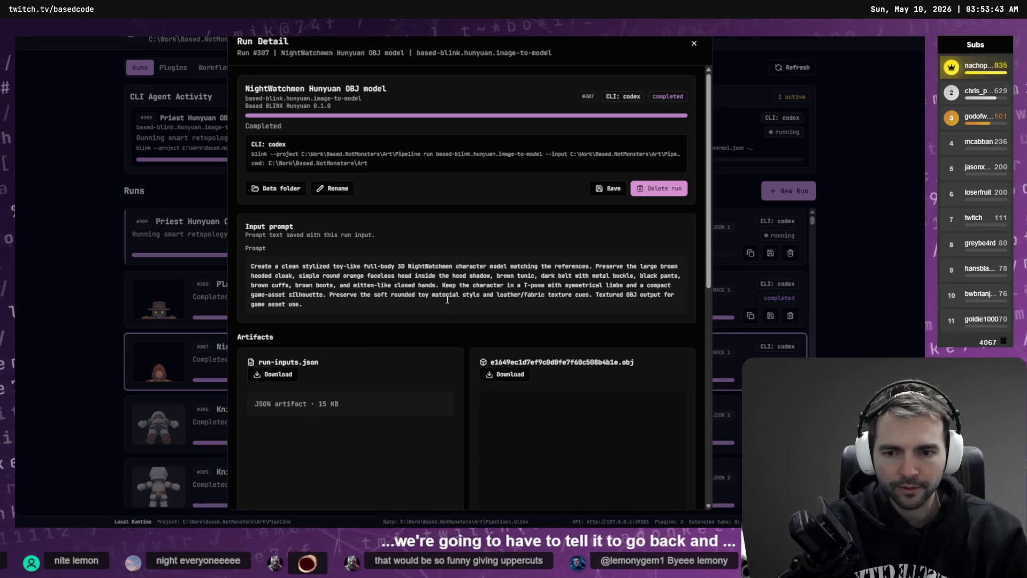
pyautogui.scroll(-5, 651, 282)
pyautogui.moveTo(620, 299)
pyautogui.mouseDown()
pyautogui.moveTo(576, 304)
pyautogui.moveTo(566, 264)
pyautogui.moveTo(544, 268)
pyautogui.moveTo(528, 295)
pyautogui.moveTo(516, 257)
pyautogui.moveTo(625, 298)
pyautogui.moveTo(578, 273)
pyautogui.moveTo(621, 238)
pyautogui.moveTo(581, 246)
pyautogui.moveTo(604, 241)
pyautogui.moveTo(583, 259)
pyautogui.moveTo(535, 243)
pyautogui.mouseUp()
pyautogui.press('Escape')
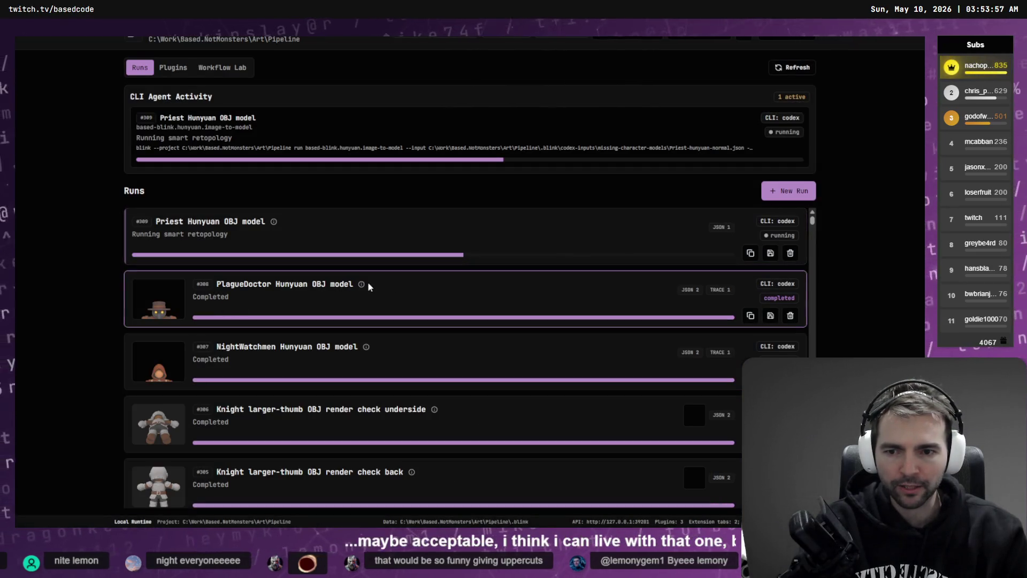
# Reopen the PlagueDoctor run, spin the model to check its sides, then return to Runs.
pyautogui.click(294, 295)
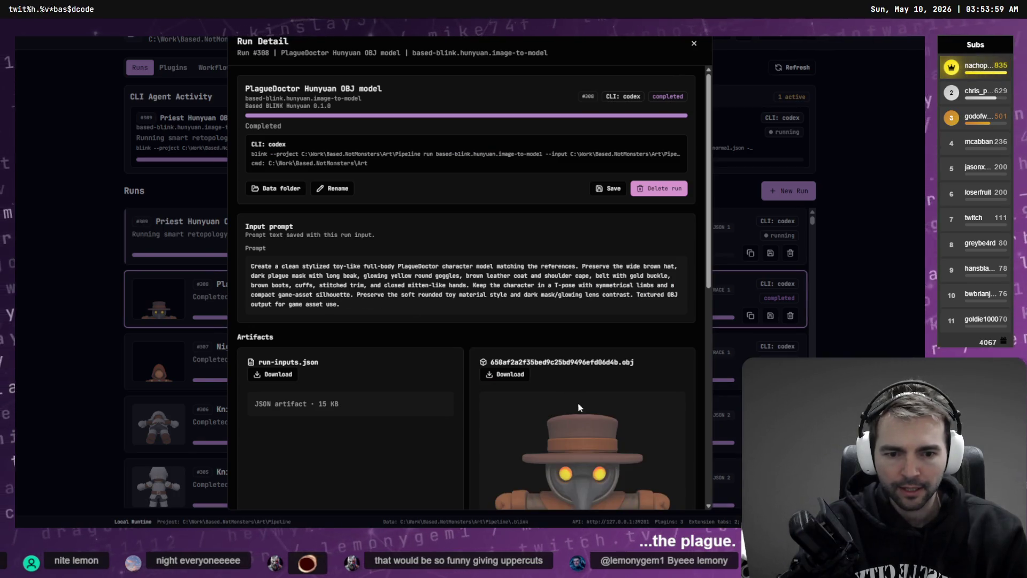
pyautogui.scroll(-5, 678, 308)
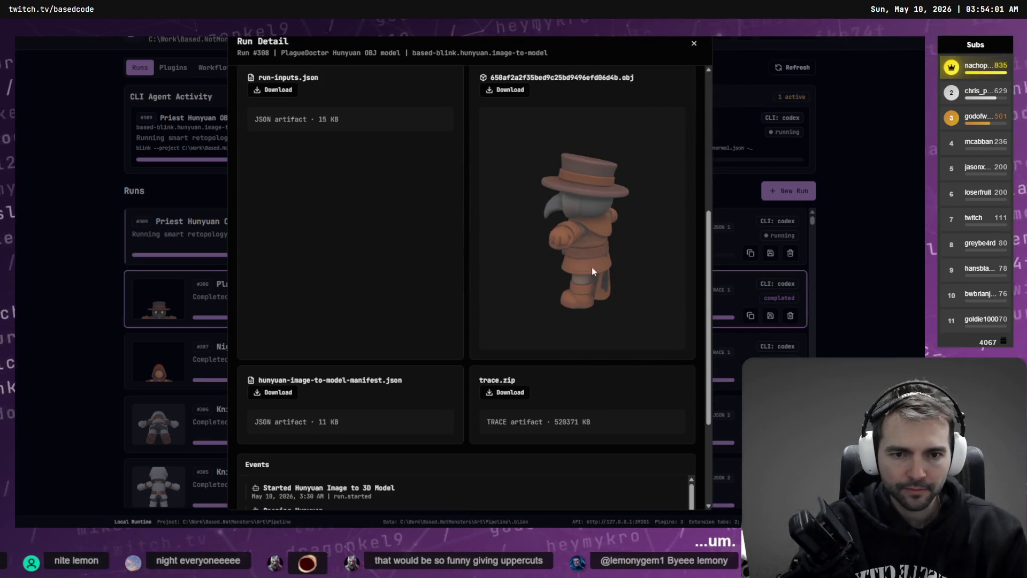
pyautogui.moveTo(592, 267)
pyautogui.mouseDown()
pyautogui.moveTo(555, 258)
pyautogui.moveTo(596, 254)
pyautogui.moveTo(573, 237)
pyautogui.moveTo(595, 264)
pyautogui.moveTo(574, 246)
pyautogui.moveTo(521, 261)
pyautogui.moveTo(559, 276)
pyautogui.moveTo(613, 273)
pyautogui.moveTo(538, 244)
pyautogui.moveTo(600, 300)
pyautogui.moveTo(589, 268)
pyautogui.moveTo(567, 260)
pyautogui.moveTo(586, 267)
pyautogui.moveTo(596, 292)
pyautogui.mouseUp()
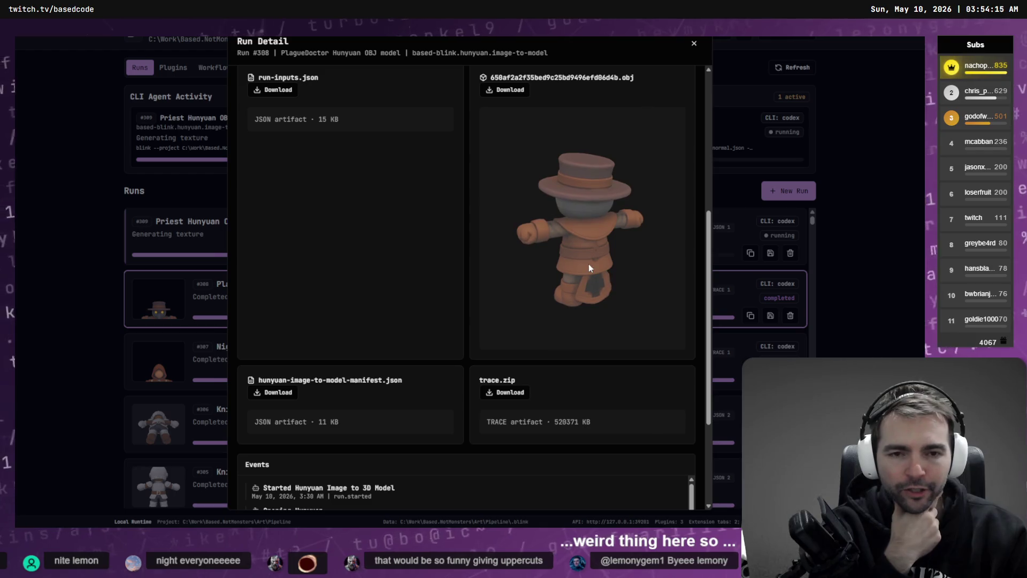
pyautogui.moveTo(604, 238)
pyautogui.mouseDown()
pyautogui.moveTo(554, 257)
pyautogui.moveTo(666, 262)
pyautogui.moveTo(598, 250)
pyautogui.moveTo(592, 236)
pyautogui.moveTo(659, 237)
pyautogui.mouseUp()
pyautogui.click(209, 197)
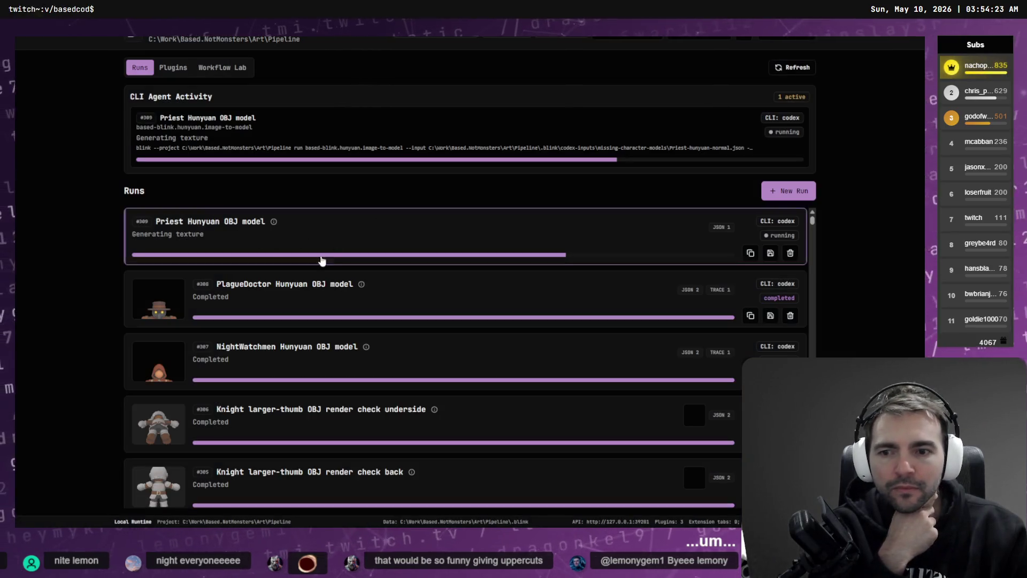